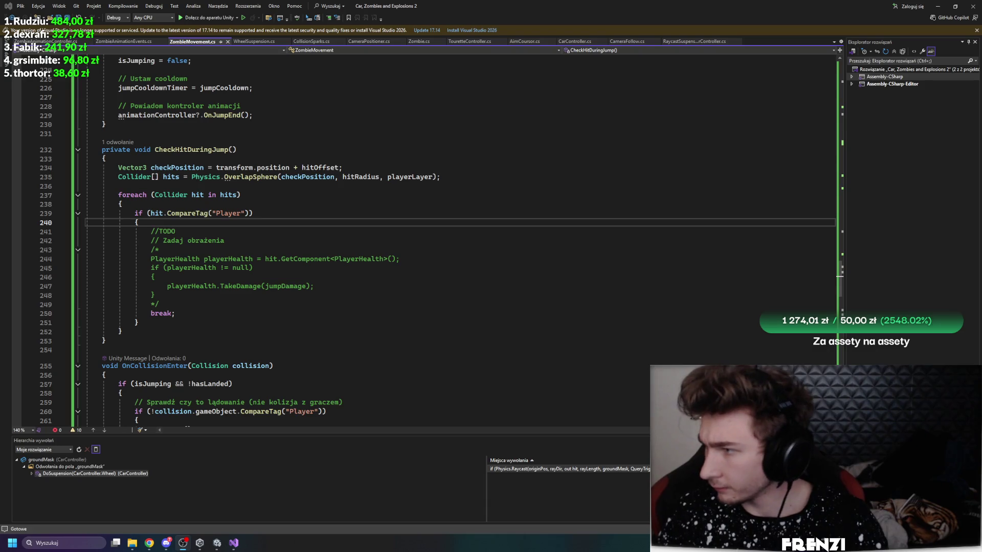
Step: Return from Visual Studio to Unity and clear the PlayerHealth compile errors from the Console
left_click(377, 350)
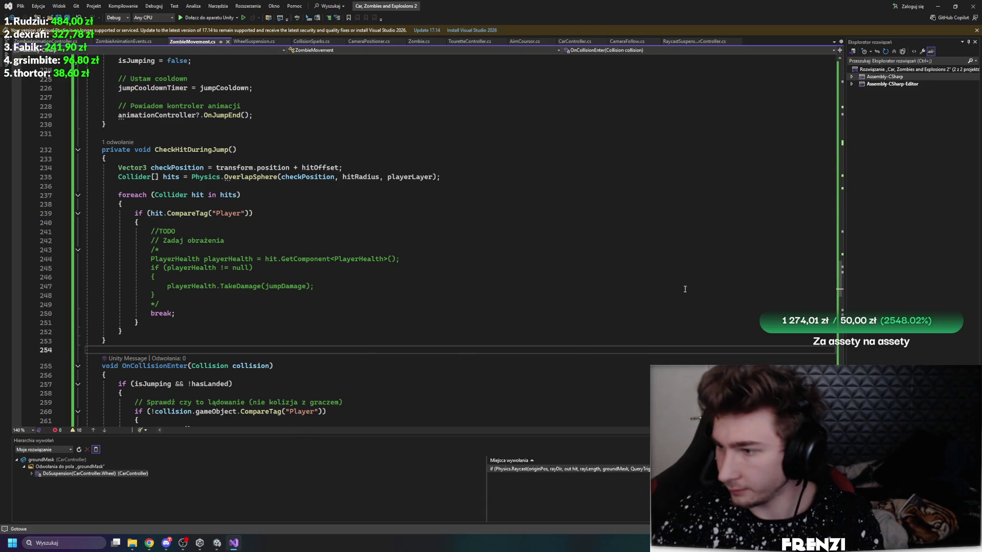
left_click(213, 543)
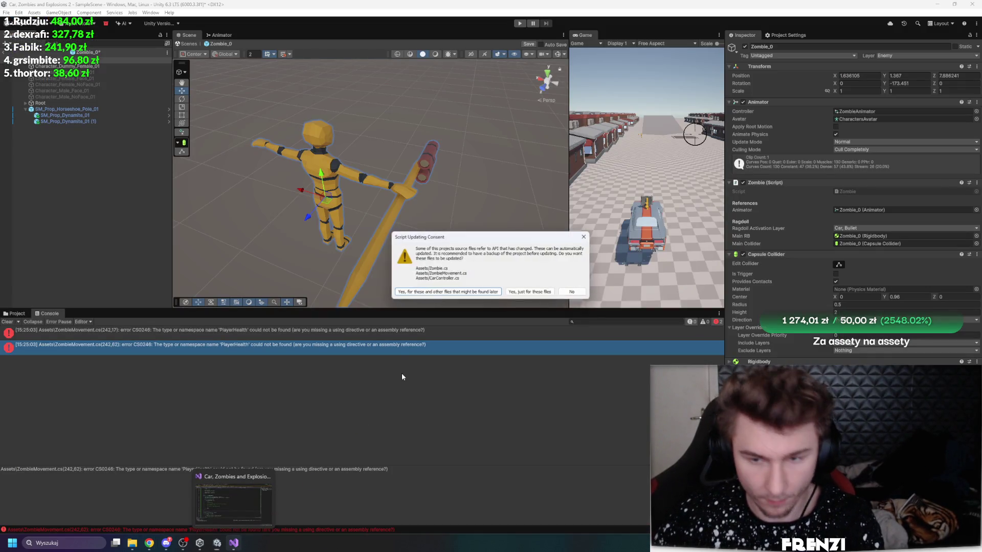
left_click(234, 543)
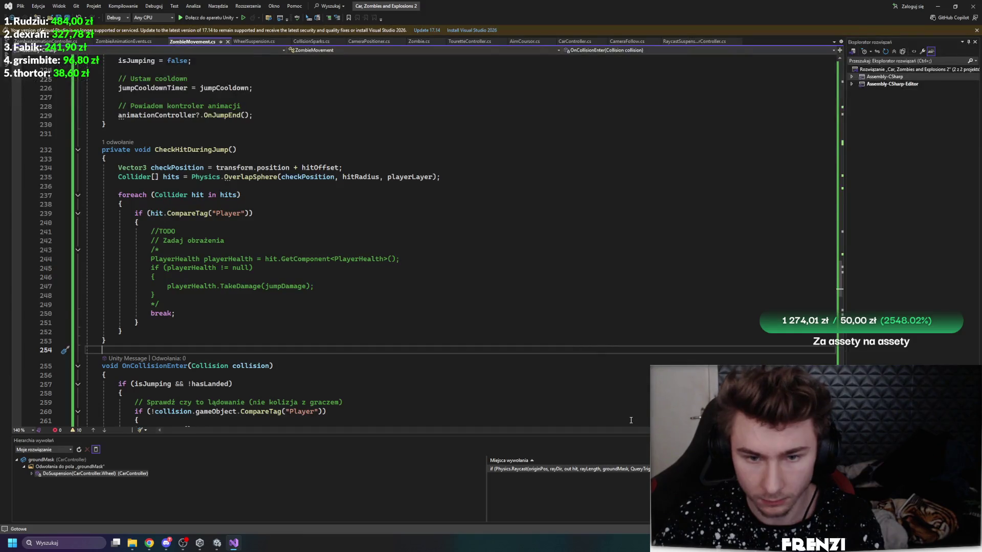
mouse_move(214, 543)
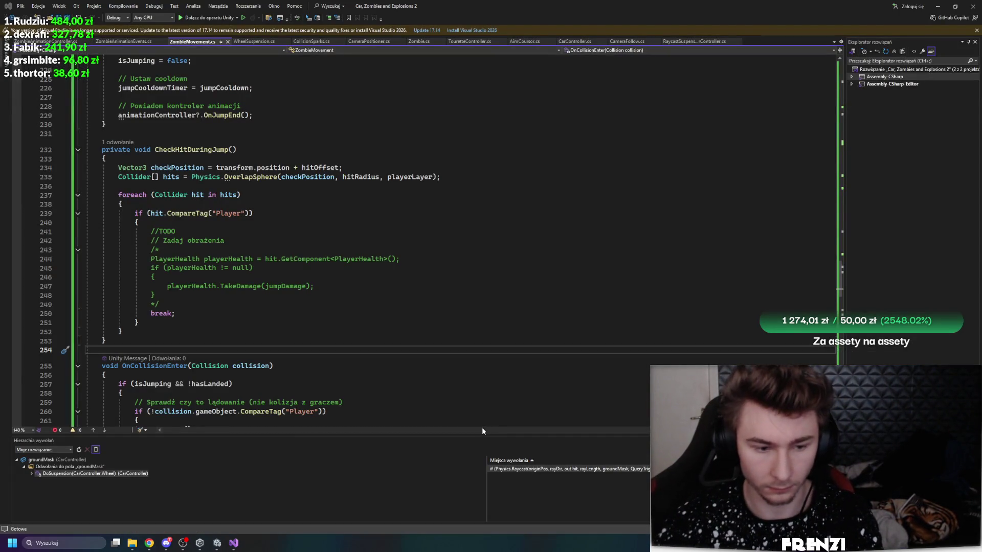
left_click(217, 543)
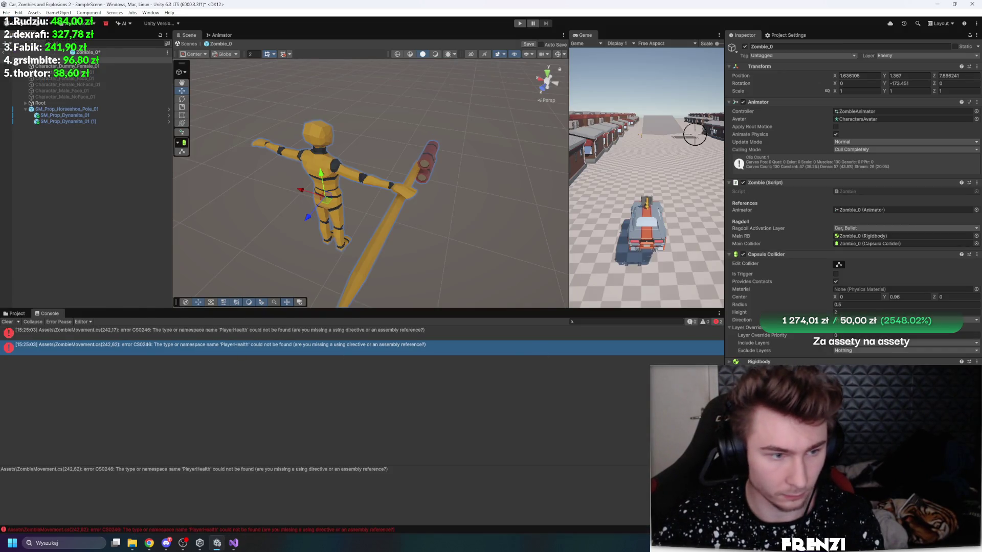
left_click(217, 543)
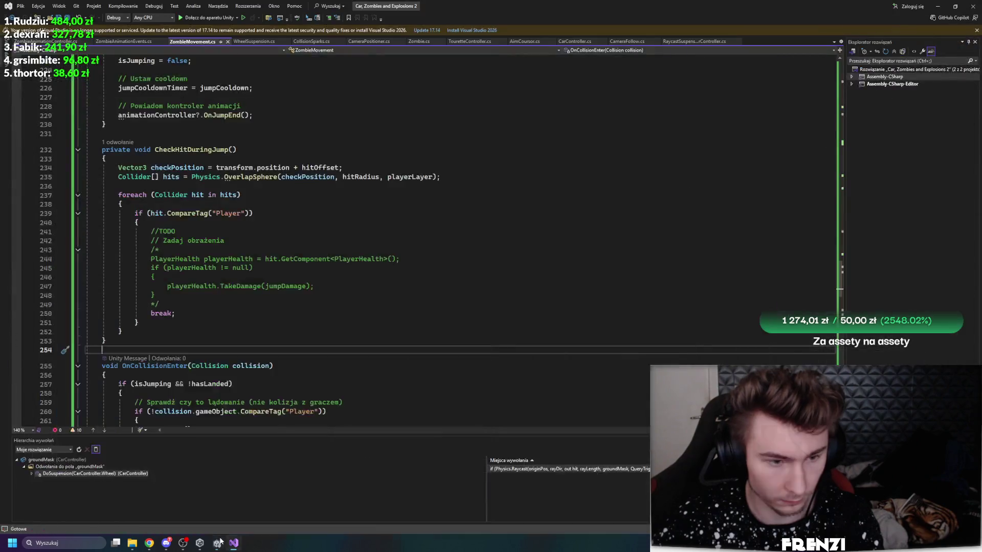
left_click(217, 543)
left_click(10, 322)
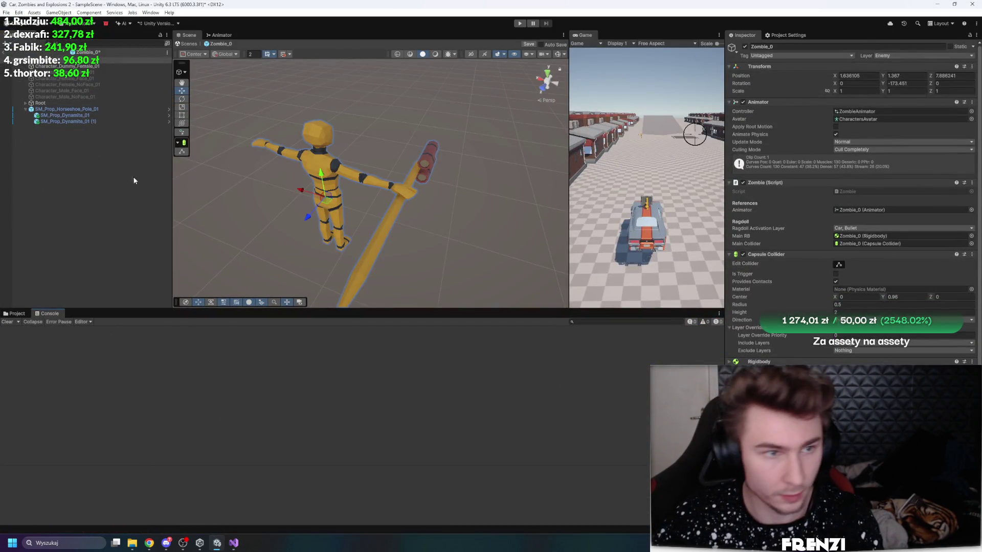
Step: Select SM_Prop_Horseshoe_Pole_01 and add a Rigidbody component by searching 'rigi'
left_click(75, 103)
left_click(74, 109)
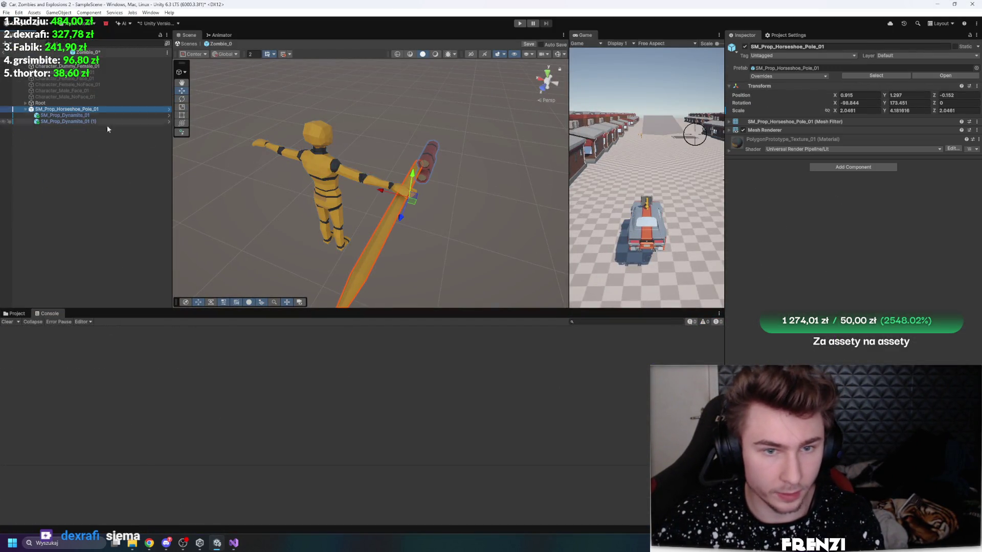
left_click(862, 168)
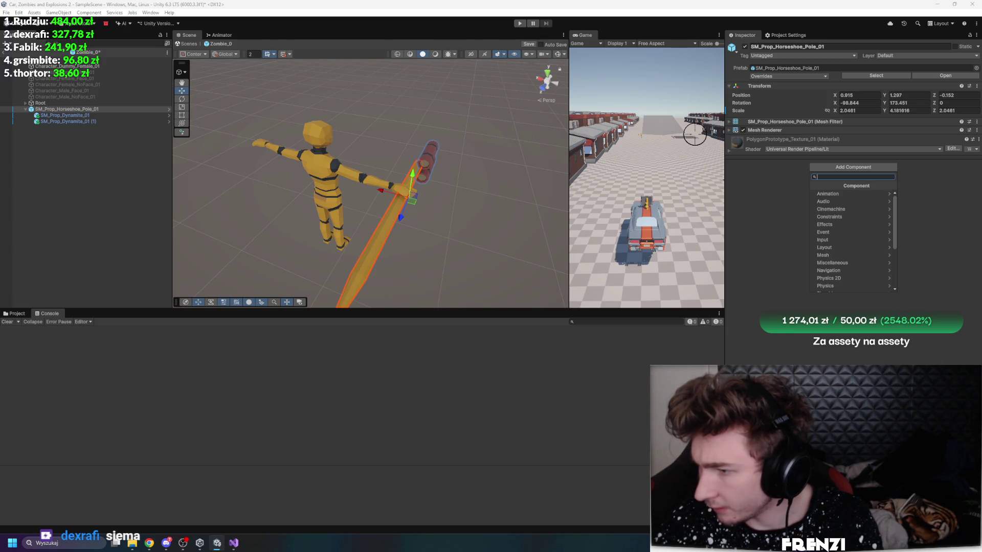
key("Escape")
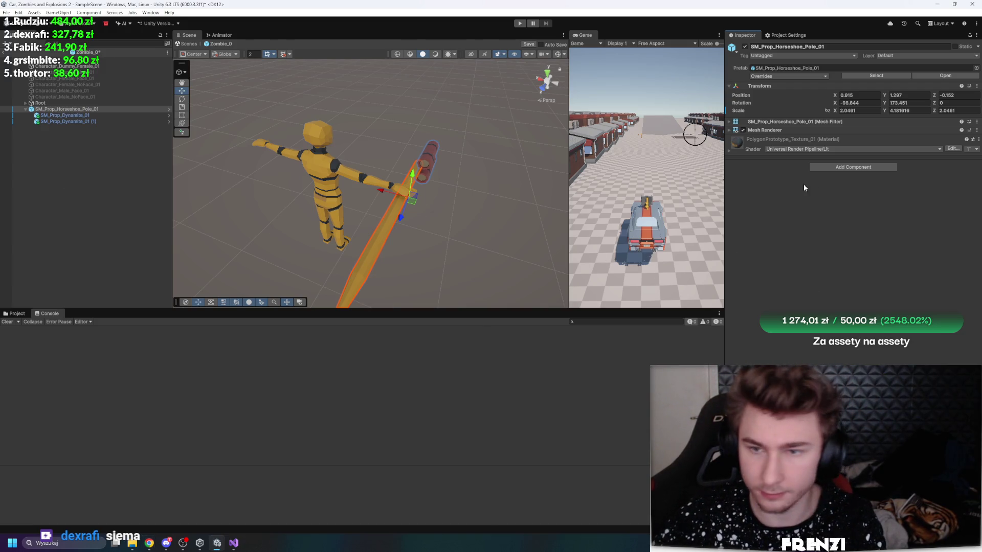
left_click(856, 170)
type("Sp")
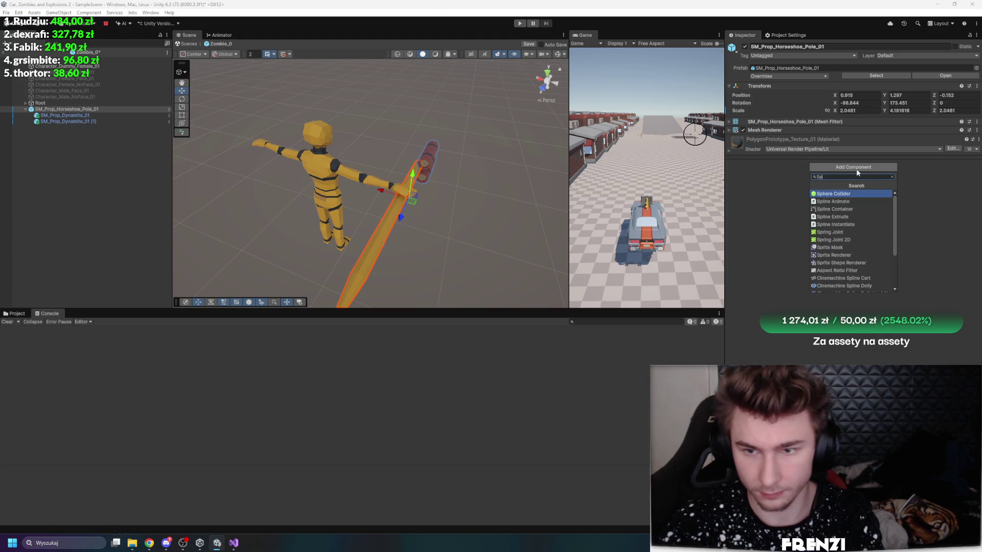
key("BackSpace")
key("BackSpace")
type("rigi")
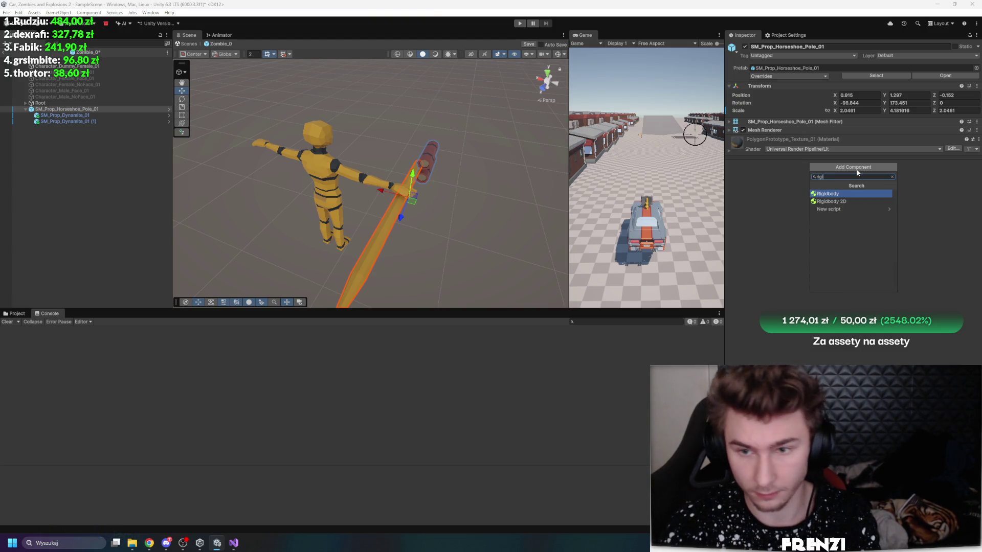
key("Return")
left_click(823, 138)
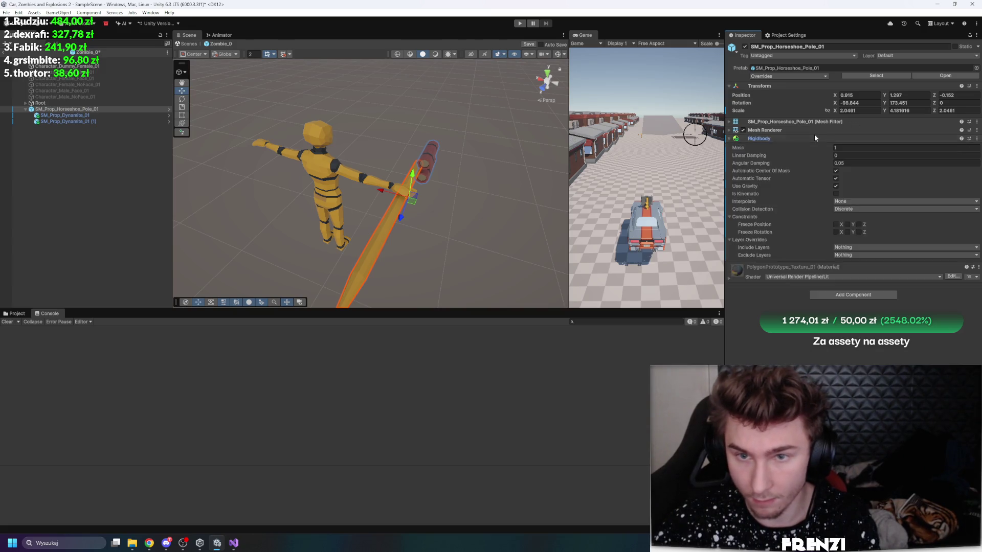
Step: Turn off Use Gravity, enable Is Kinematic, and add a Sphere Collider with Is Trigger checked
left_click(836, 187)
left_click(836, 194)
left_click(843, 292)
type("rigsphere")
key("Return")
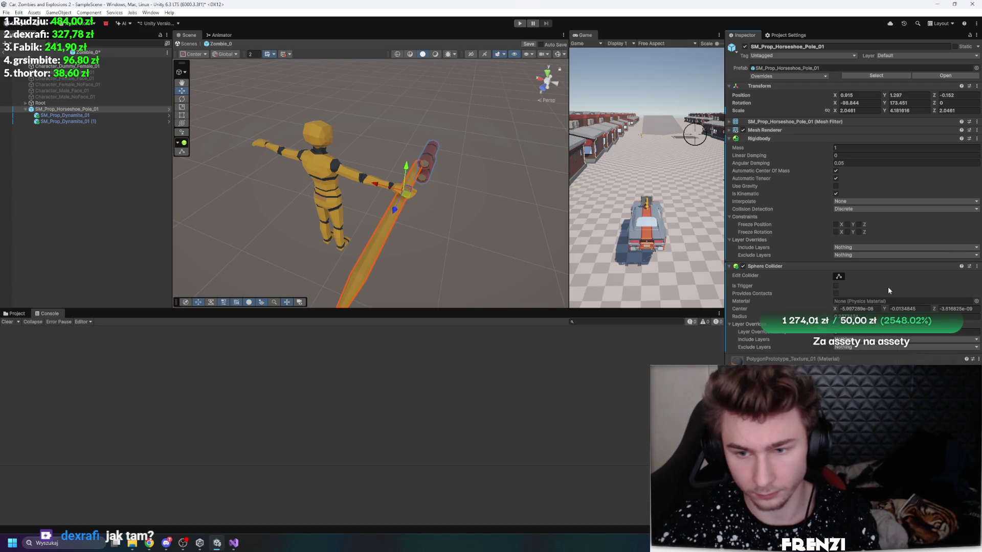
left_click(836, 286)
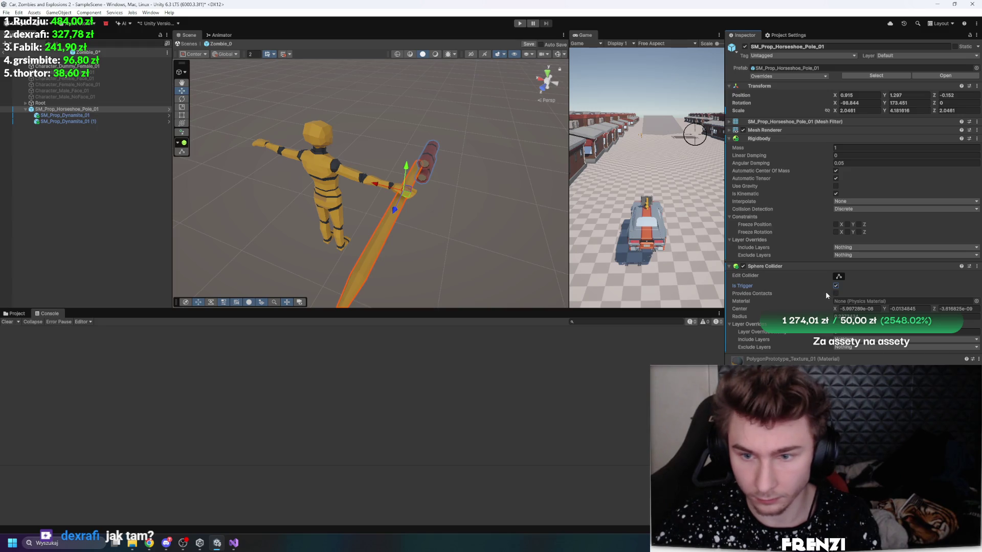
scroll(503, 217, "down", 5)
scroll(503, 218, "up", 8)
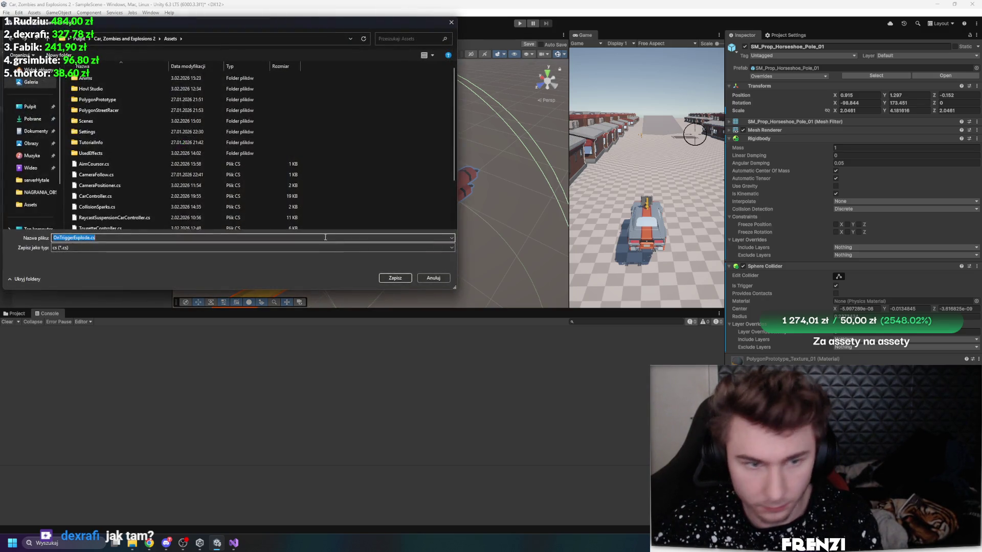
Step: Save the new script as OnTriggerExplode.cs, decline the API update, and clear the Console
left_click(393, 276)
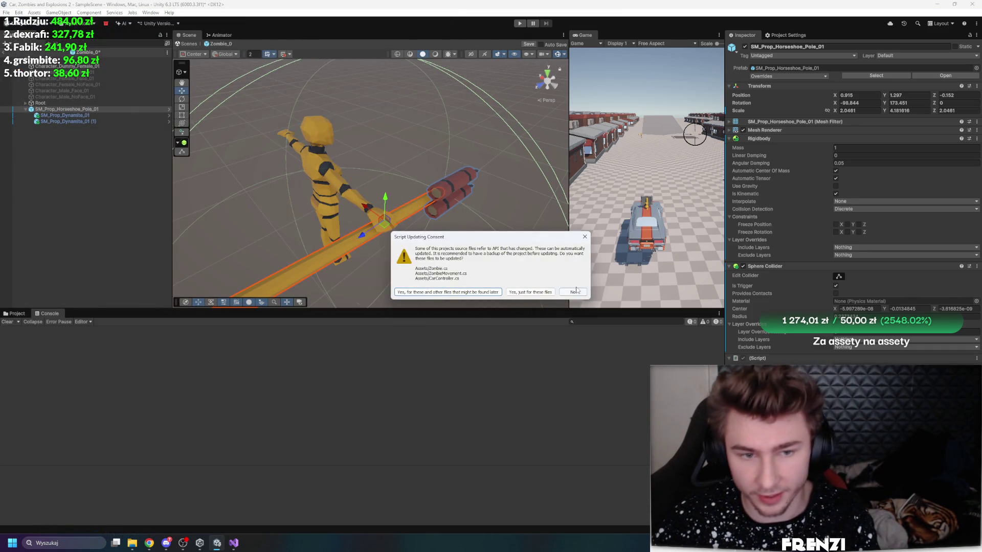
left_click(572, 293)
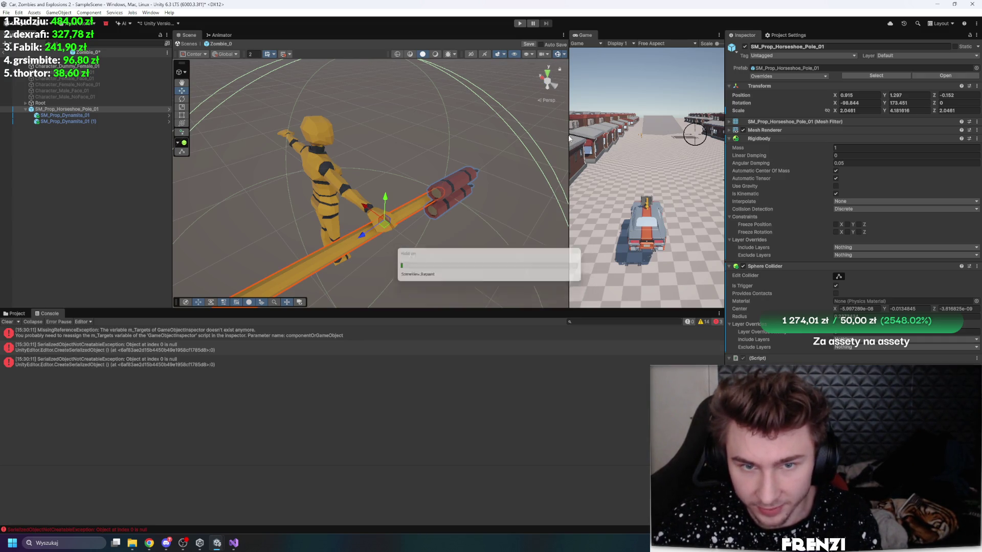
left_click(7, 322)
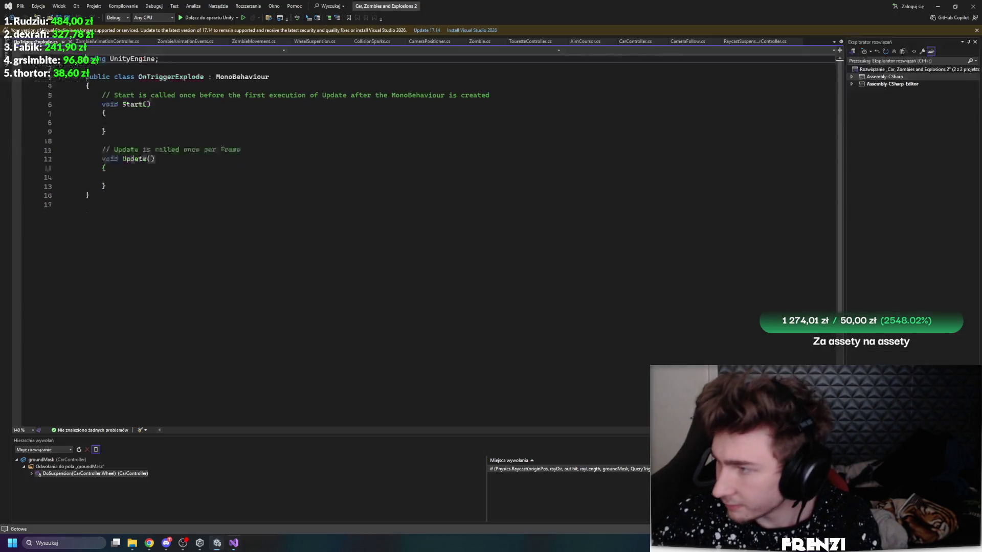
Step: Replace the OnTriggerExplode template with the pasted explosion code and save it
key("ctrl+a")
key("ctrl+v")
key("ctrl+s")
scroll(442, 255, "down", 8)
scroll(439, 271, "up", 20)
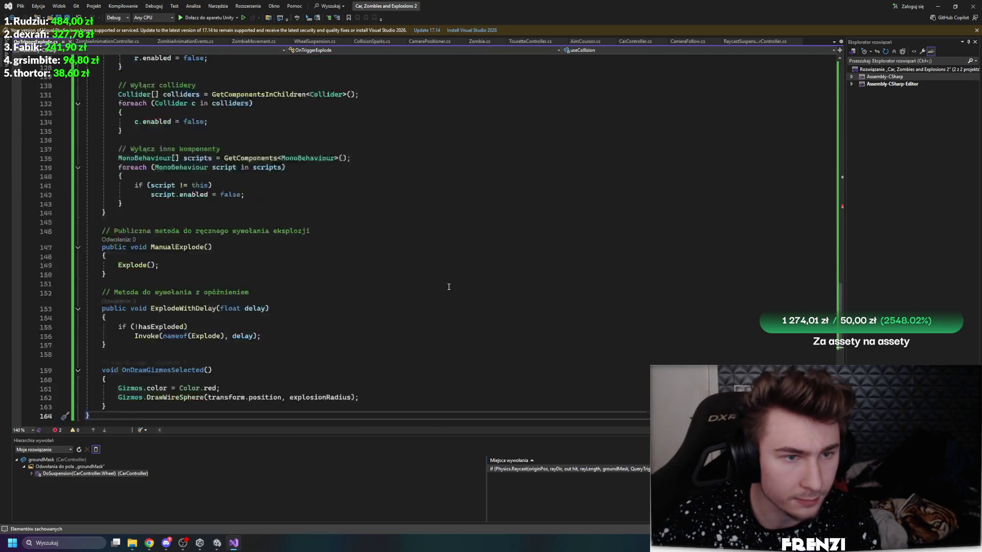
scroll(224, 272, "up", 1)
Step: Wrap the Health damage lines inside the damageTag check in /* */ comments
left_click(224, 271)
key("Return")
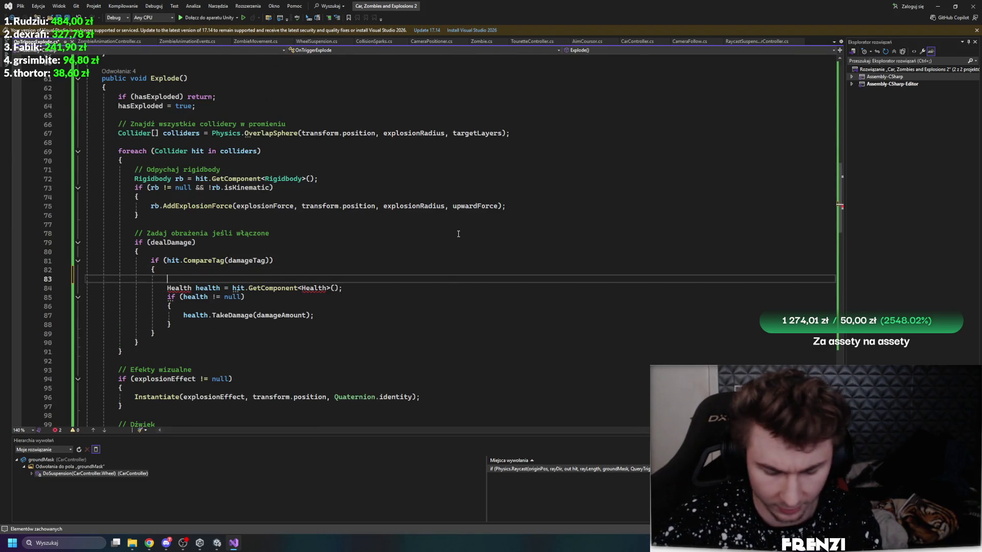
type("/*")
key("Down")
key("Down")
key("Down")
key("Return")
type("*/")
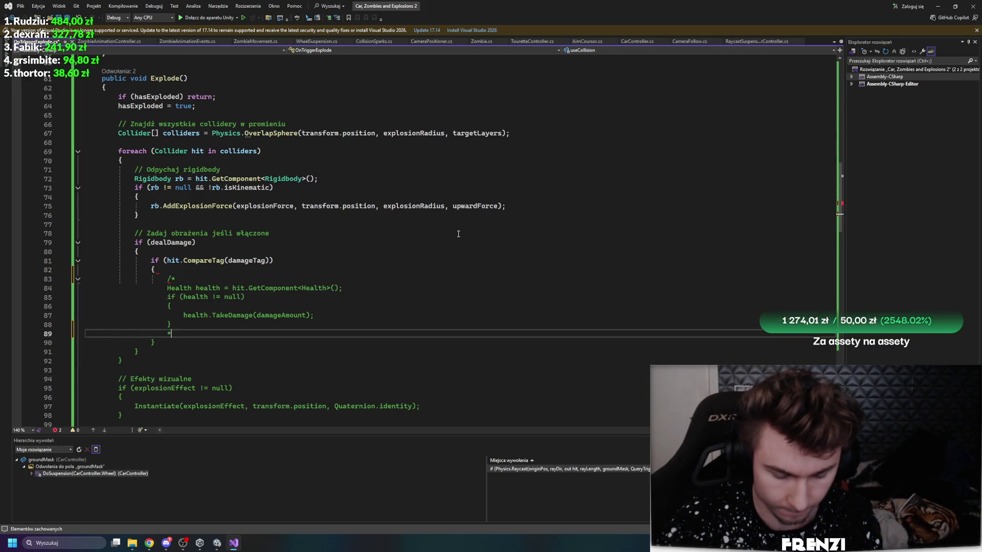
Step: Tidy the commented block, remove the extra slash after the closing comment, and save
left_click(459, 234)
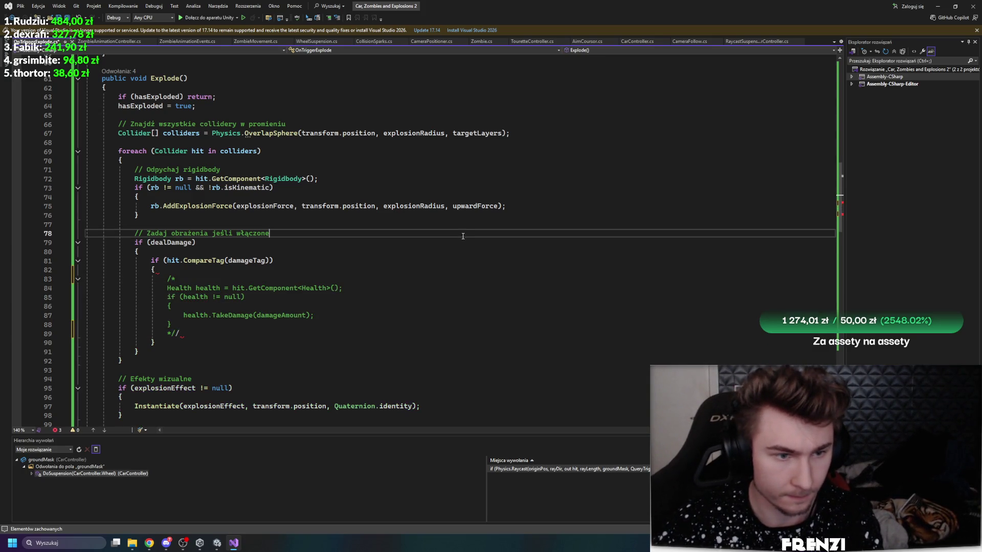
left_click(213, 280)
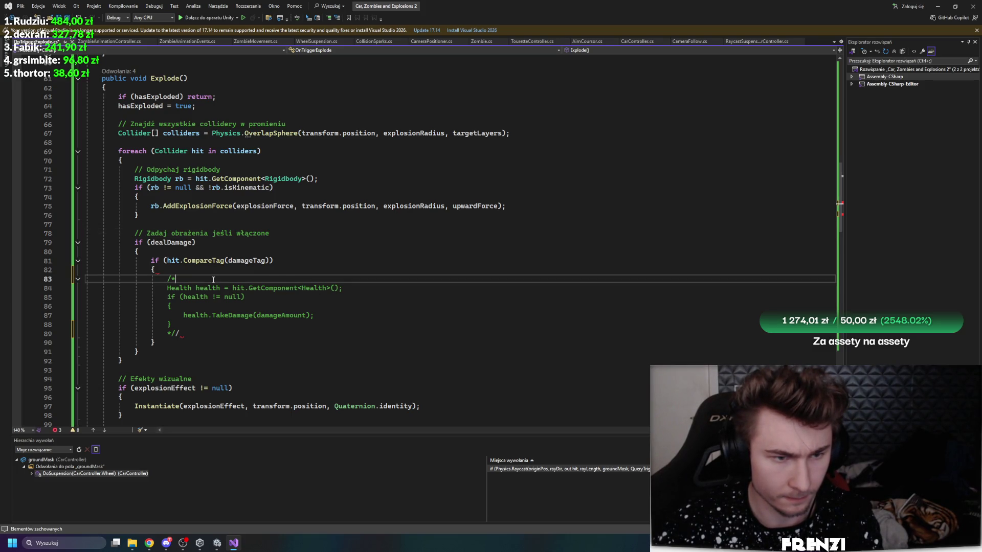
left_click(280, 270)
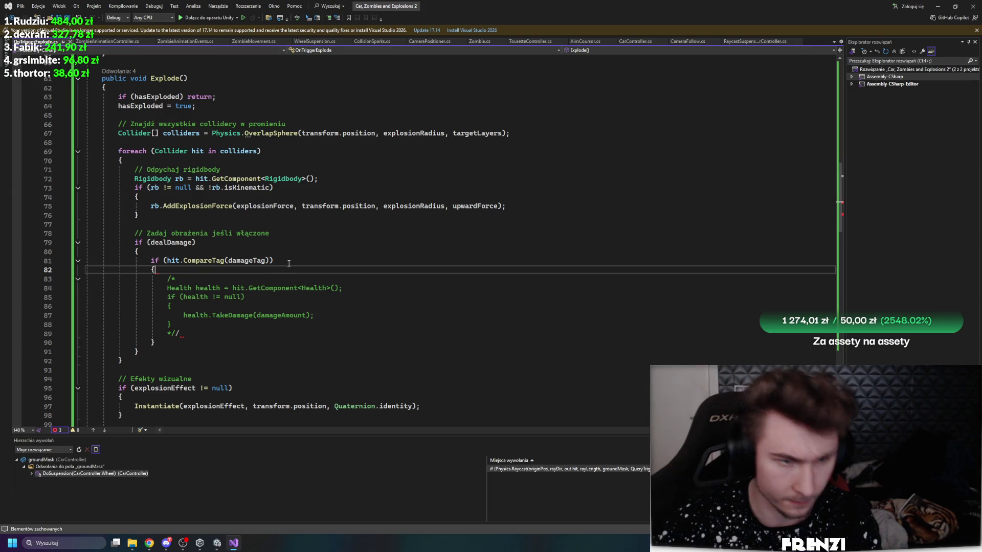
key("Return")
key("ctrl+space")
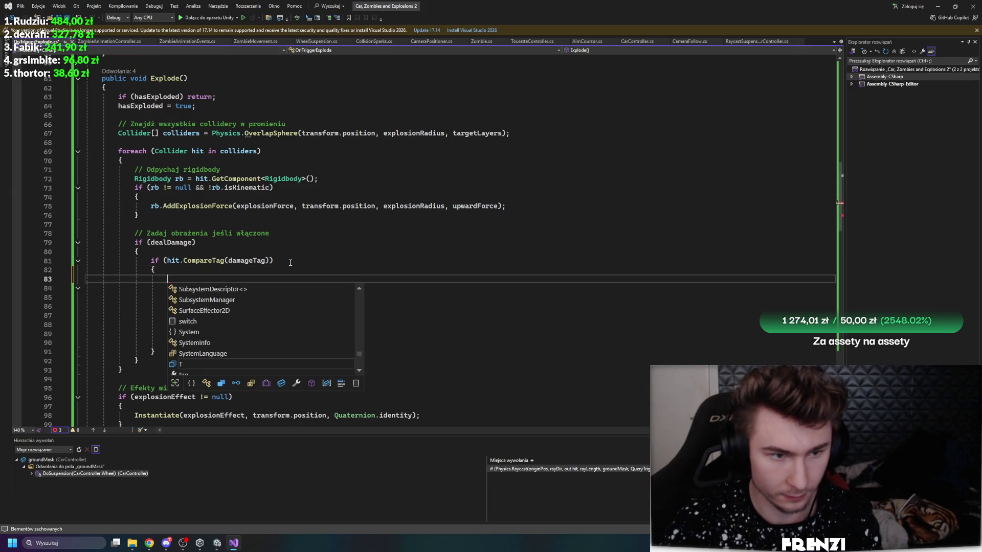
left_click(291, 262)
left_click(210, 341)
key("BackSpace")
key("ctrl+s")
Step: Let Unity recompile the script, declining the automatic API update
left_click(217, 543)
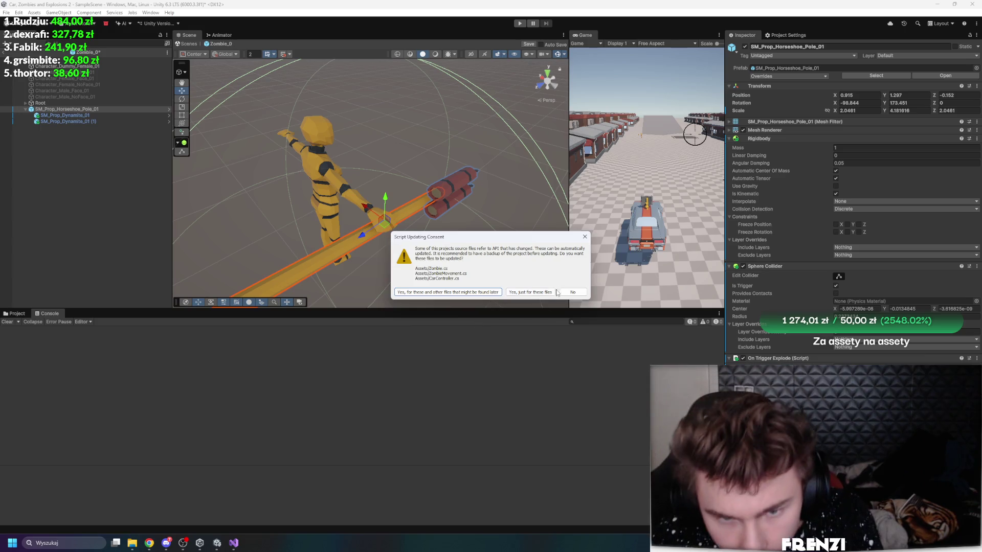
left_click(567, 289)
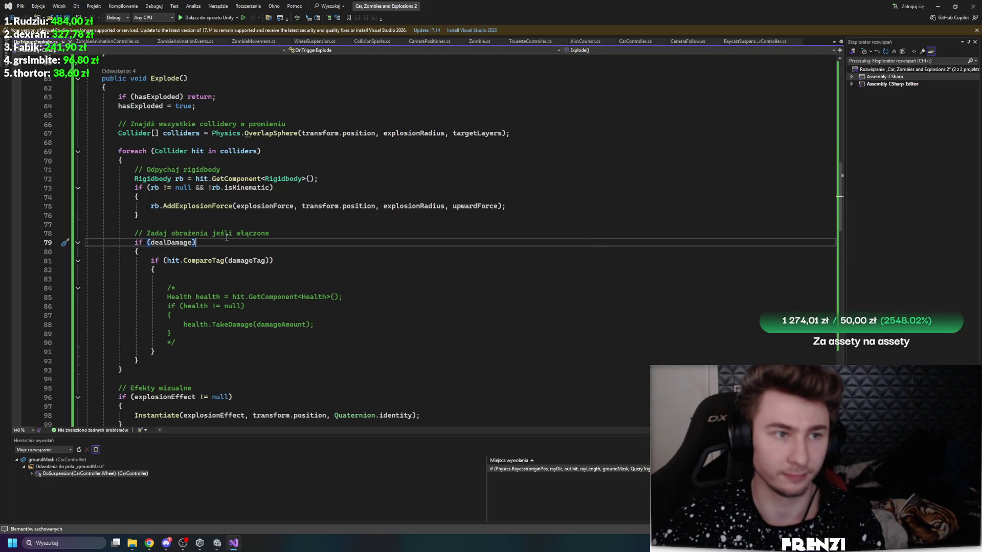
mouse_move(218, 542)
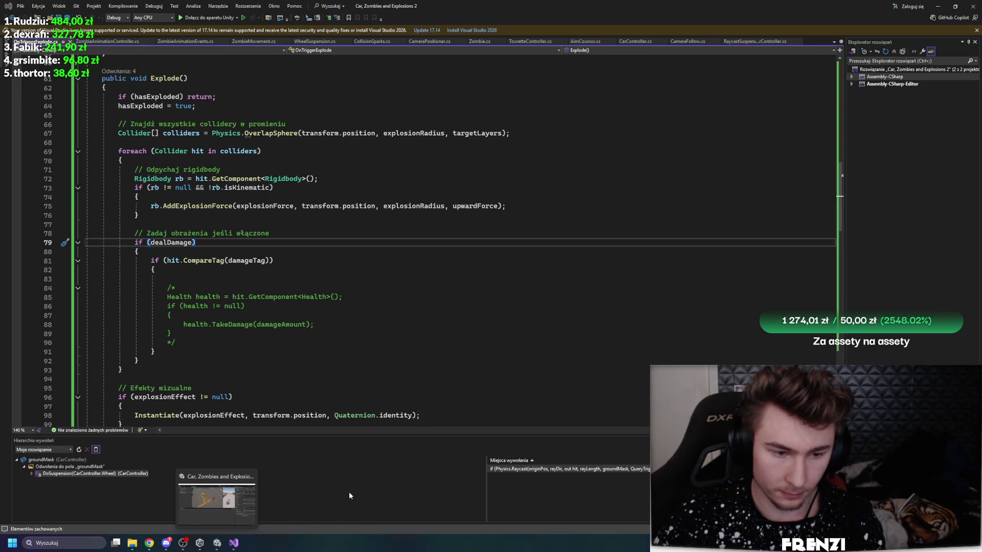
left_click(217, 541)
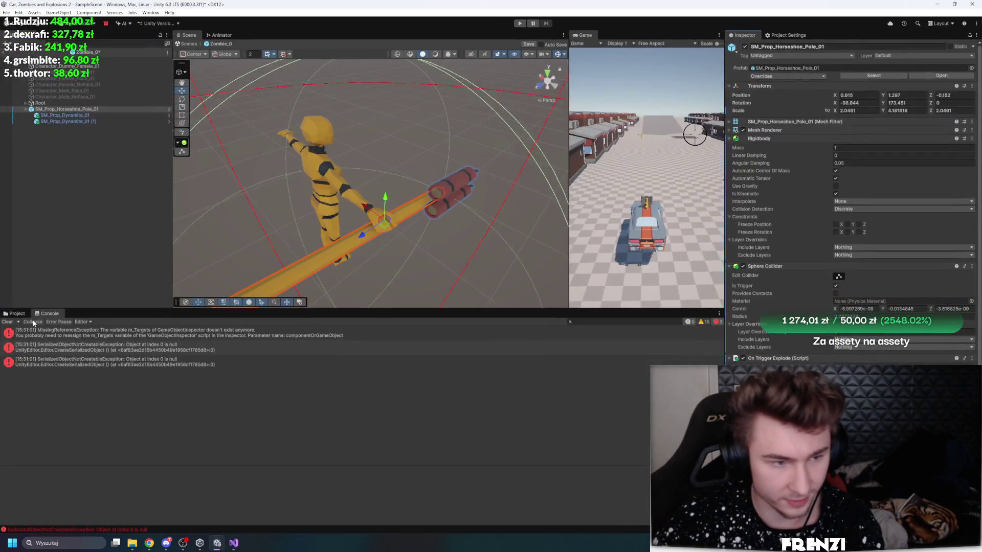
Step: Deactivate SM_Prop_Horseshoe_Pole_01 in the Inspector and start Play mode
scroll(854, 342, "down", 3)
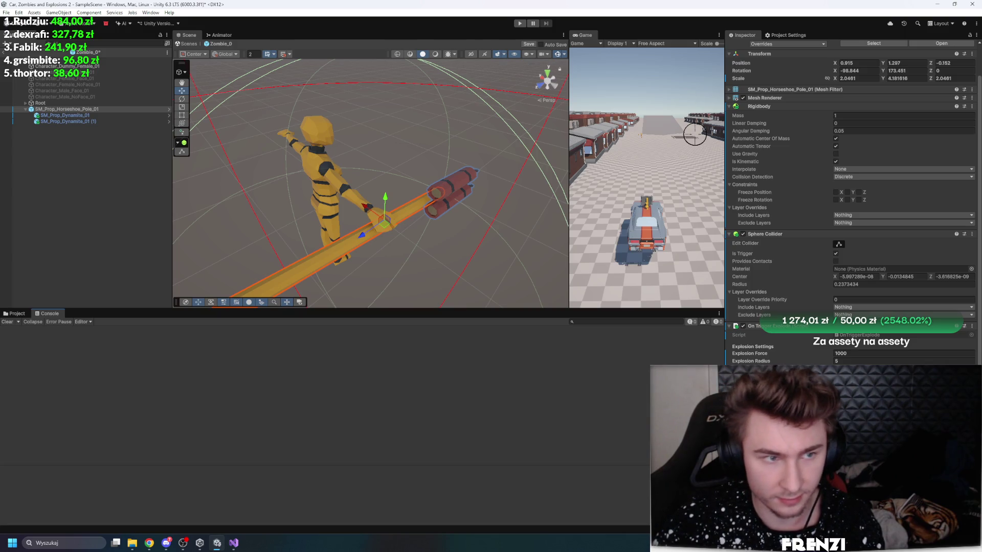
scroll(801, 122, "up", 3)
left_click(744, 46)
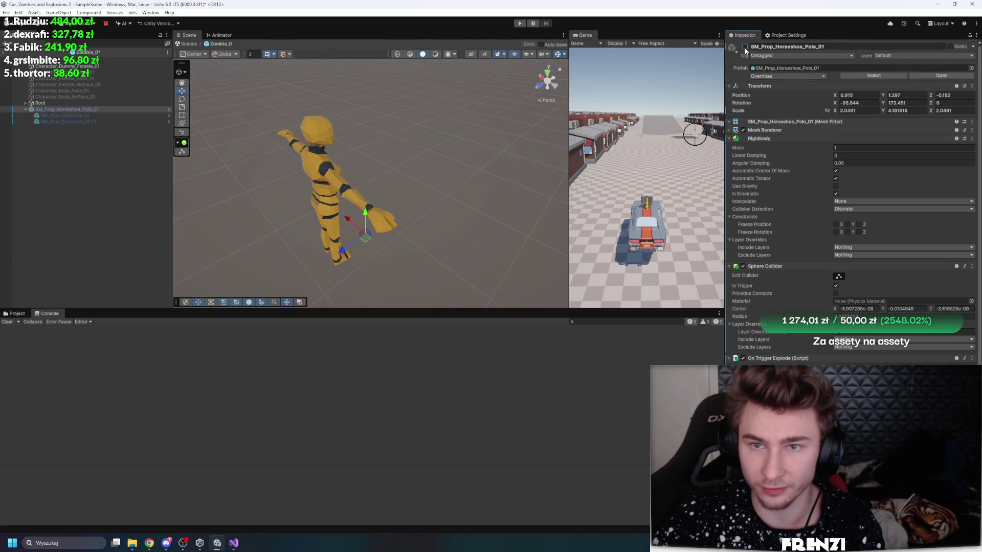
key("shift+space")
key("shift+space")
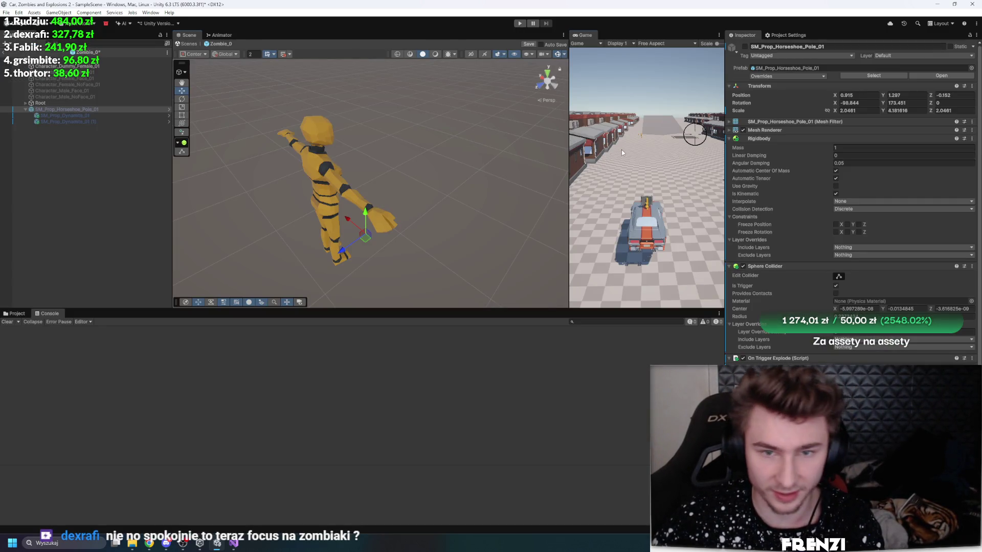
left_click(519, 24)
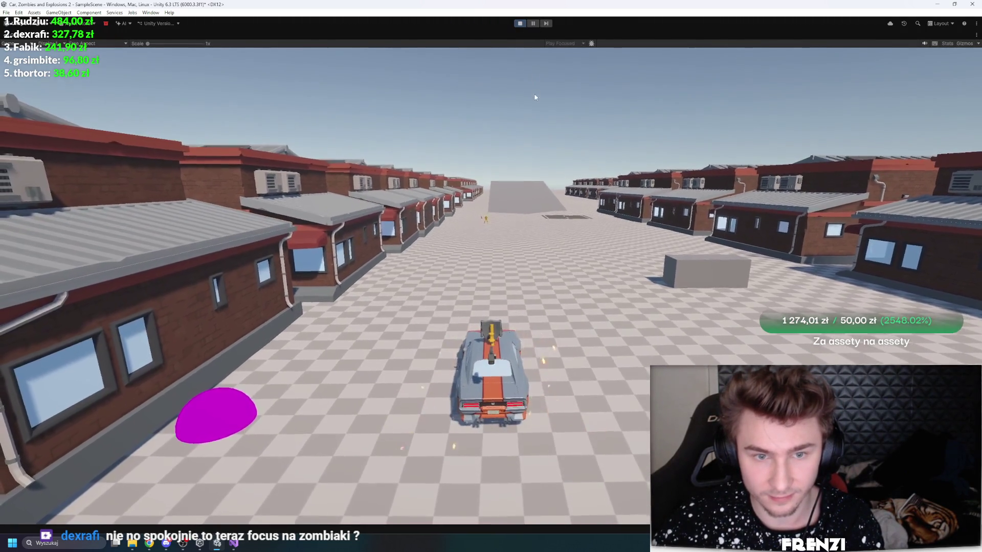
Step: Fire a shot in the Game view, pause, restore the layout, and exit Zombie_0 Prefab Mode
left_click(535, 100)
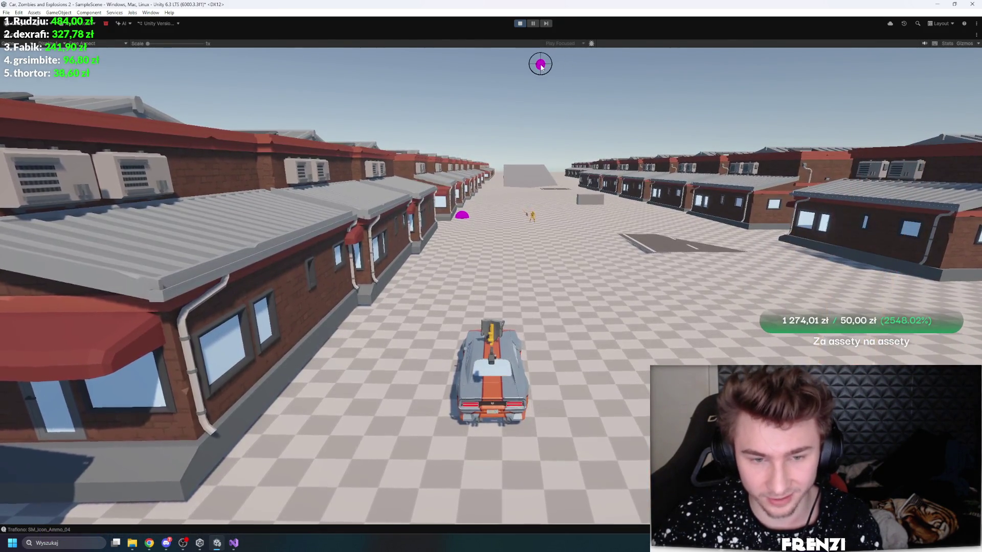
left_click(531, 25)
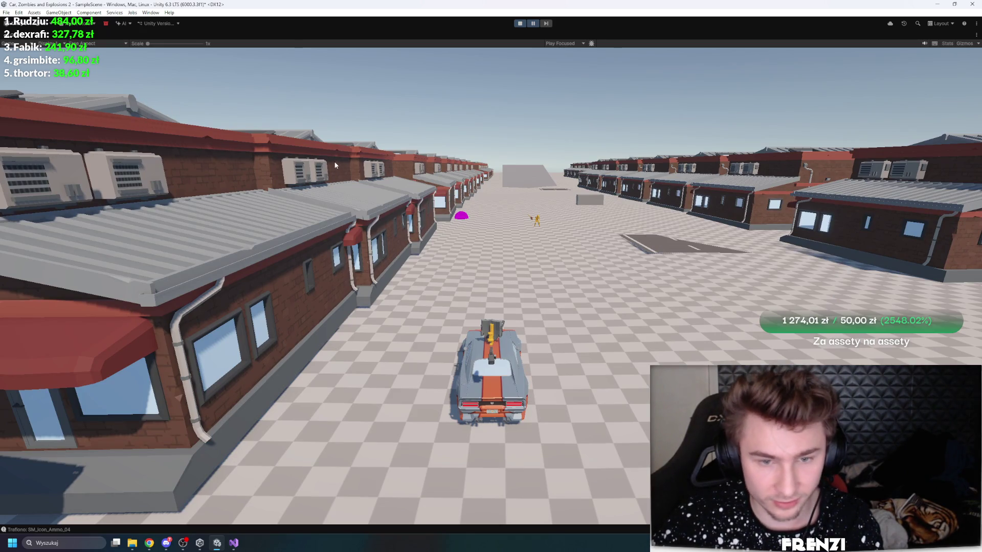
key("shift+space")
left_click(65, 192)
left_click(4, 52)
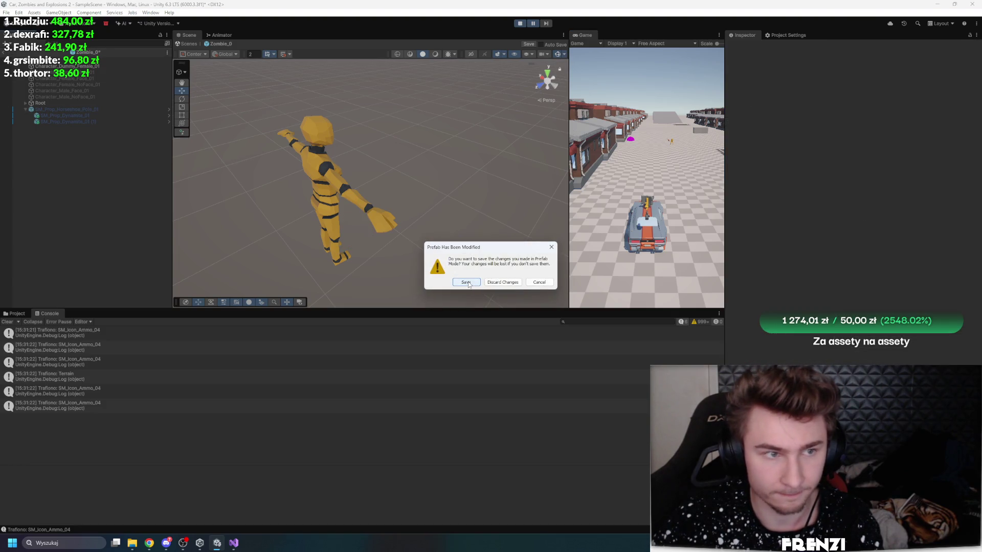
Step: Save the prefab changes, set Terrain Pixel Error to 23.1 and Maximum Complexity Limit to 1, then go full-screen
left_click(466, 282)
left_click(48, 98)
left_click(866, 119)
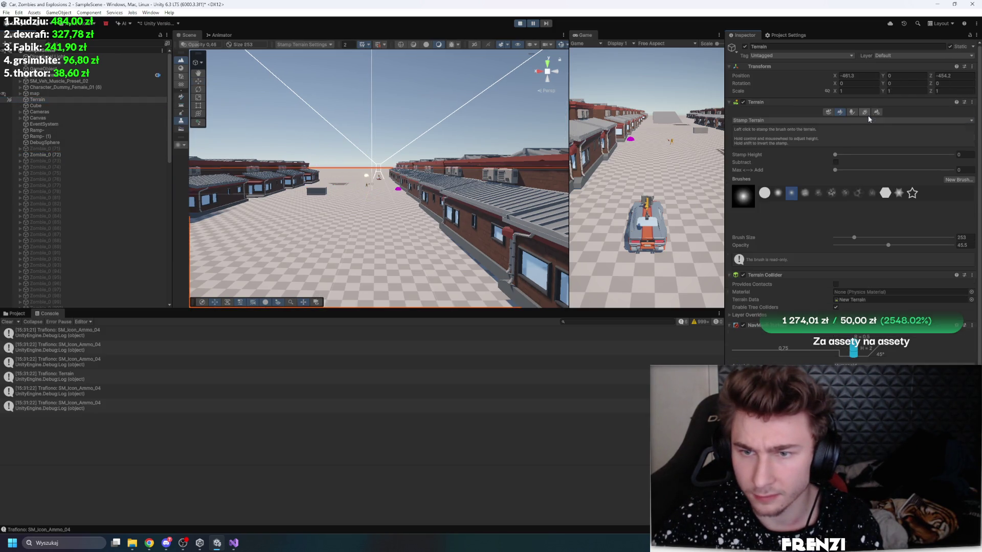
left_click(878, 112)
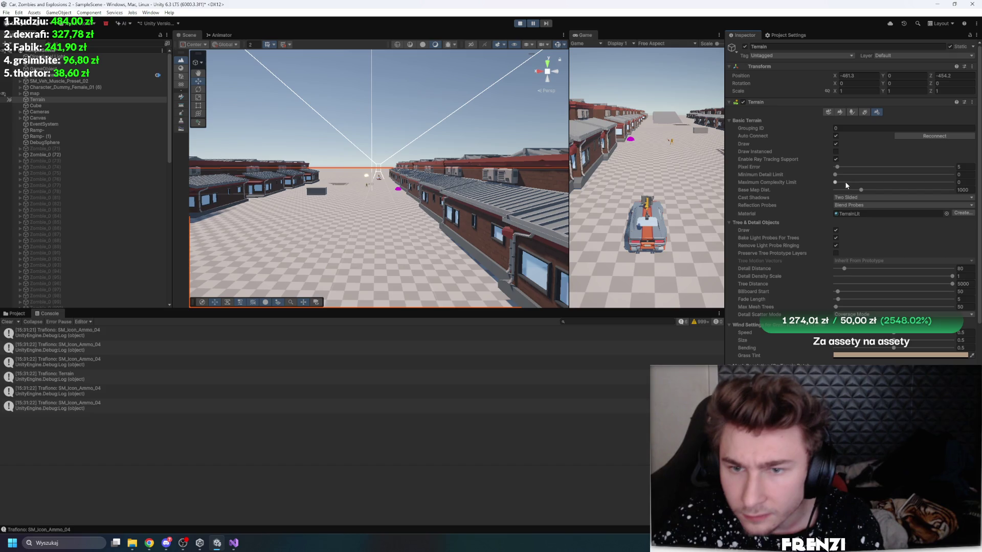
key("shift+Tab")
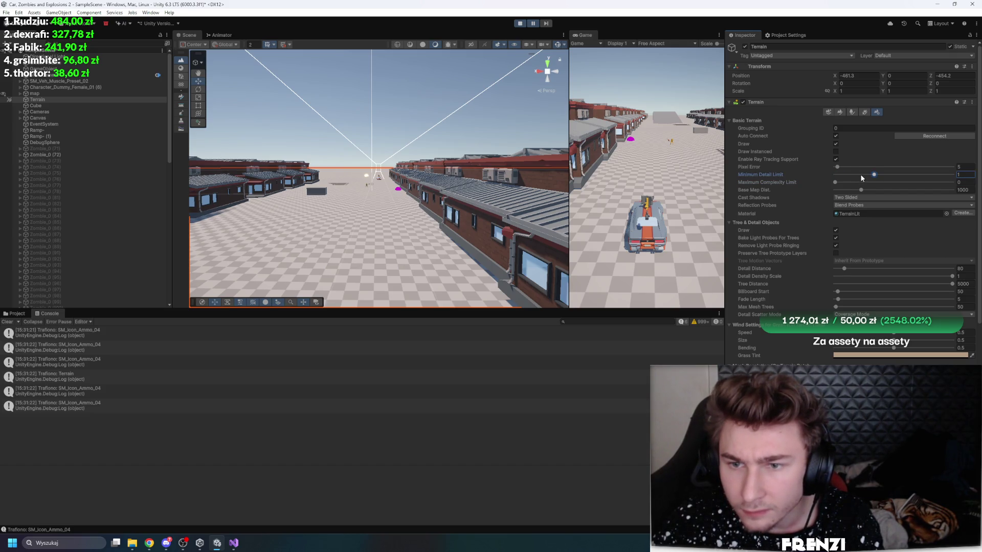
left_click(875, 183)
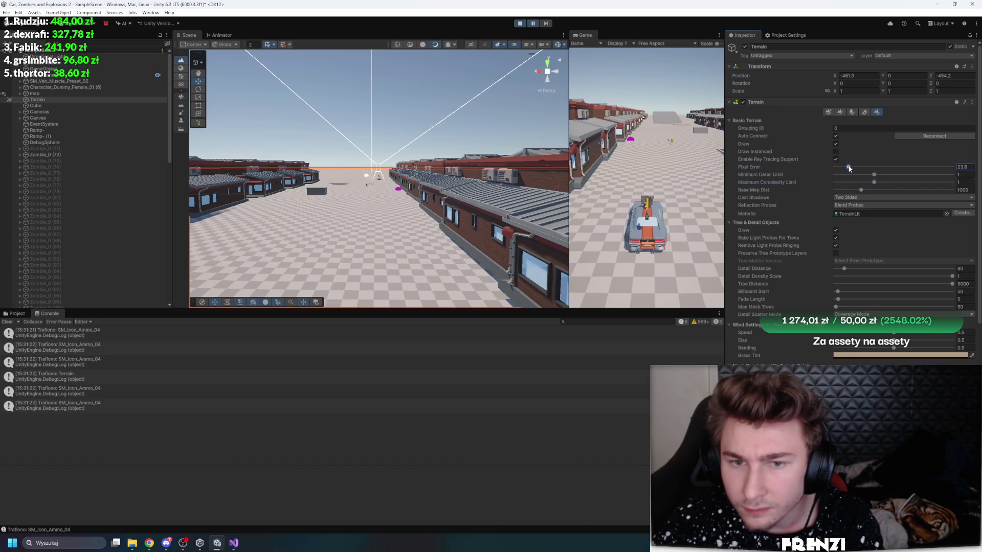
scroll(857, 196, "down", 5)
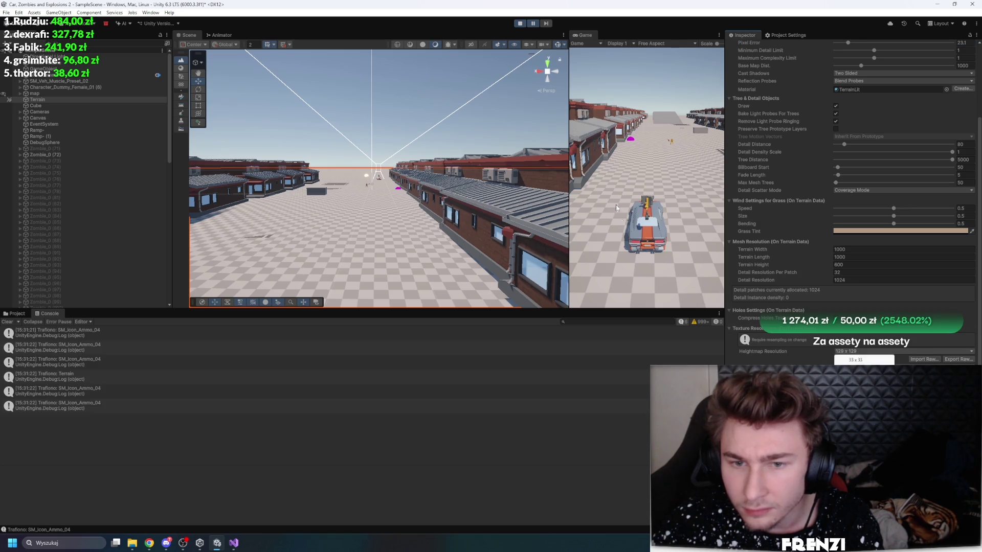
key("shift+space")
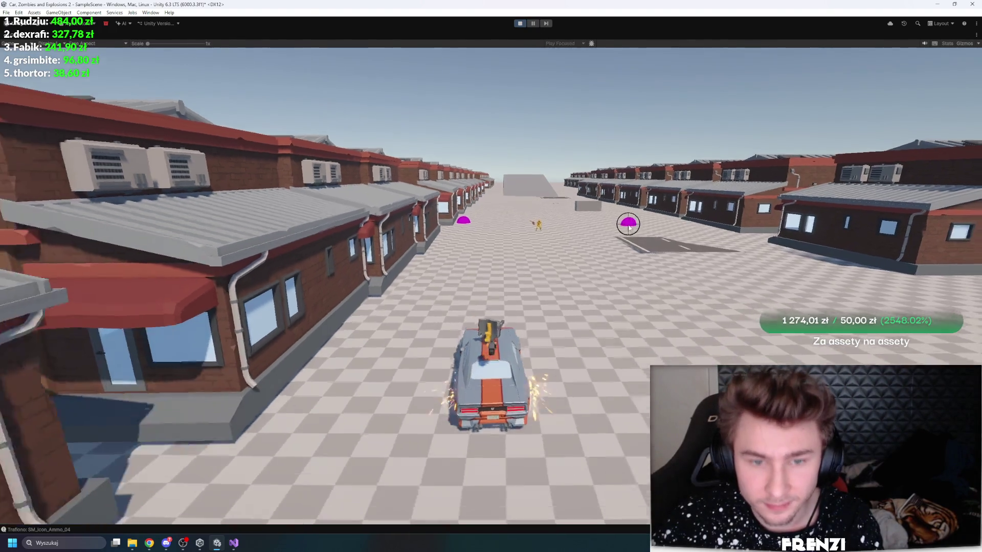
key("d")
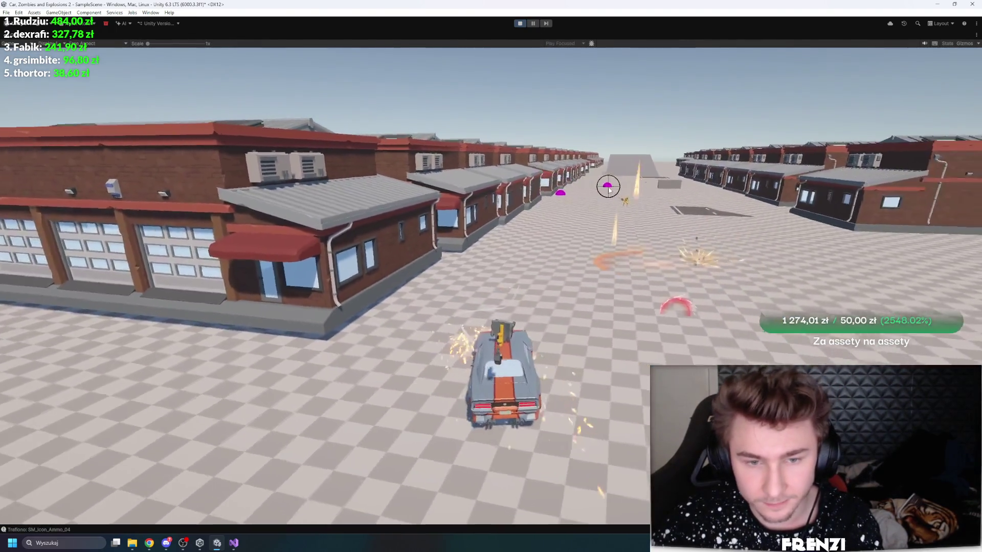
key("a")
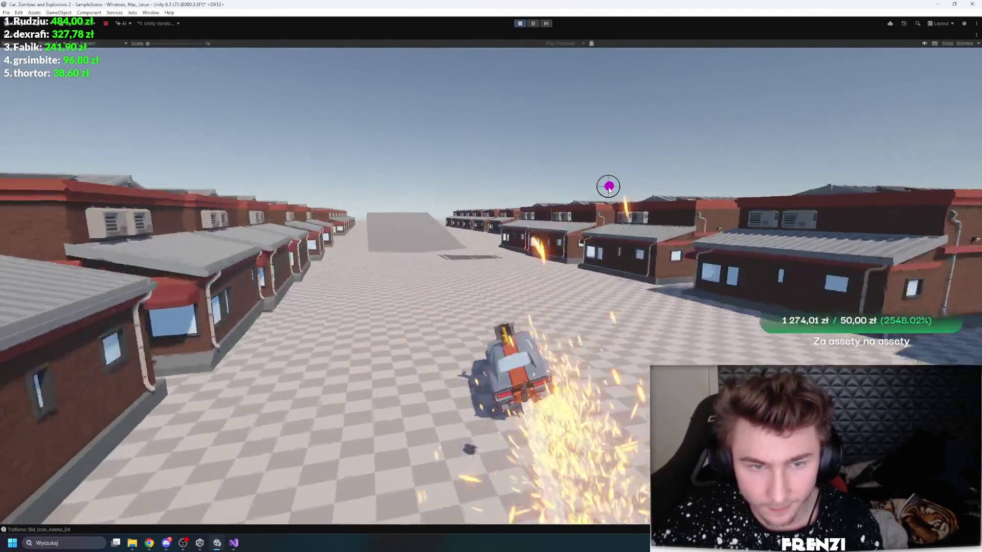
key("a")
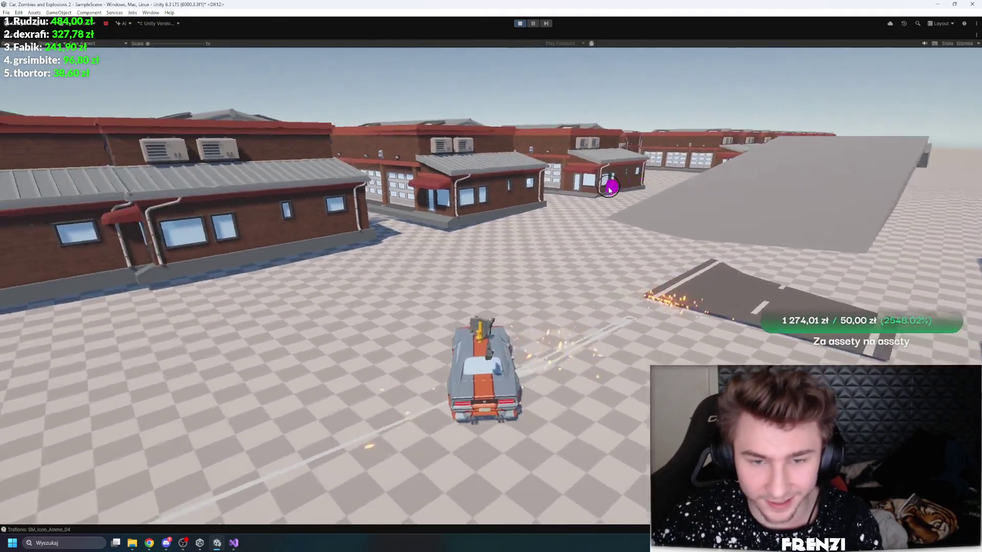
key("d")
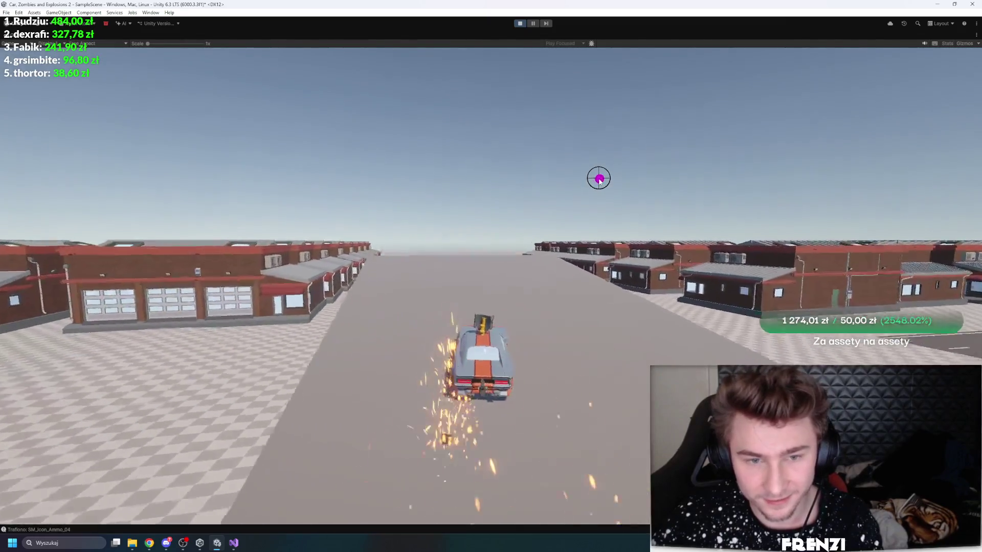
key("w")
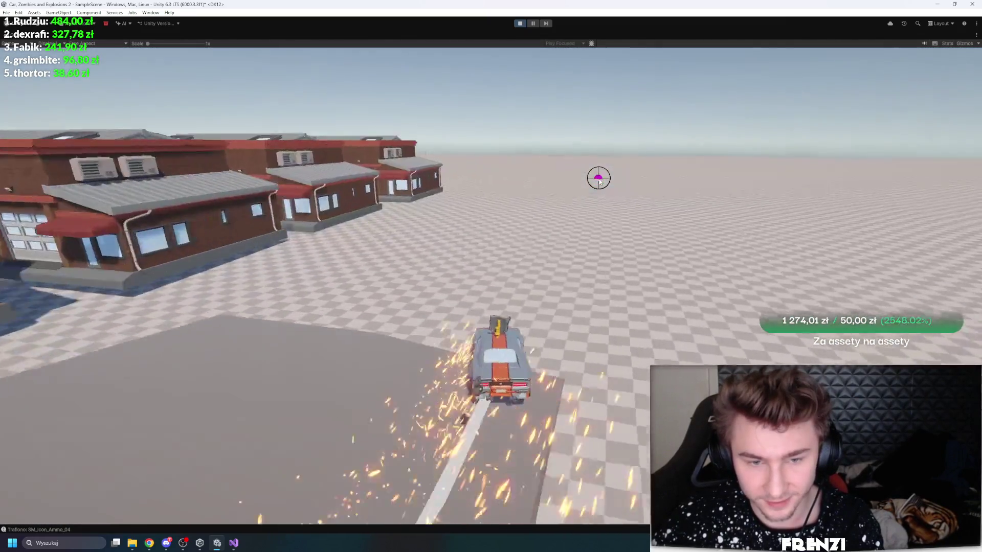
key("w")
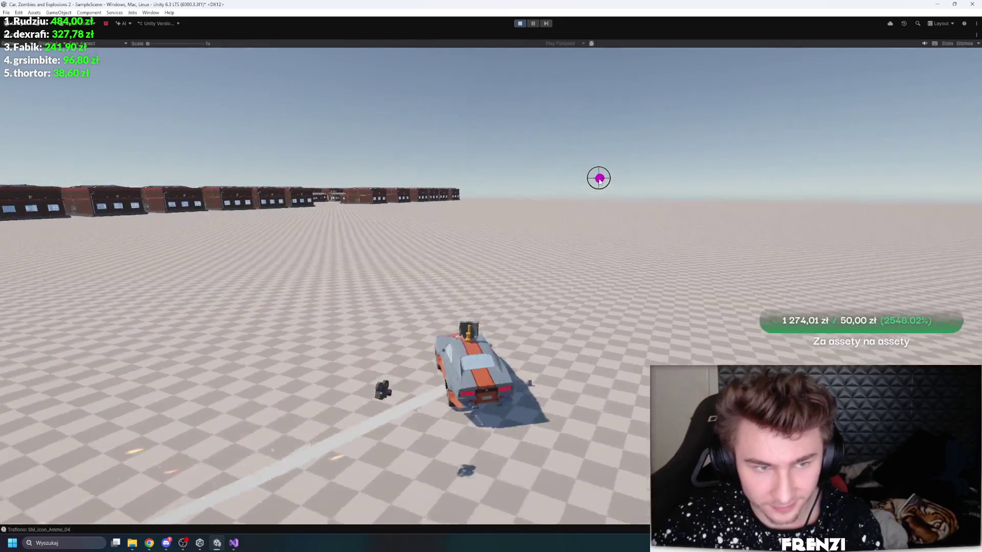
key("w")
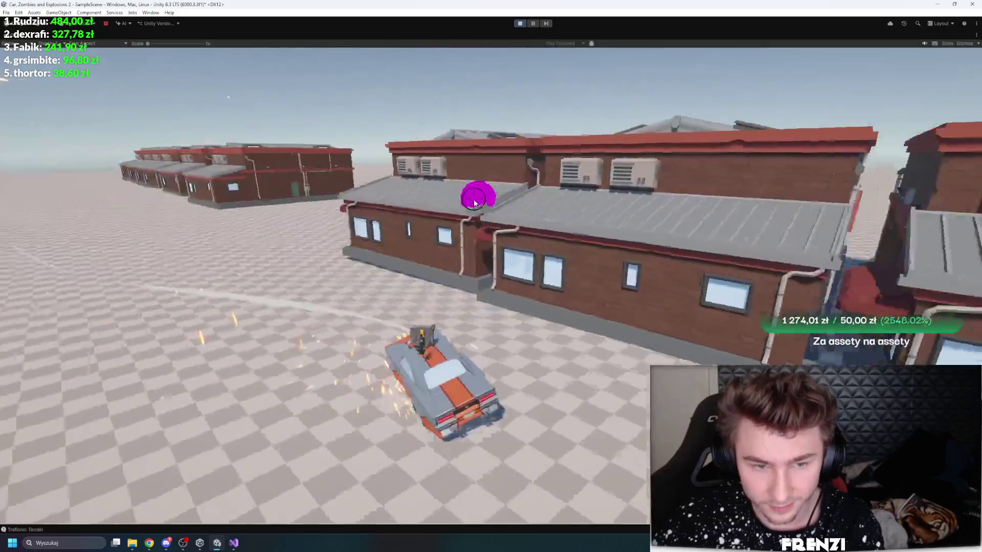
key("w")
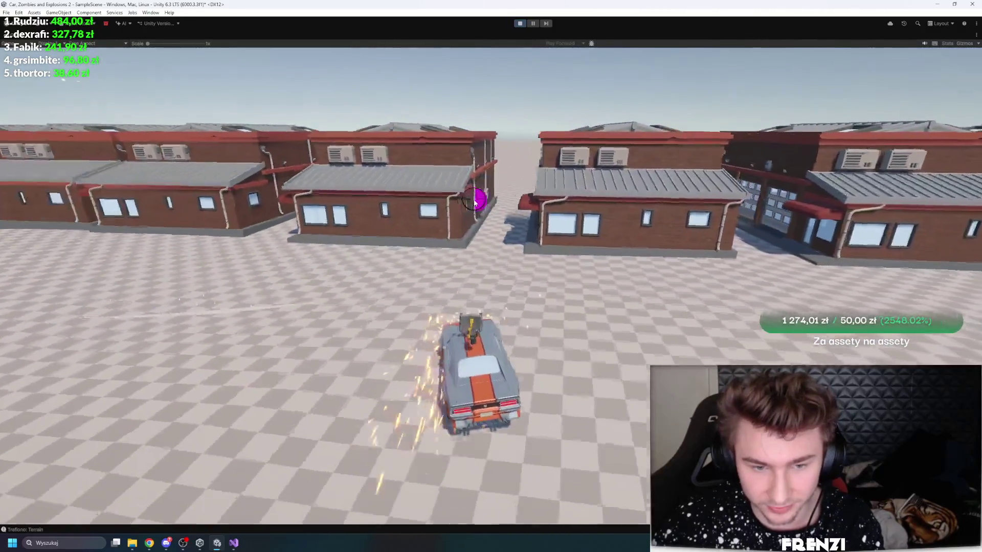
key("w")
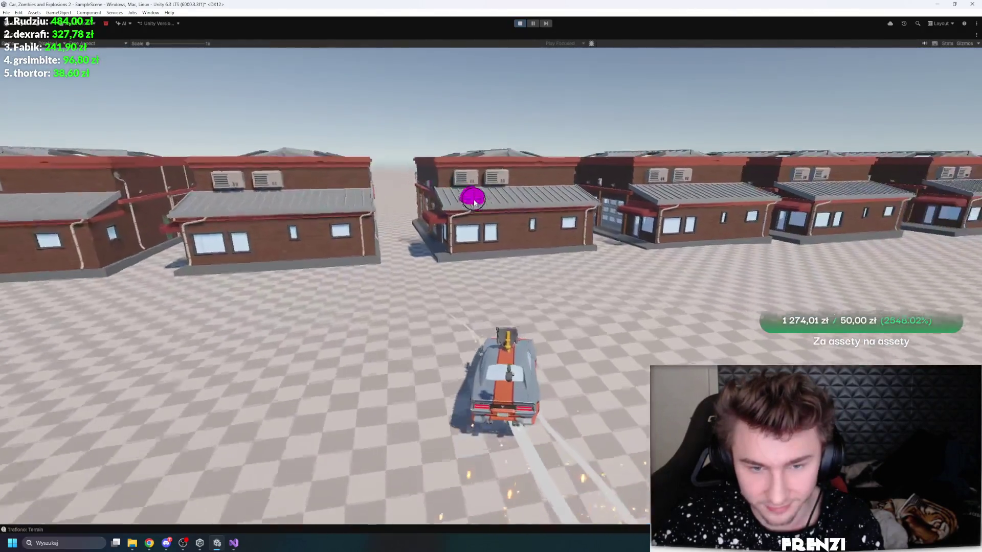
key("w")
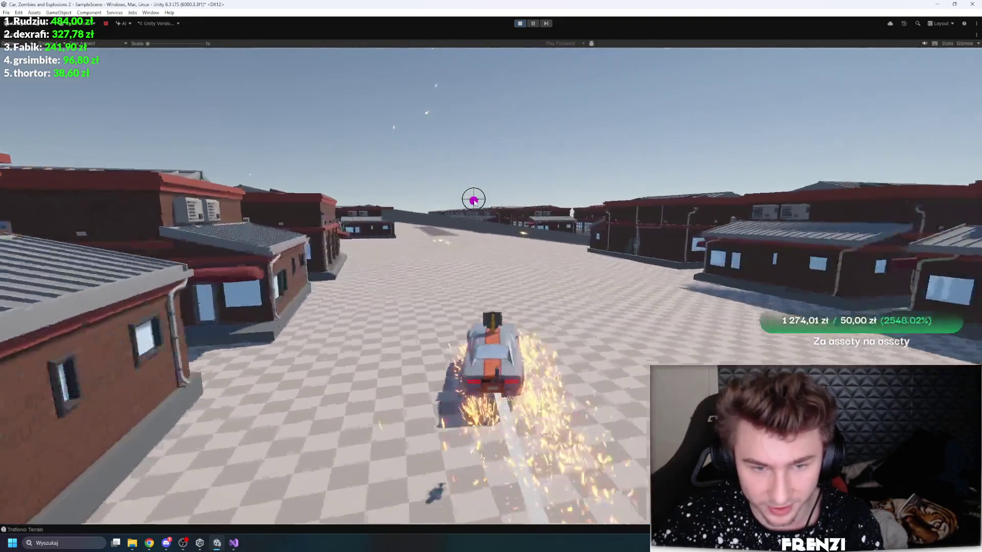
key("w")
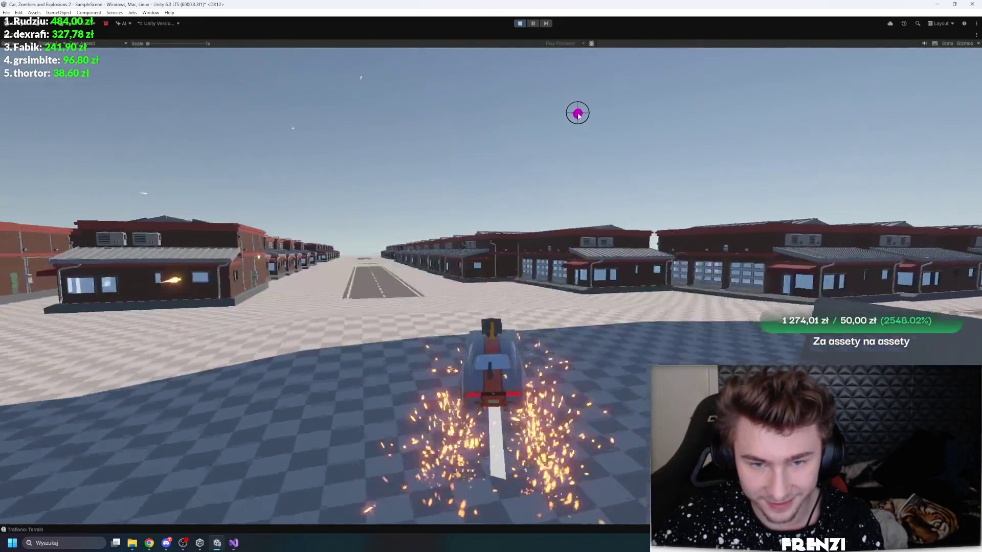
key("w")
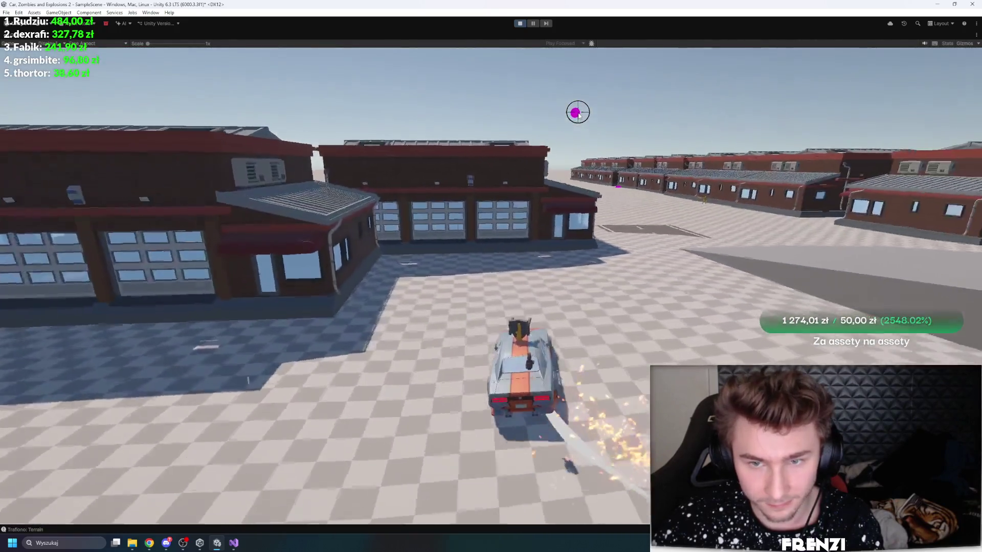
key("w")
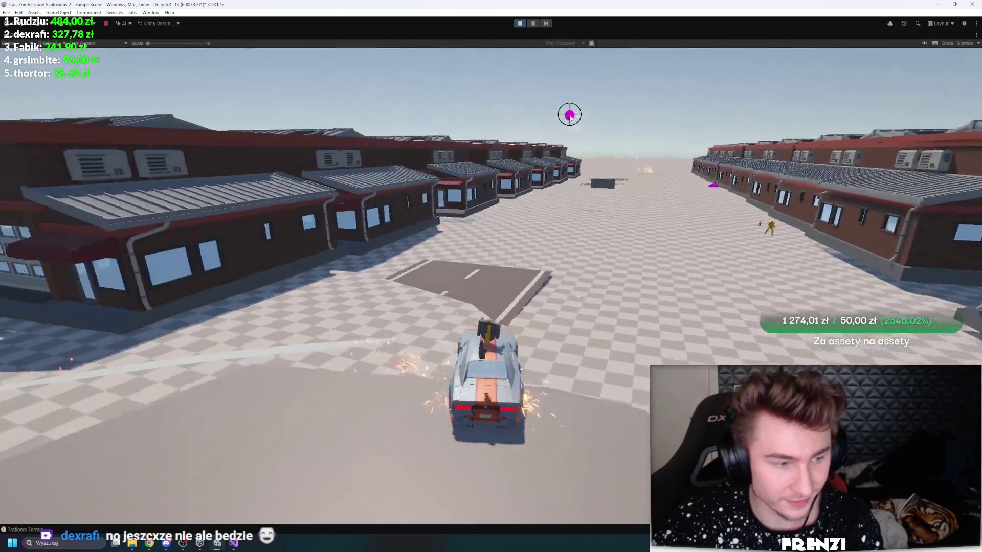
key("w")
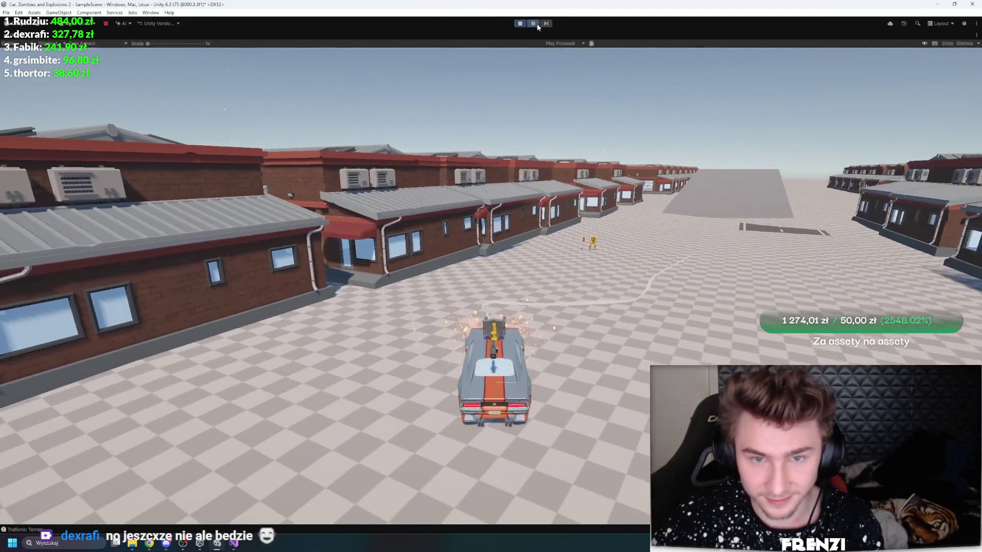
left_click(533, 23)
left_click(97, 154)
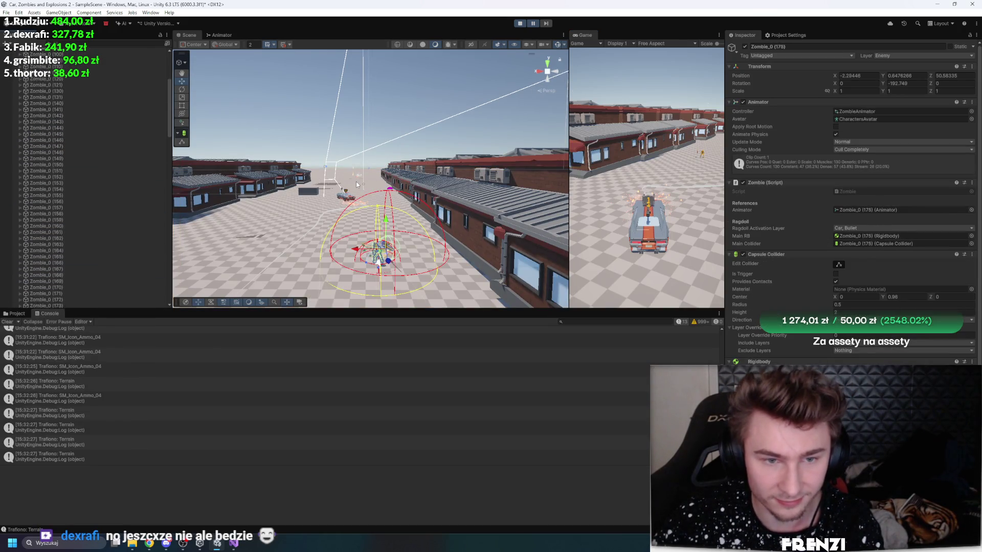
key("ctrl+shift+p")
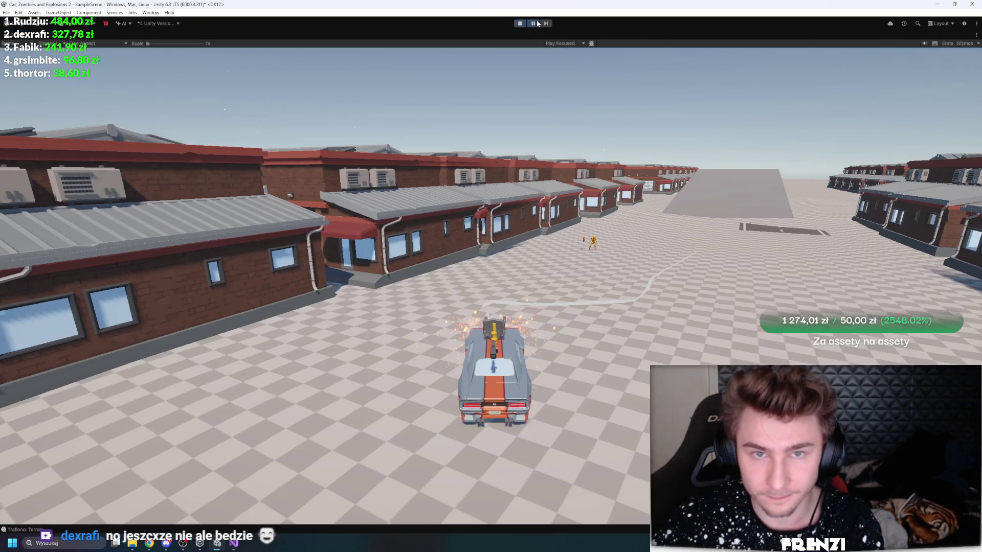
key("a")
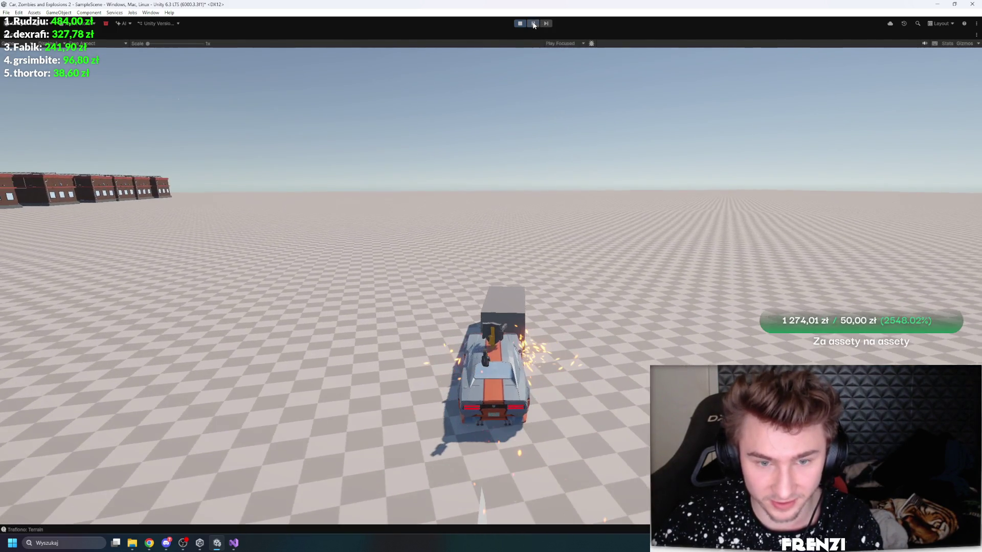
Step: Pause the game, set Fixed Timestep to 0.04 in Time settings, and maximize the Game view
left_click(537, 24)
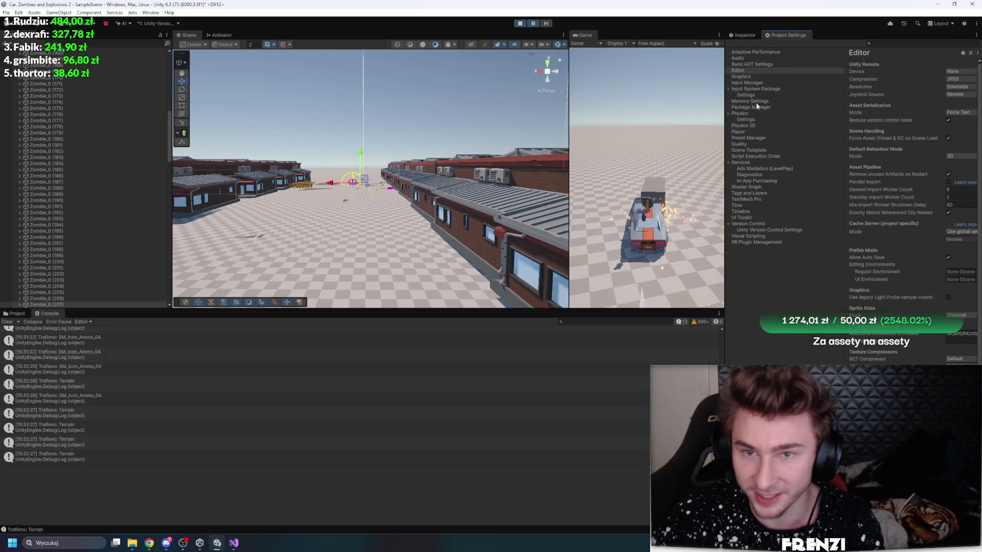
left_click_drag(726, 84, 662, 97)
left_click(695, 132)
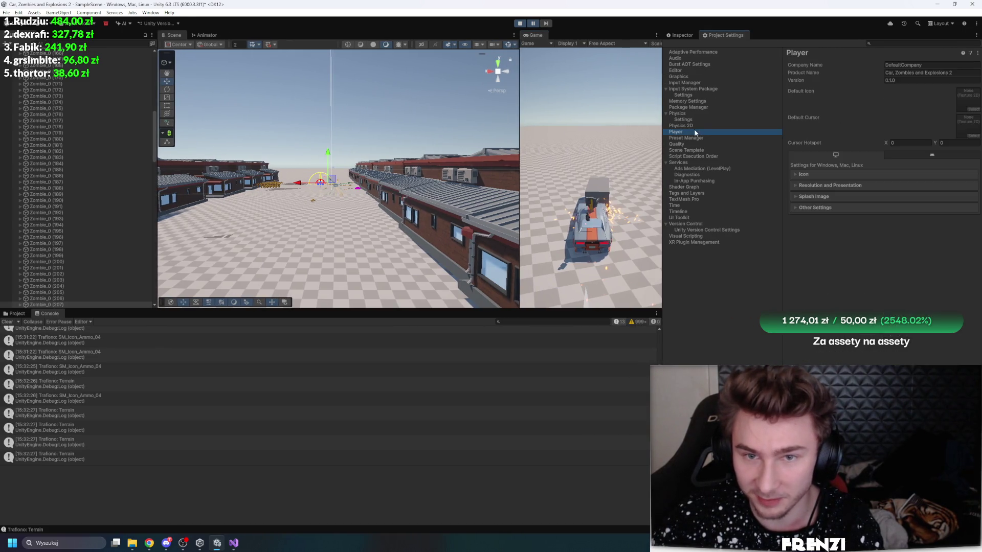
left_click(694, 70)
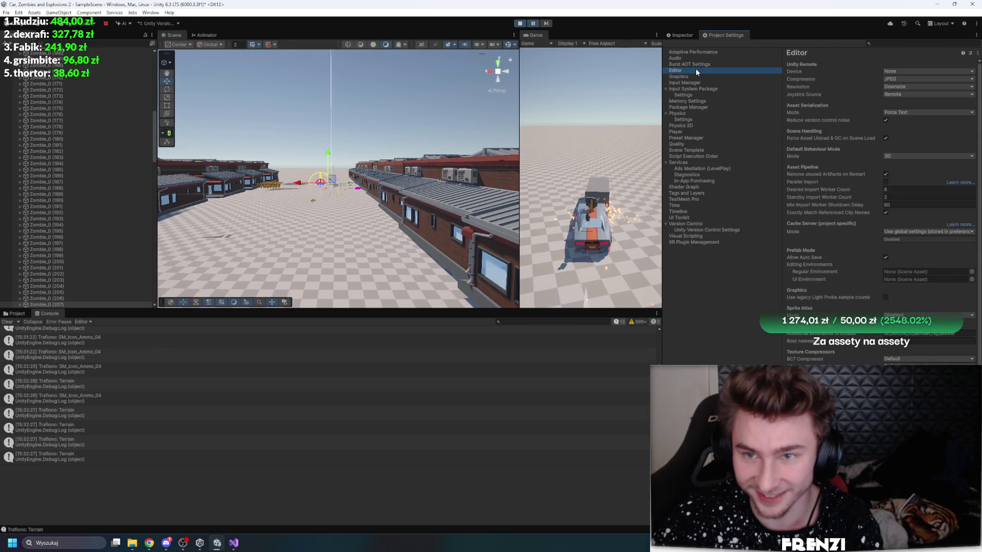
left_click(685, 199)
left_click(685, 205)
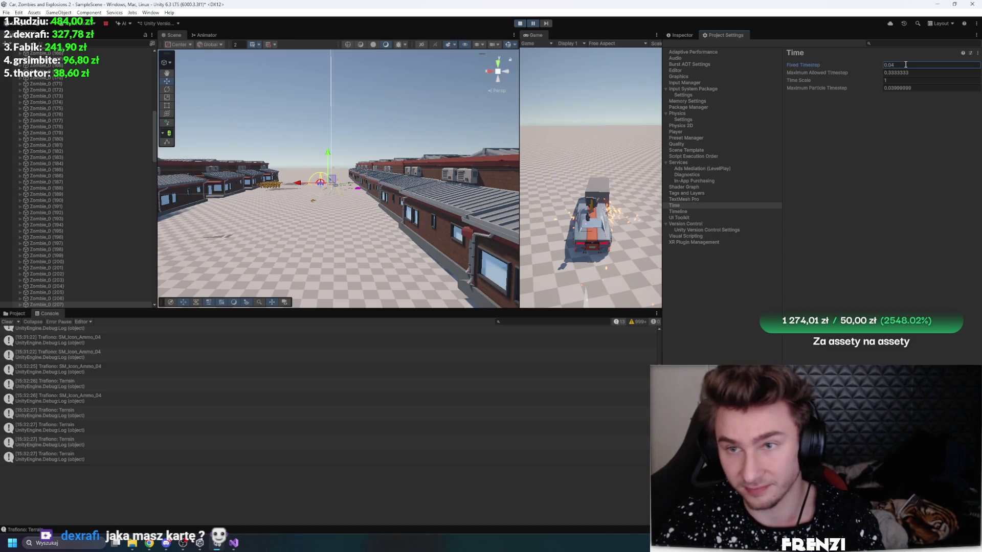
double_click(535, 34)
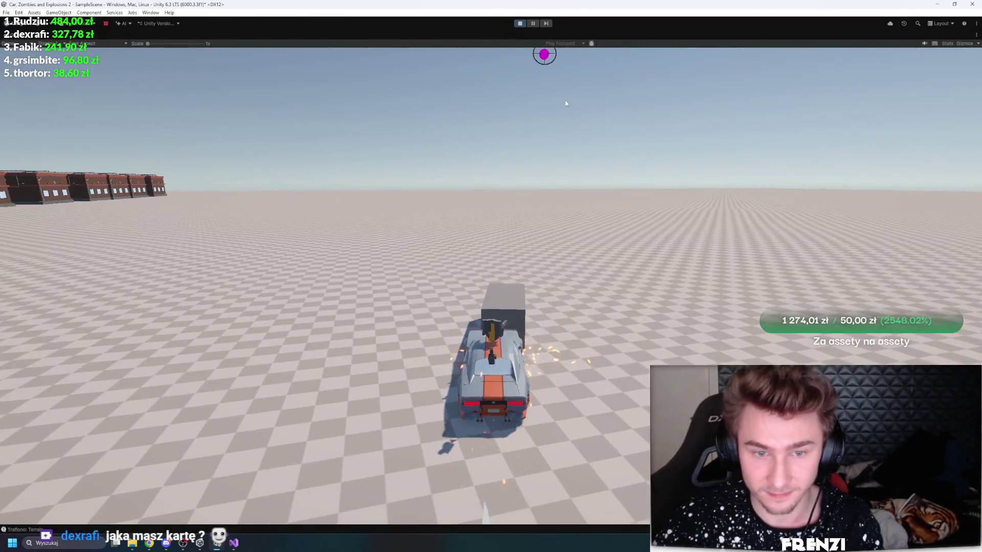
Step: Drive the car with W, A and D through the zombie-filled streets, then stop play mode
key("a")
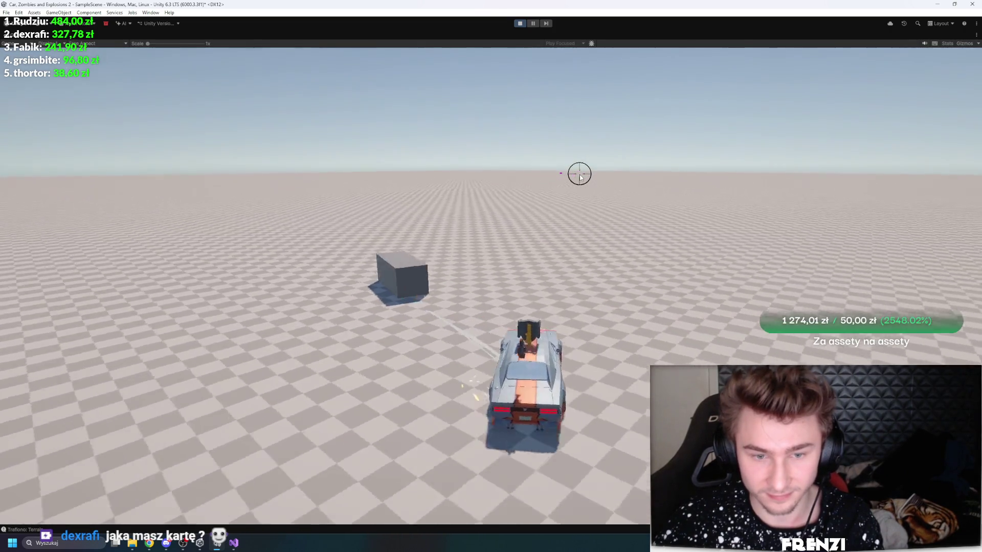
key("w")
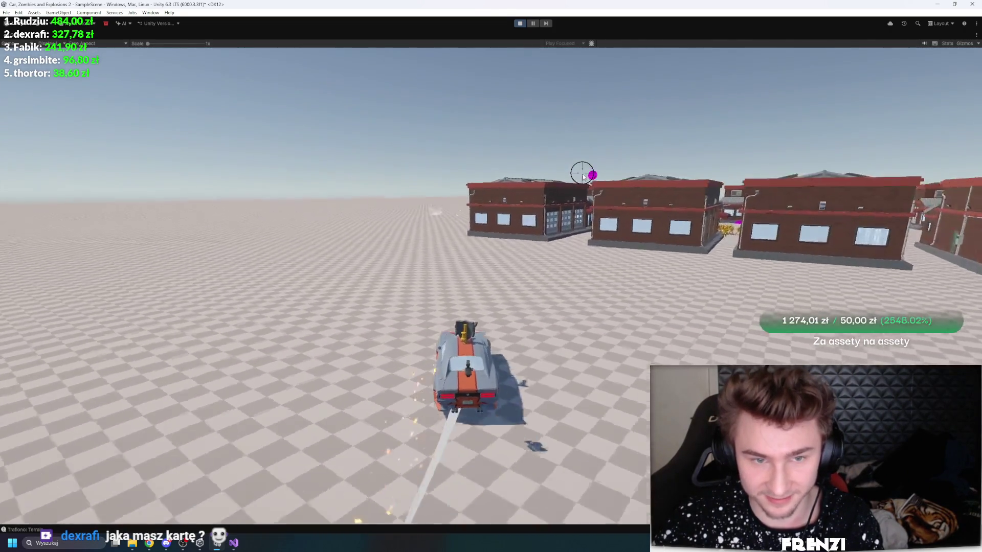
key("d")
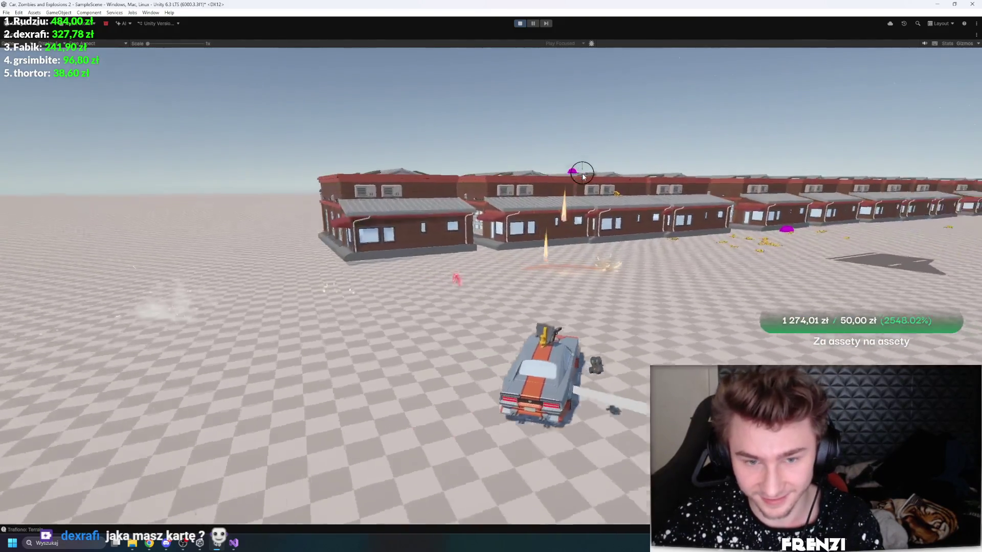
key("a")
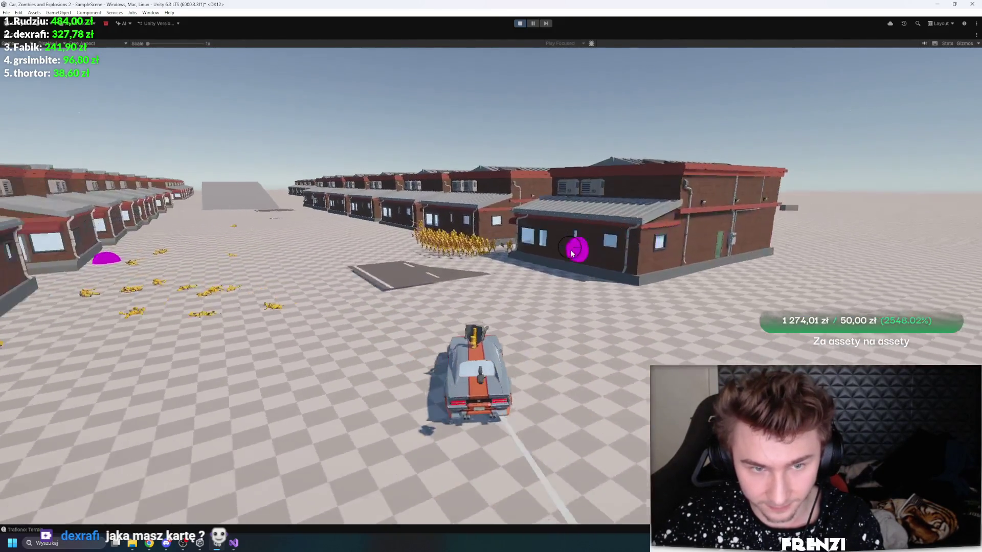
key("d")
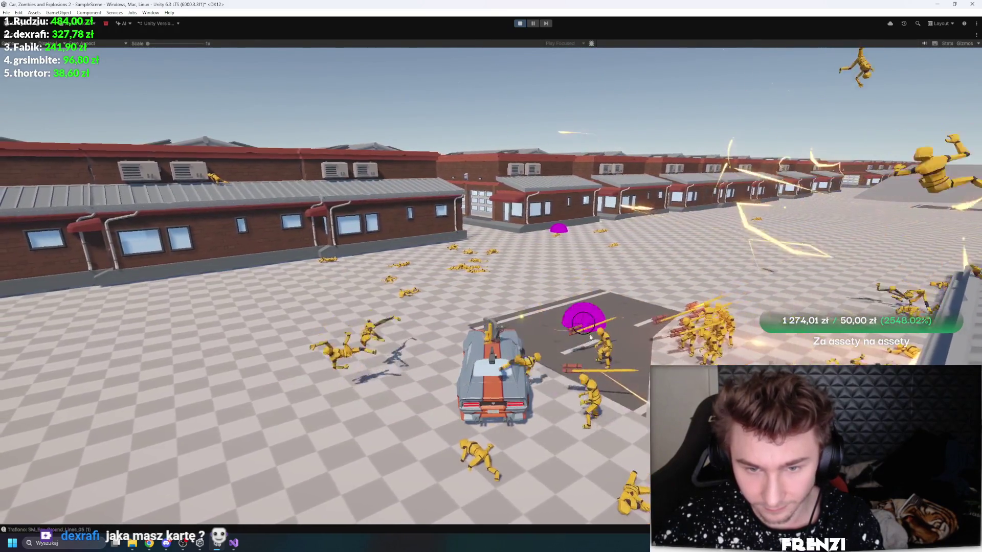
key("a")
key("a")
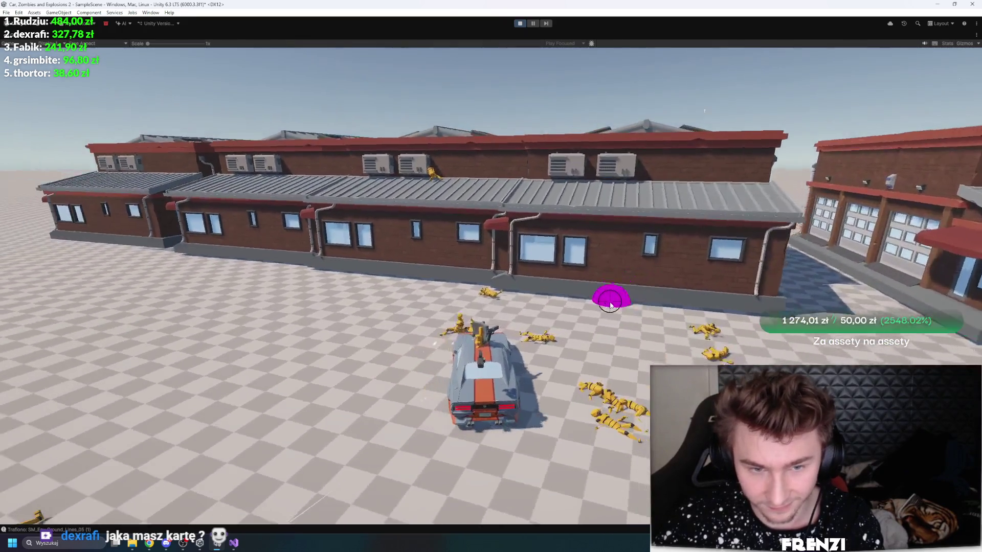
key("d")
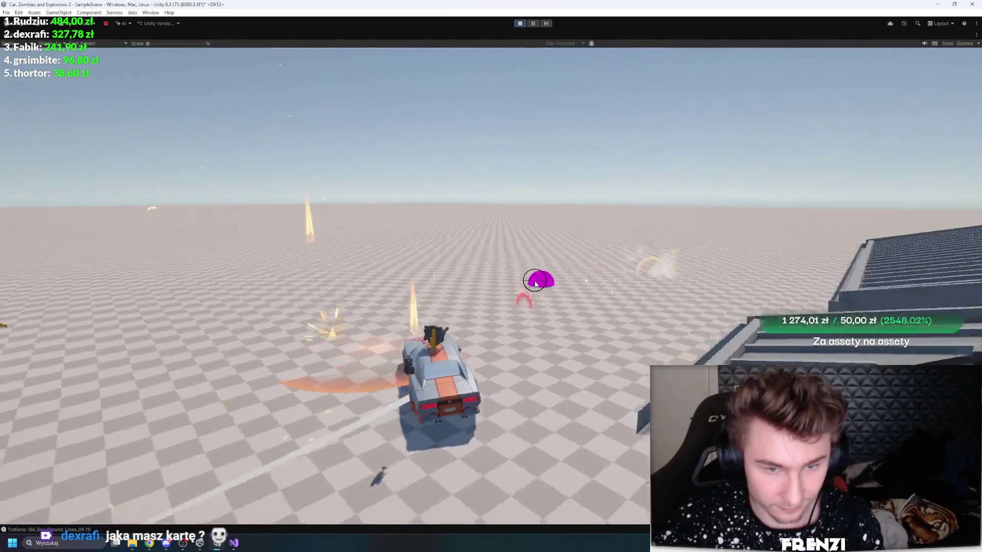
key("d")
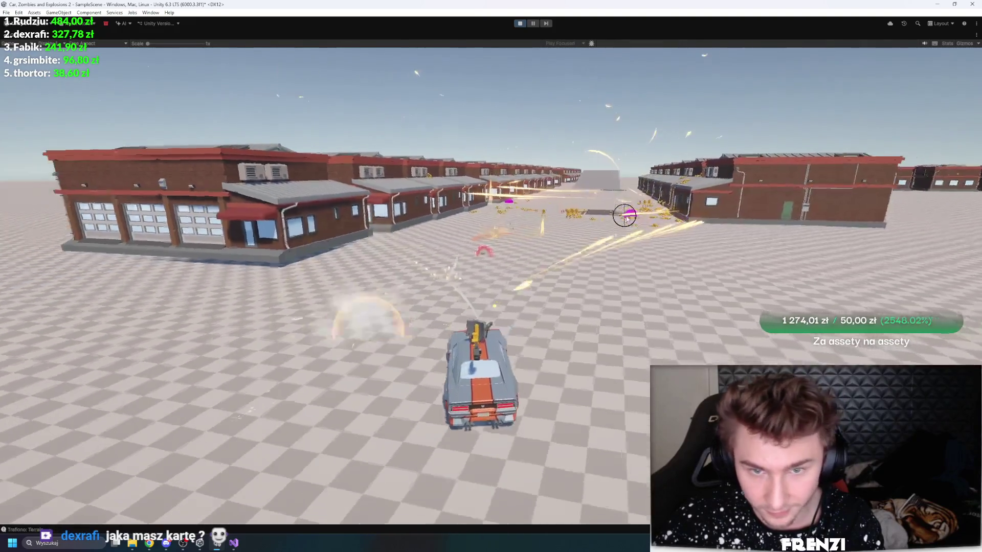
key("w")
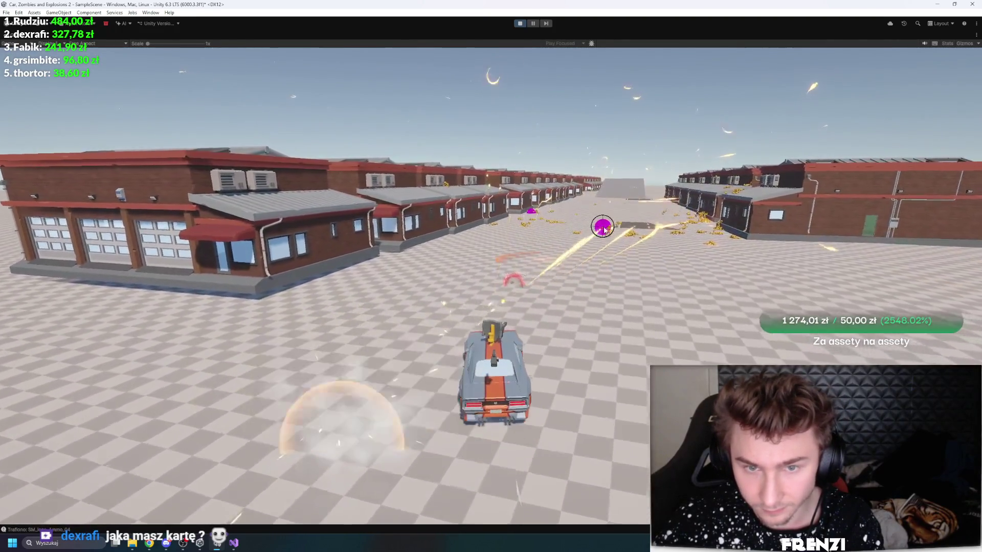
key("w")
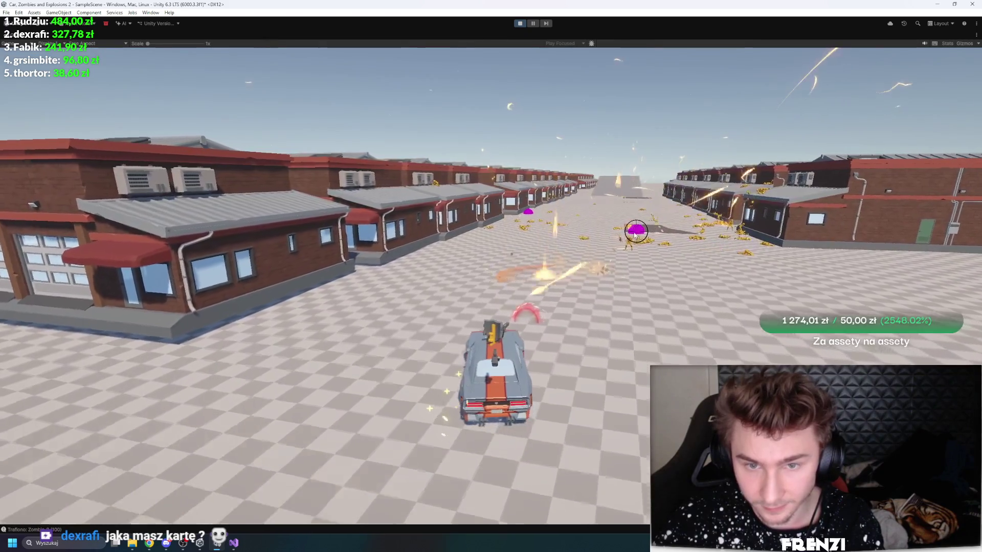
key("w")
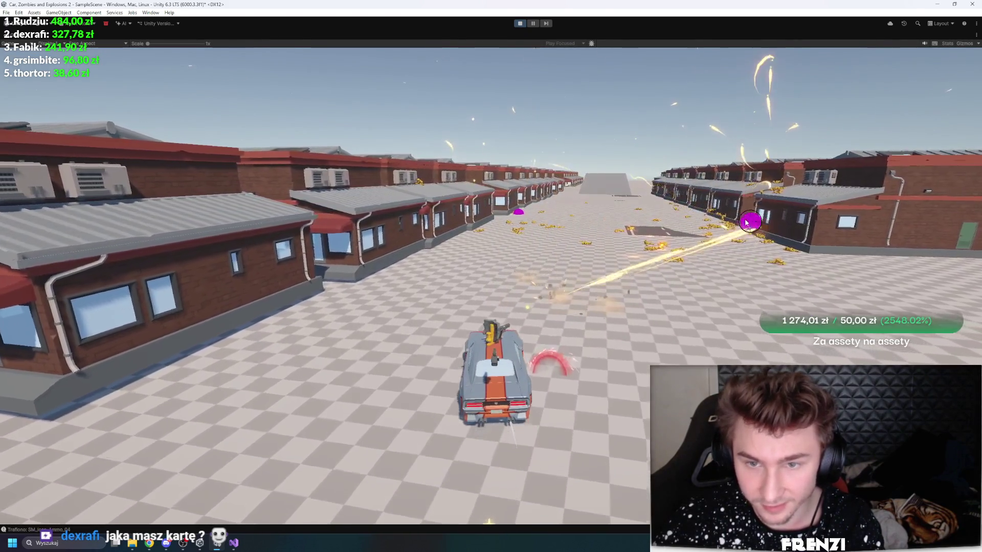
left_click(516, 25)
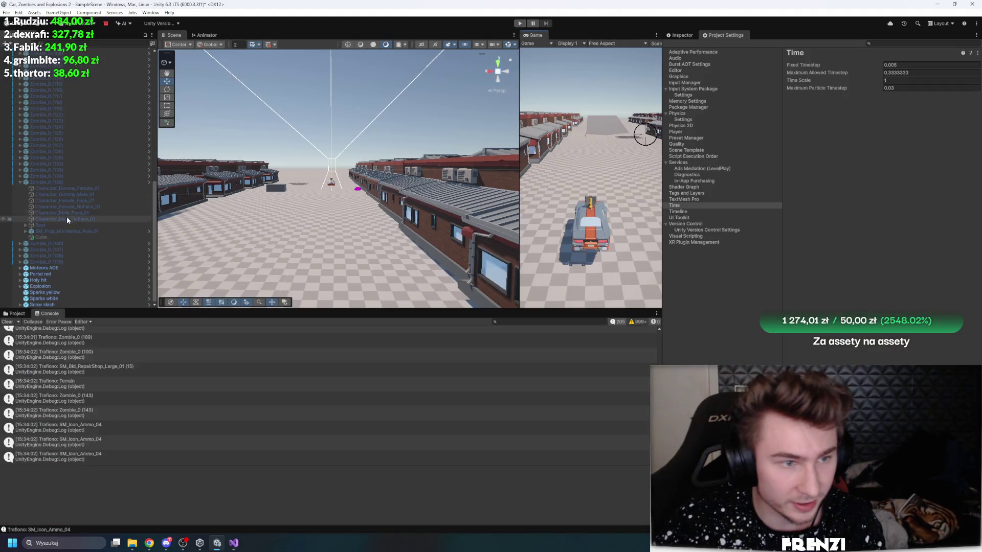
left_click(524, 26)
left_click(67, 153)
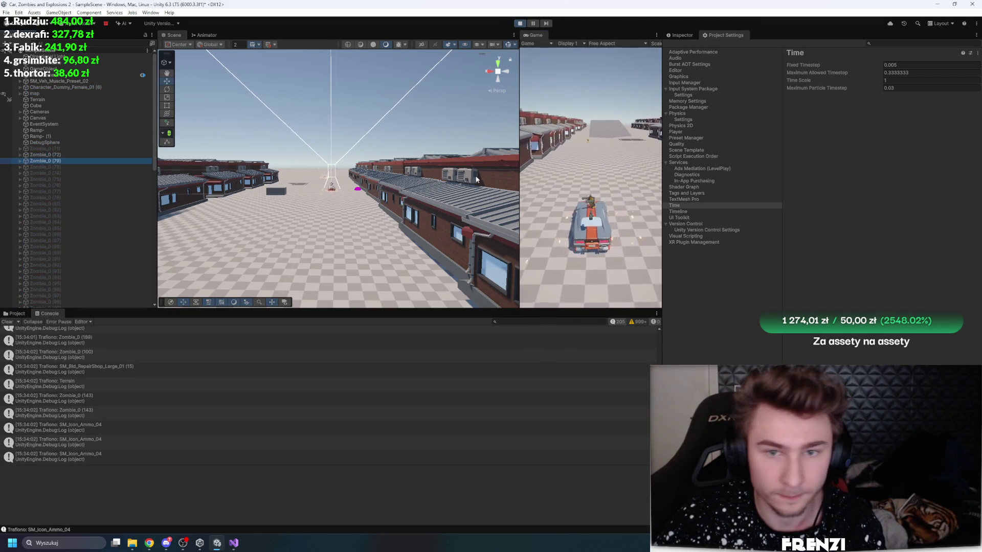
left_click(533, 26)
key("shift+space")
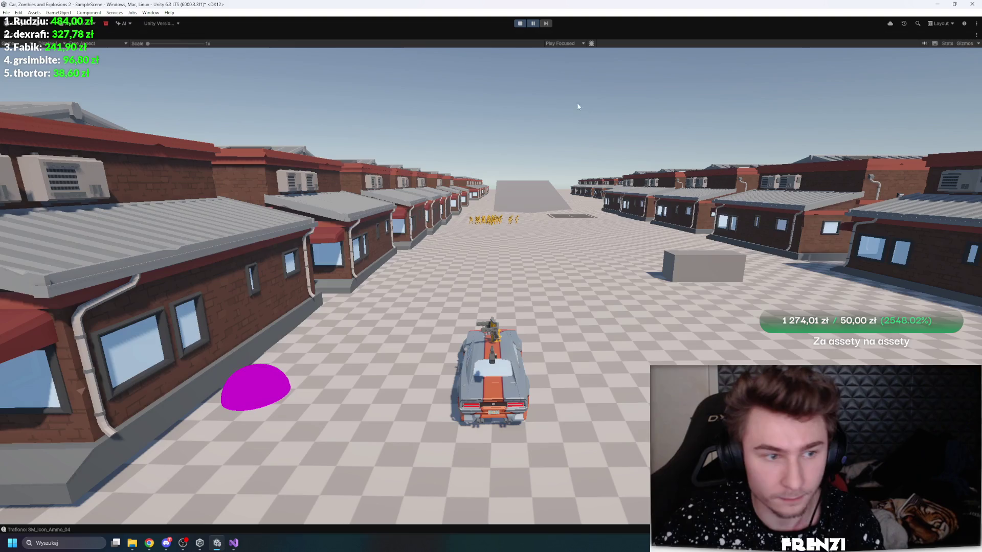
left_click(534, 23)
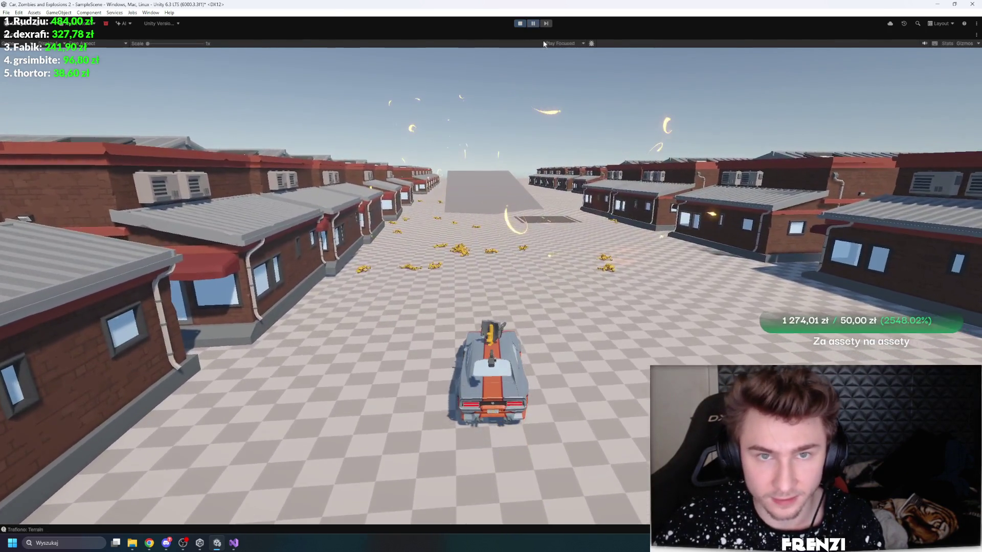
left_click(544, 22)
left_click(521, 23)
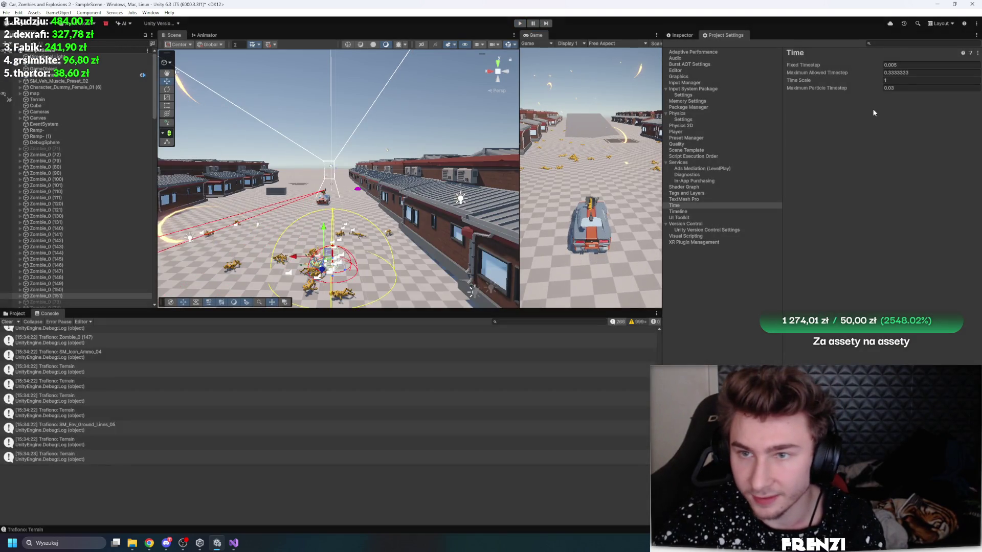
Step: Clear the console, show the Project's Assets folder, widen the panels and bring up the Inspector
left_click(9, 322)
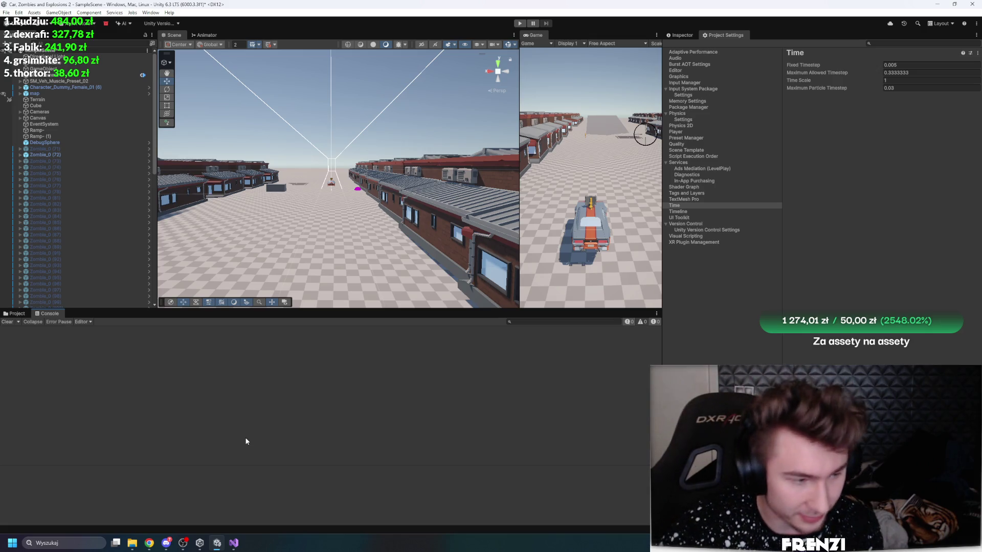
left_click(12, 314)
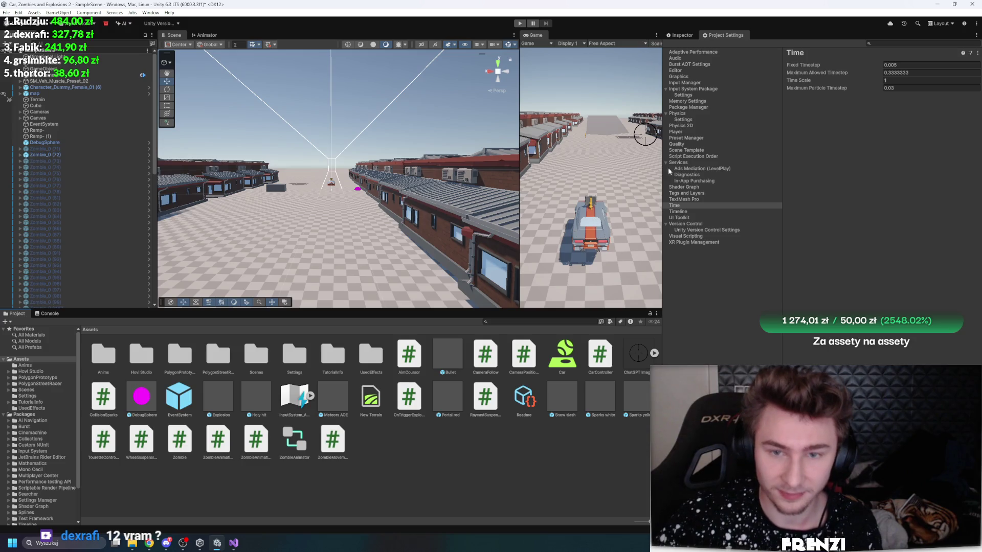
left_click_drag(662, 170, 765, 169)
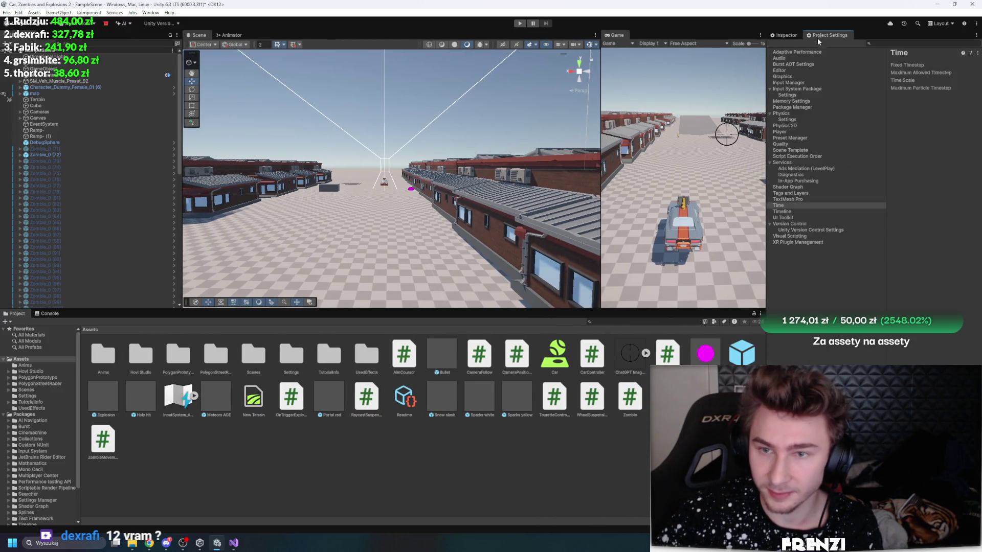
left_click_drag(766, 134, 588, 153)
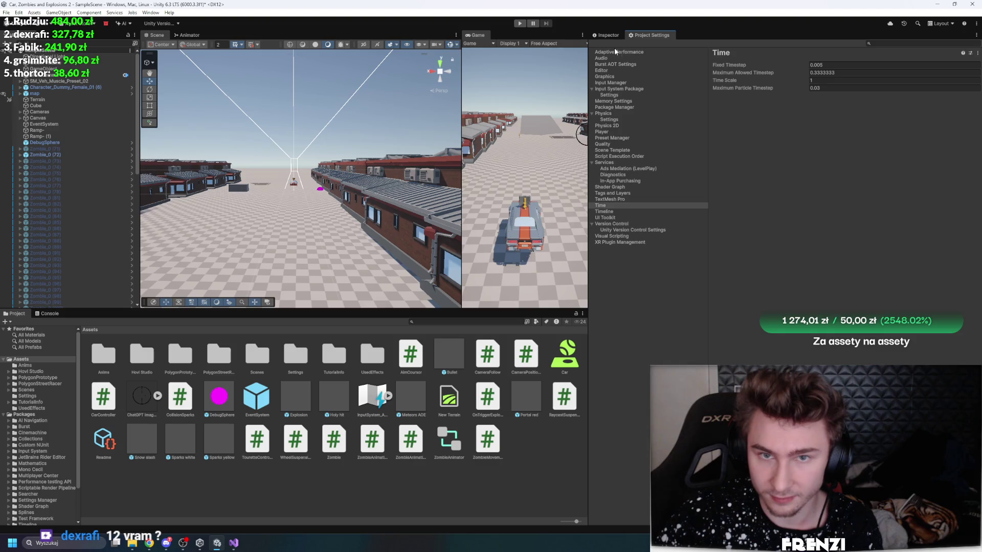
left_click(606, 37)
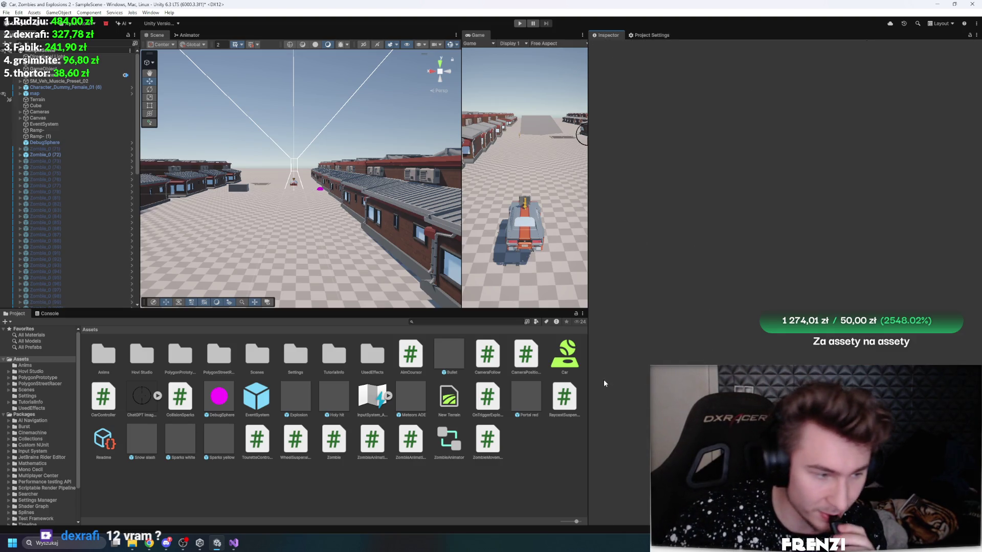
Step: Select the zombie instance Zombie_0 (72) and look through its components
left_click(67, 155)
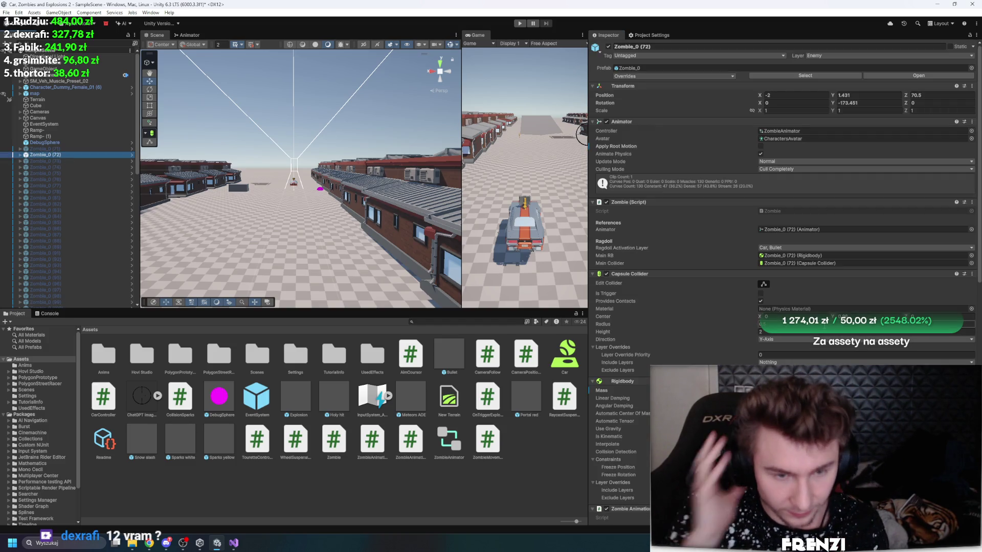
scroll(797, 362, "down", 3)
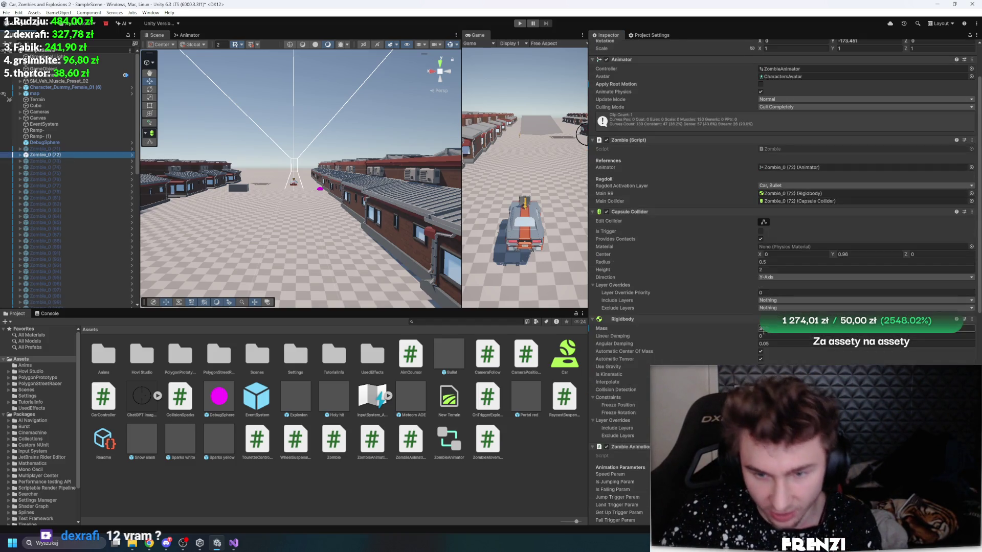
scroll(796, 362, "down", 3)
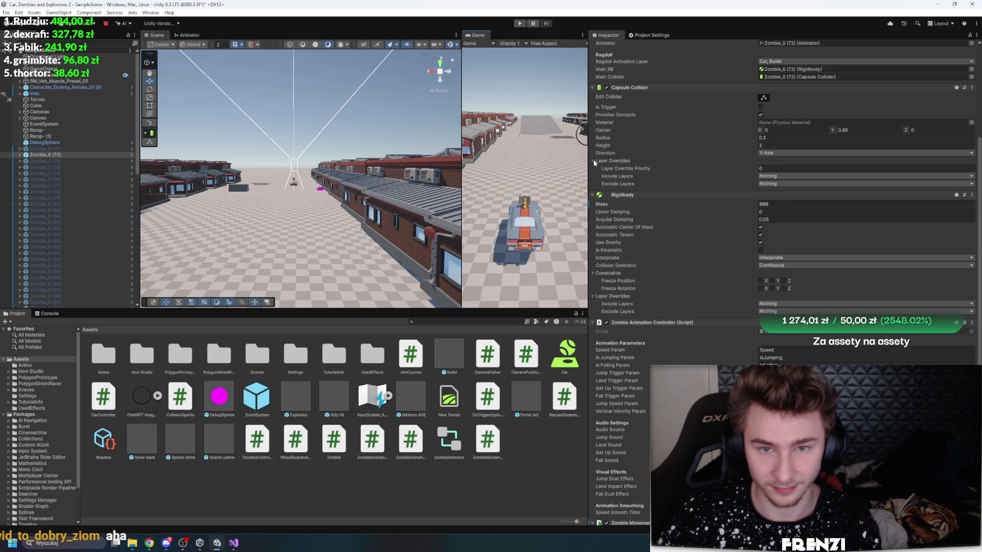
Step: Enlarge the Scene and Game views and ping the Zombie_0 prefab in the Anims folder
left_click_drag(588, 162, 775, 162)
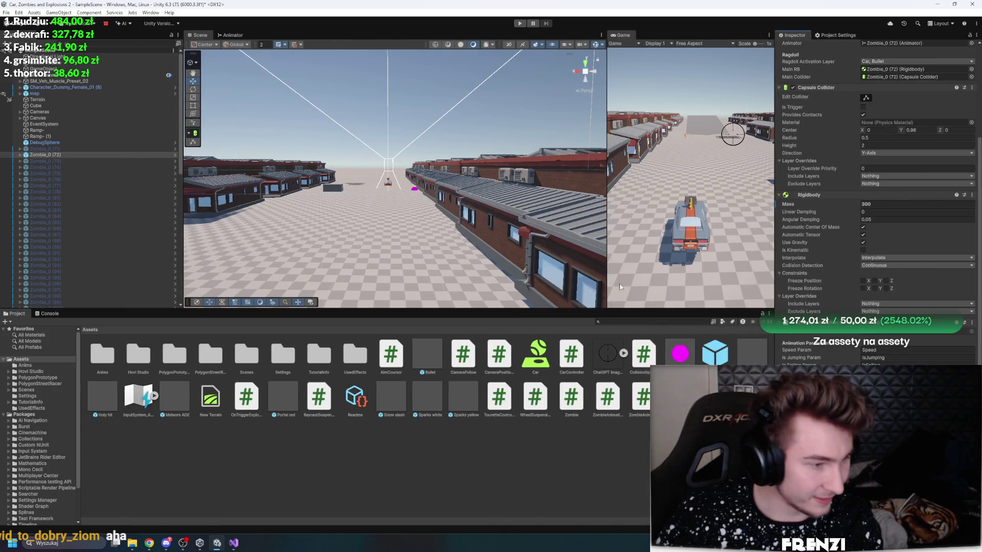
left_click_drag(620, 310, 620, 393)
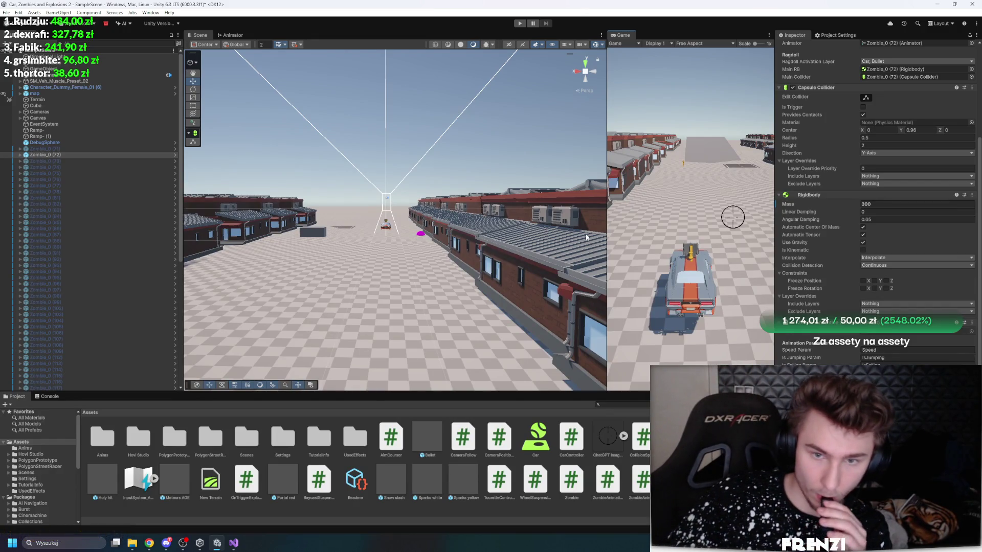
left_click_drag(607, 223, 500, 223)
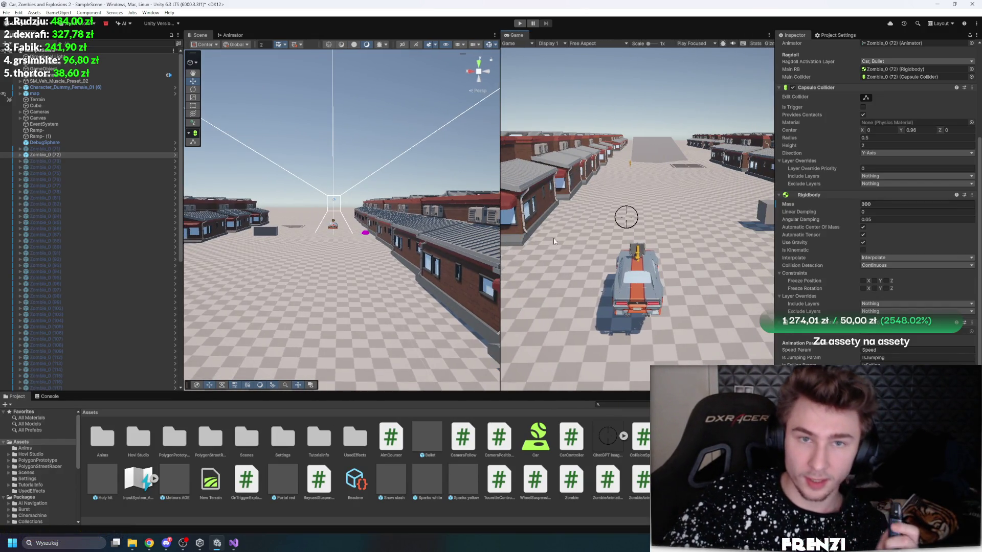
scroll(911, 154, "up", 6)
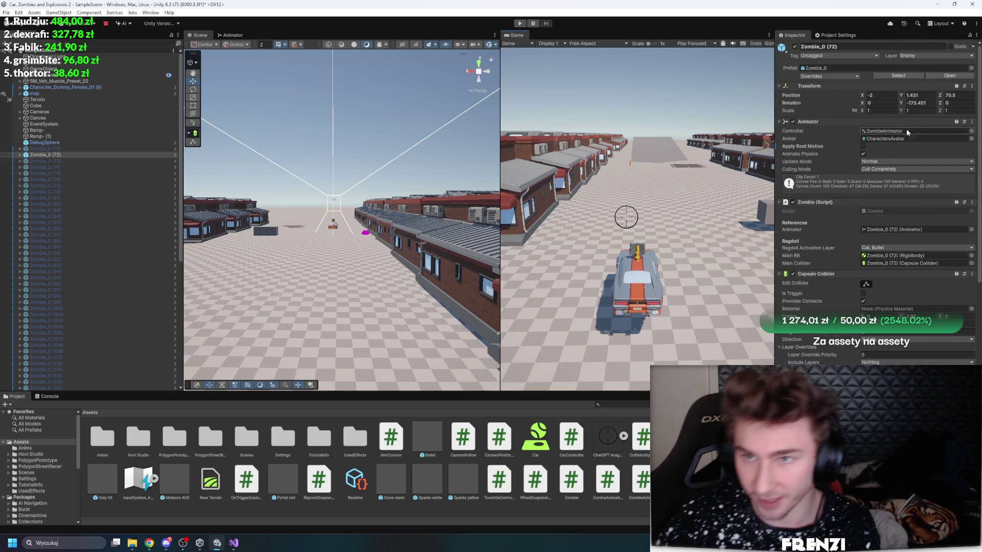
left_click(899, 75)
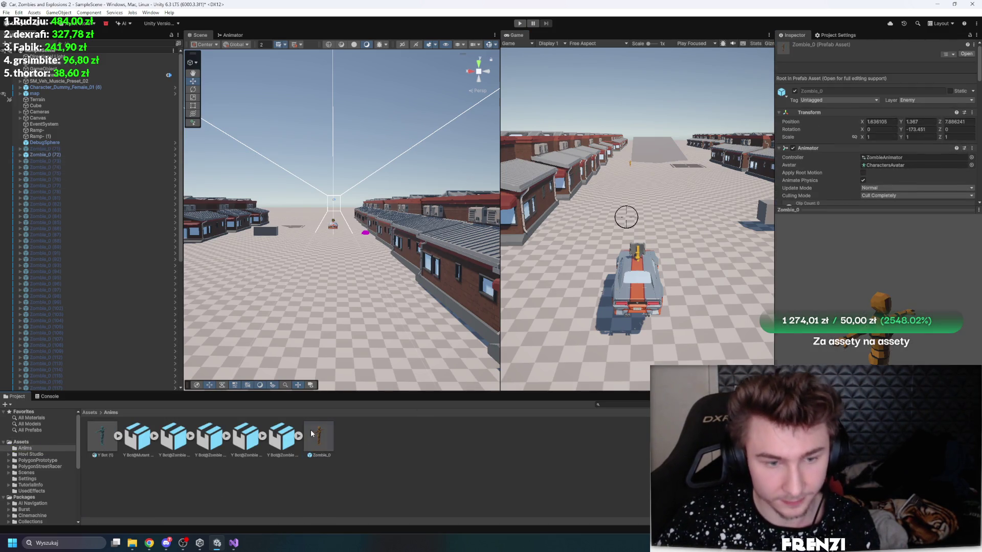
Step: Open the Zombie_0 prefab and frame the SM_Prop_Horseshoe_Pole_01 prop
double_click(319, 437)
left_click(66, 109)
key("f")
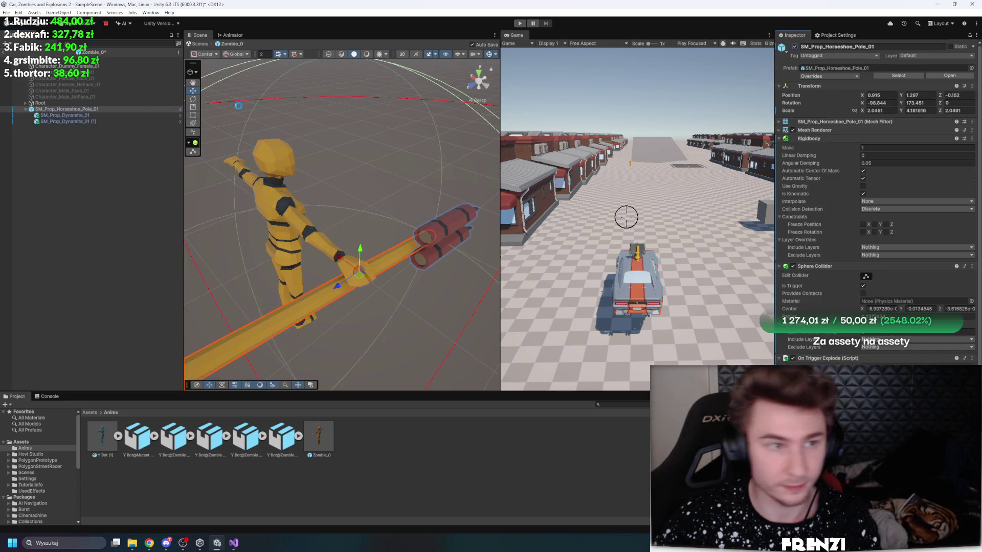
Step: Expand the bone chain Root > Hips > Spine > Clavicle_R > Shoulder_R > Elbow_R to reveal Hand_R
left_click(25, 103)
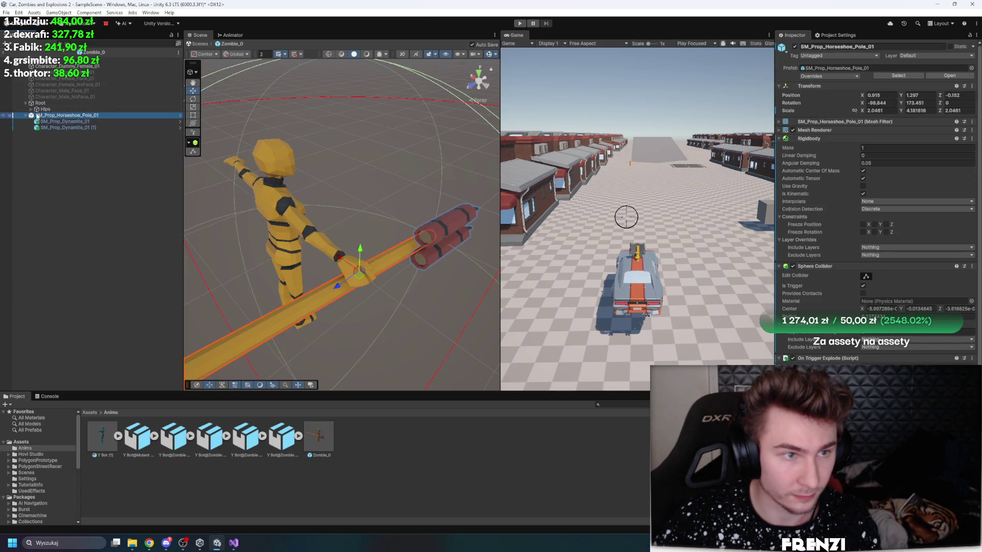
left_click(31, 109)
left_click(51, 128)
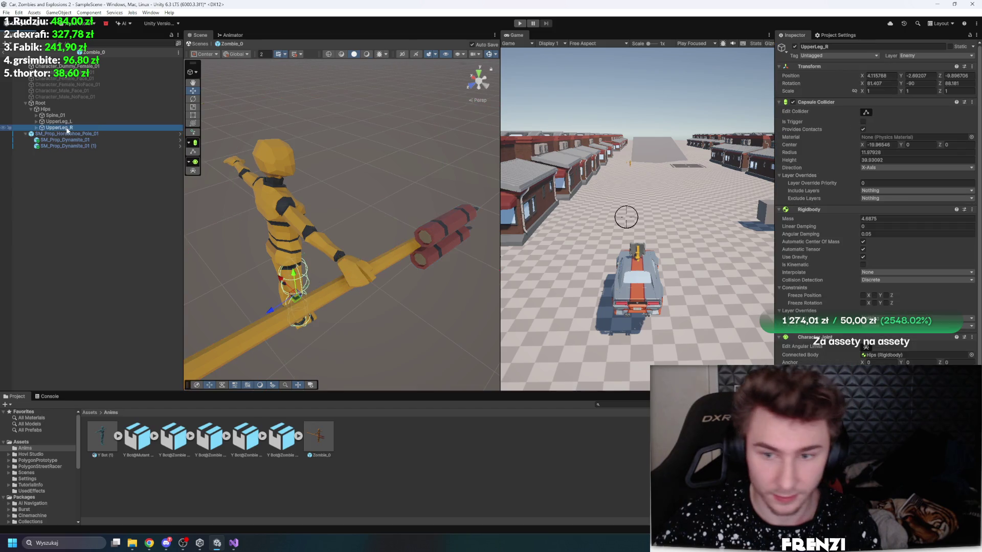
left_click(40, 116)
left_click(36, 115)
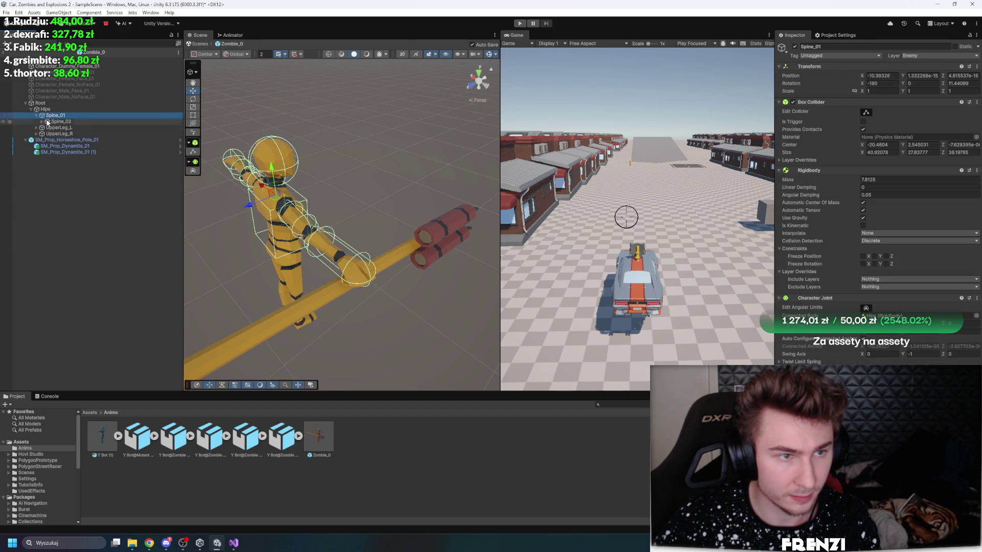
left_click(43, 121)
left_click(41, 122)
left_click(47, 128)
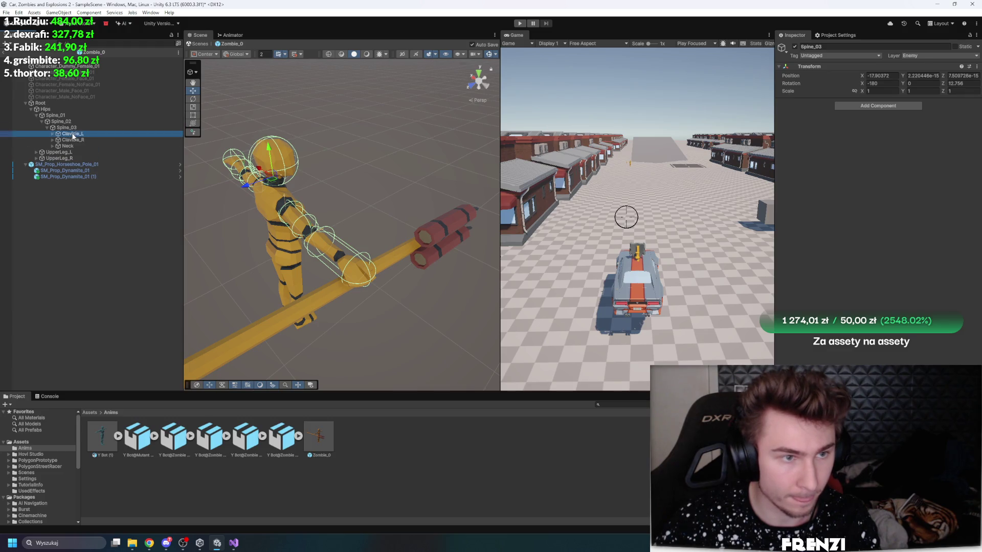
left_click(72, 140)
left_click(53, 140)
left_click(61, 146)
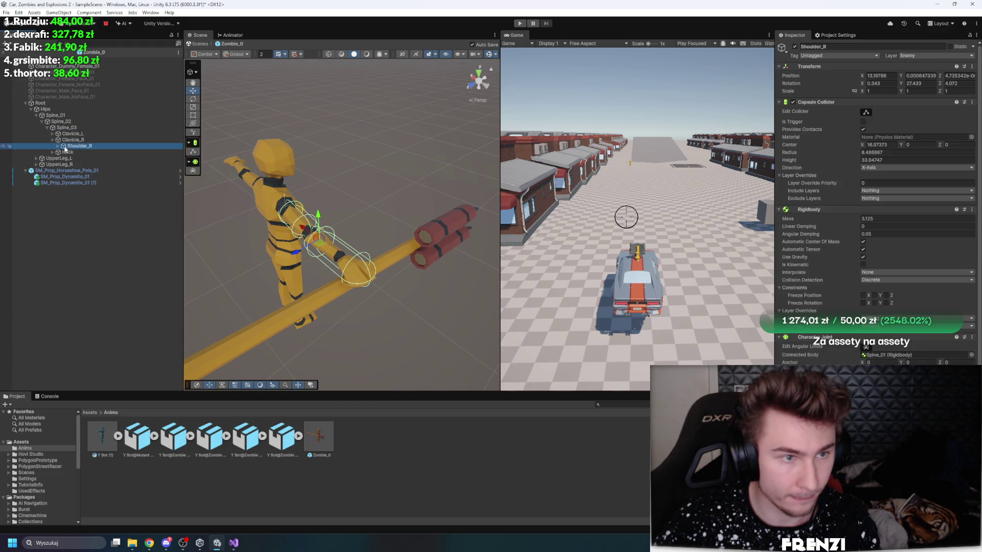
left_click(58, 146)
left_click(69, 153)
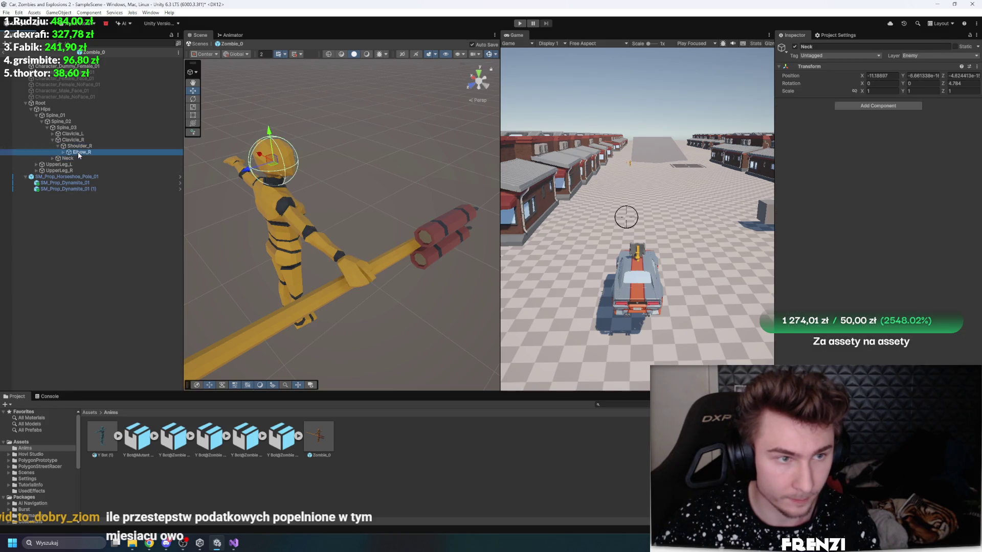
left_click(63, 152)
Step: Parent the horseshoe pole and dynamite props under Hand_R
left_click(85, 159)
left_click_drag(64, 182, 97, 159)
left_click_drag(222, 220, 387, 233)
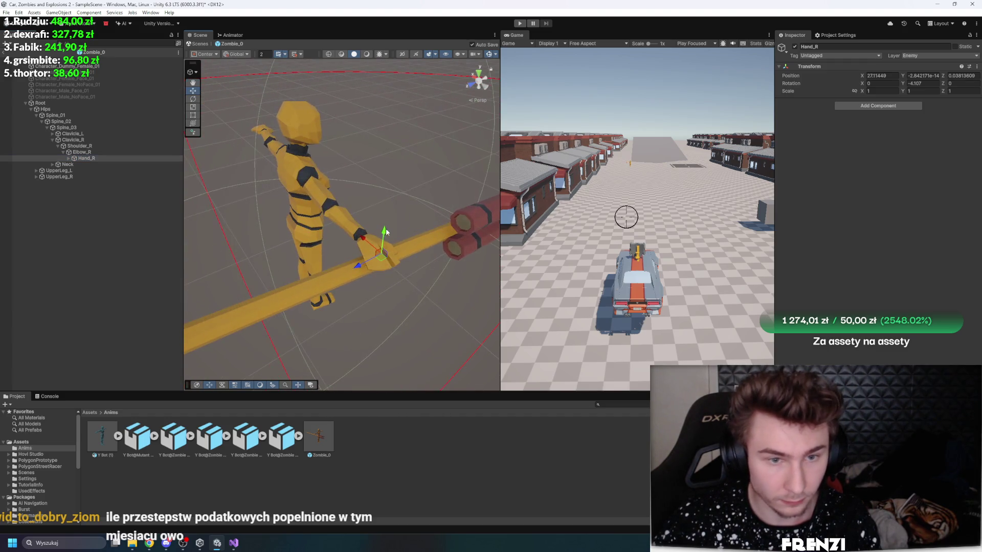
Step: Move the horseshoe pole up into the zombie's right hand
left_click(69, 159)
left_click(113, 183)
mouse_move(381, 254)
left_mouse_down()
mouse_move(442, 224)
mouse_move(444, 173)
left_mouse_up()
mouse_move(425, 220)
left_mouse_down()
mouse_move(403, 262)
mouse_move(468, 282)
mouse_move(421, 230)
left_mouse_up()
Step: Slide both dynamite sticks along the pole with the Move tool, then reselect the pole
scroll(400, 257, "down", 2)
scroll(435, 272, "down", 3)
left_click(408, 241)
left_click(408, 241, "shift")
key("w")
left_click_drag(368, 212, 358, 216)
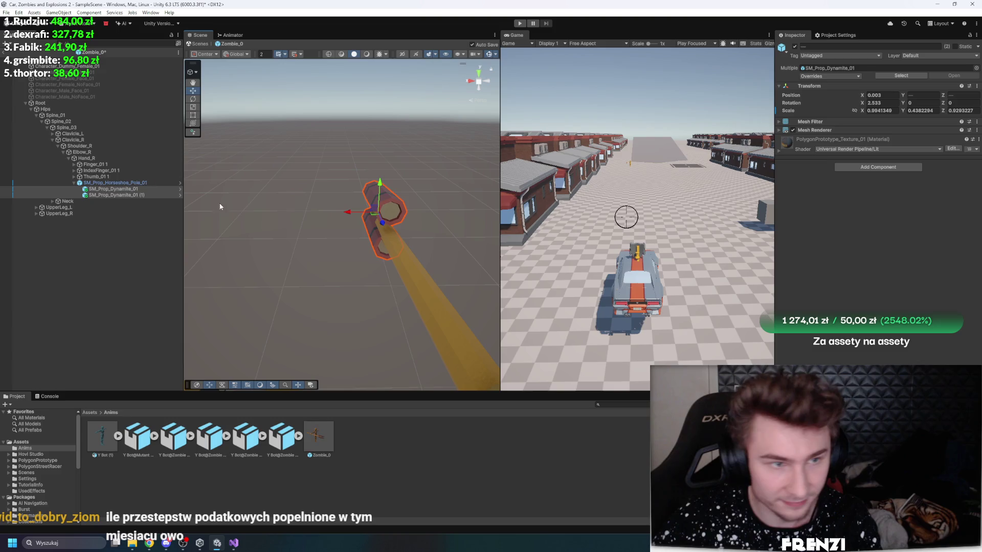
left_click(366, 204)
Step: Frame the pole with the zombie, return the Project browser to Assets, and open the audio clip picker
key("f")
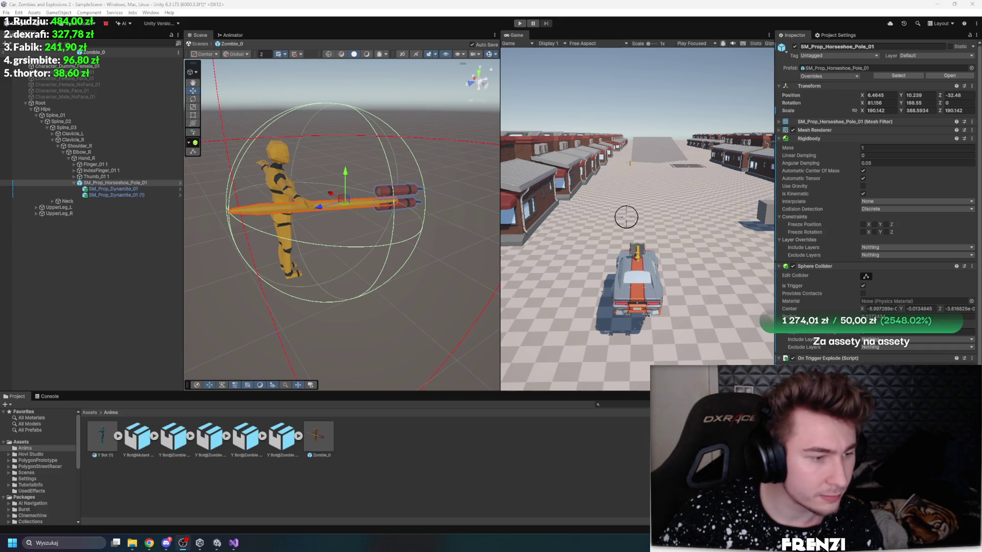
scroll(877, 205, "down", 3)
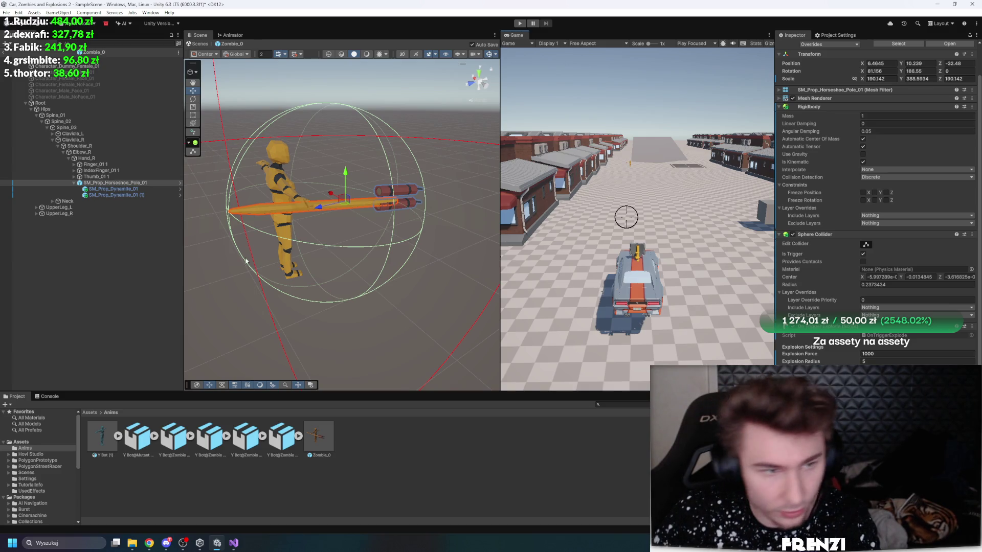
left_click(90, 413)
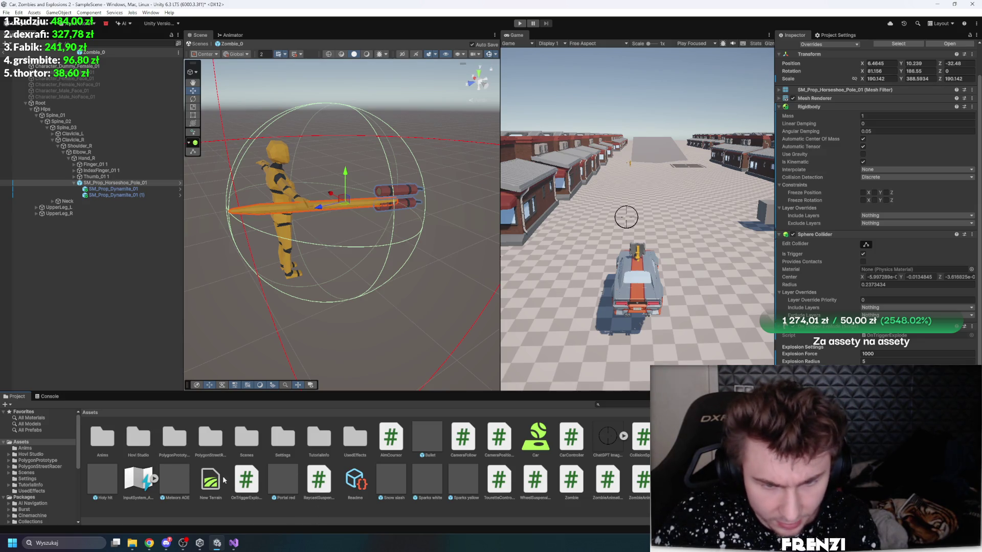
scroll(955, 49, "up", 2)
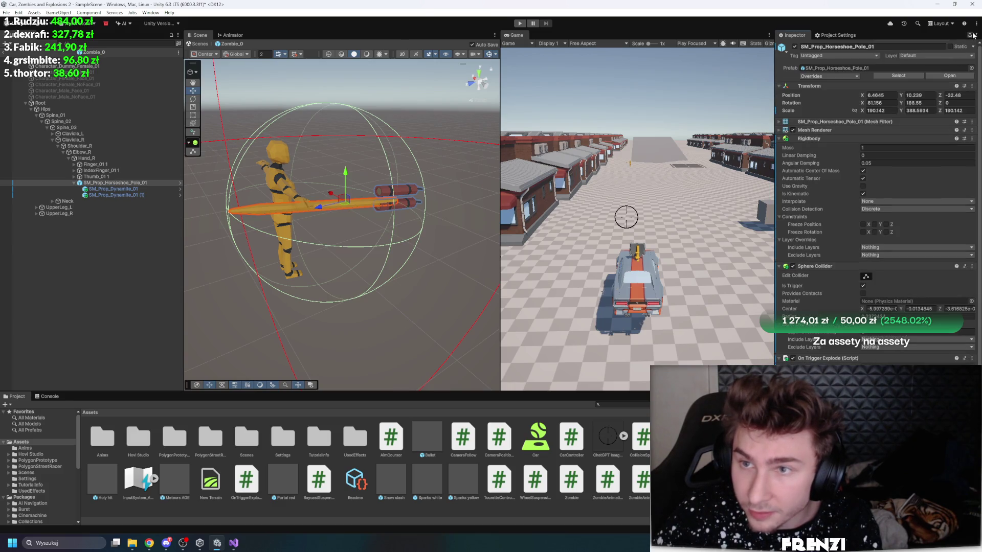
scroll(878, 204, "down", 2)
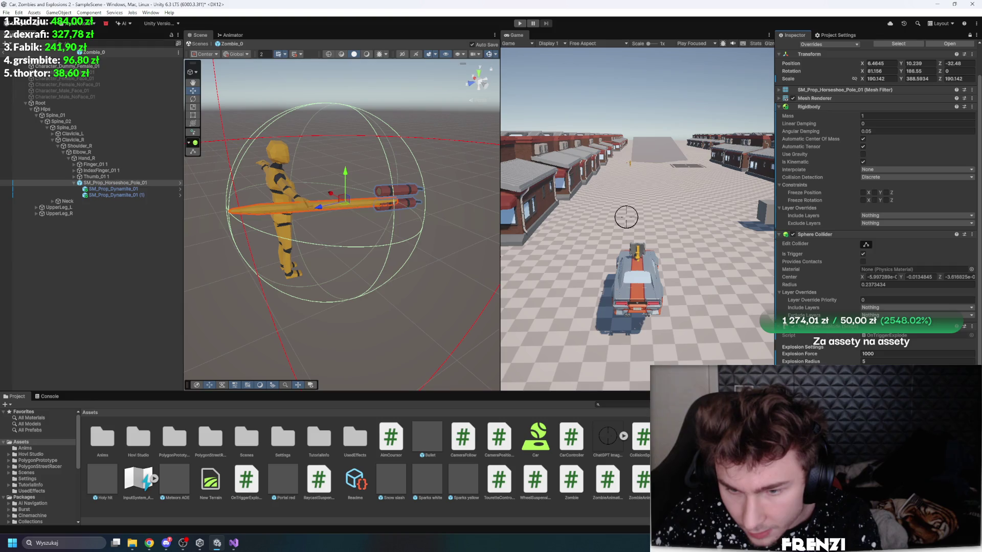
left_click(971, 369)
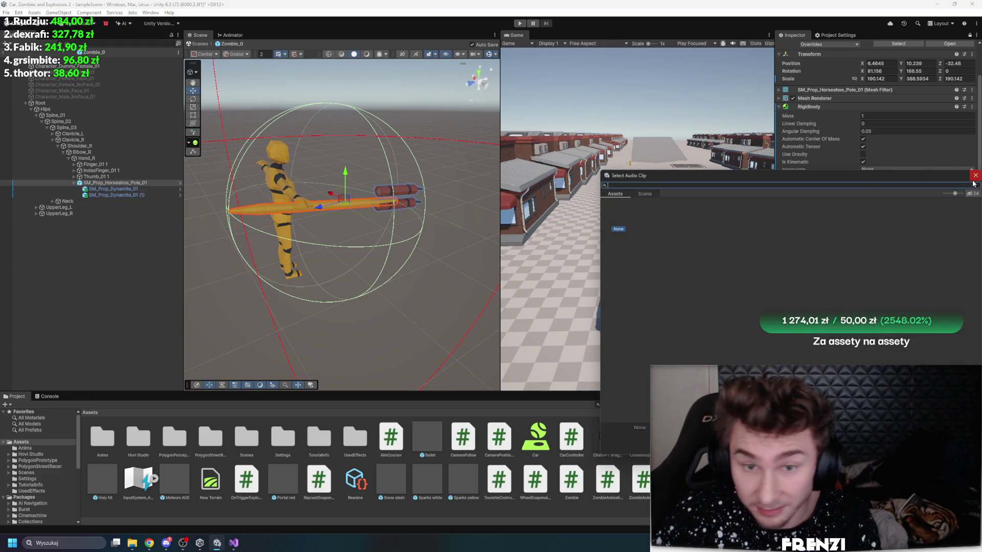
Step: Close the audio clip picker and tick Provides Contacts on the Sphere Collider
left_click(976, 176)
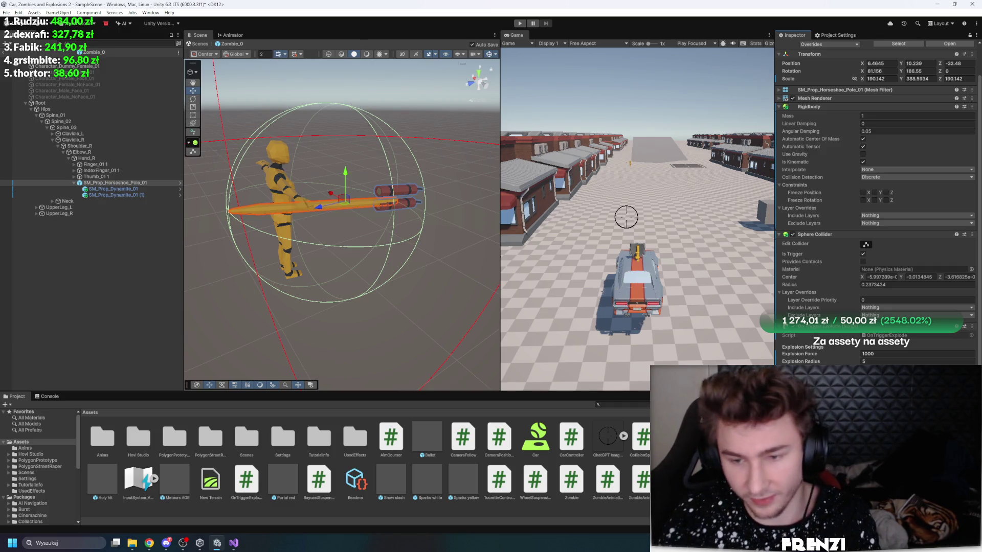
mouse_move(840, 259)
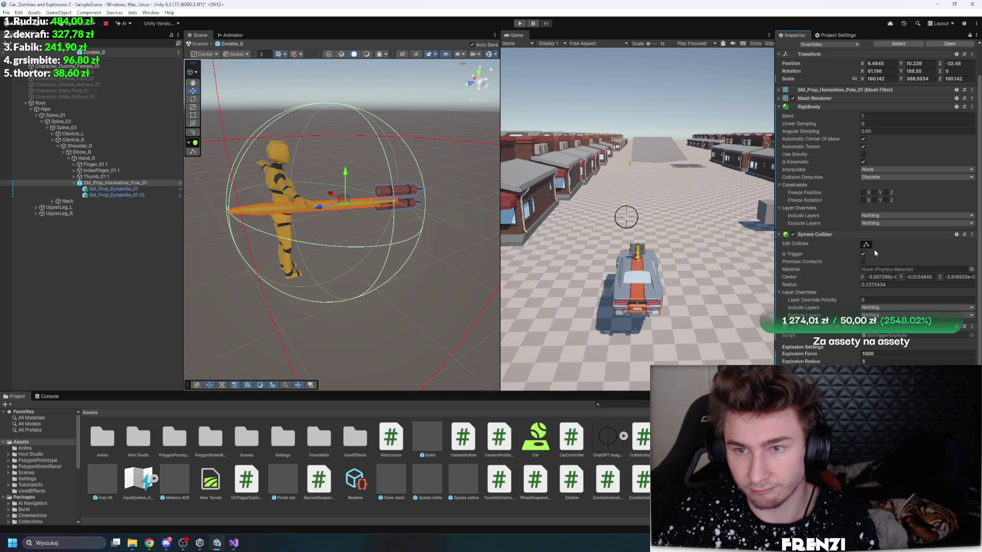
left_click(864, 261)
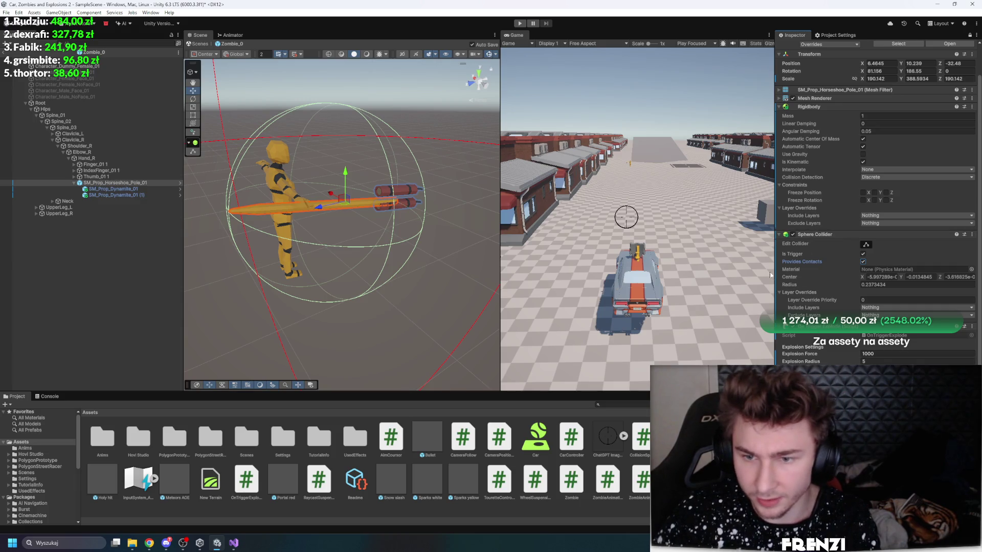
Step: Edit the sphere collider, resizing and moving it to enclose the dynamite at the pole's tip
left_click(866, 245)
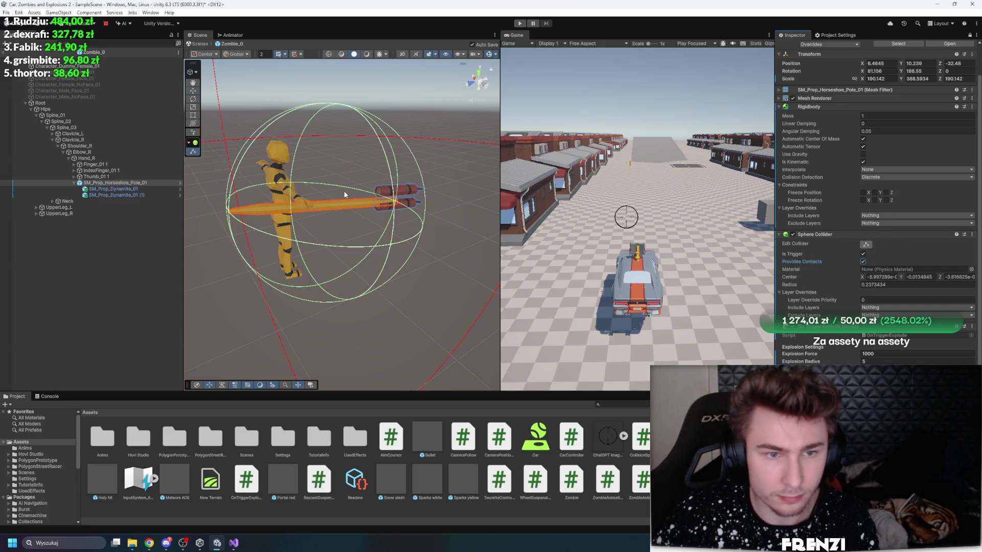
left_click(866, 245)
left_click(866, 245)
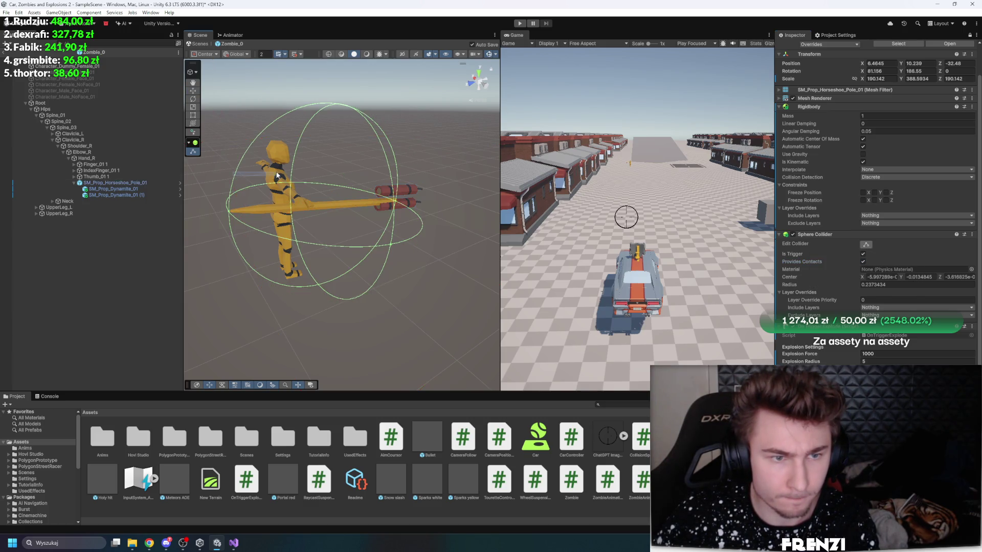
scroll(243, 162, "up", 3)
scroll(242, 162, "down", 1)
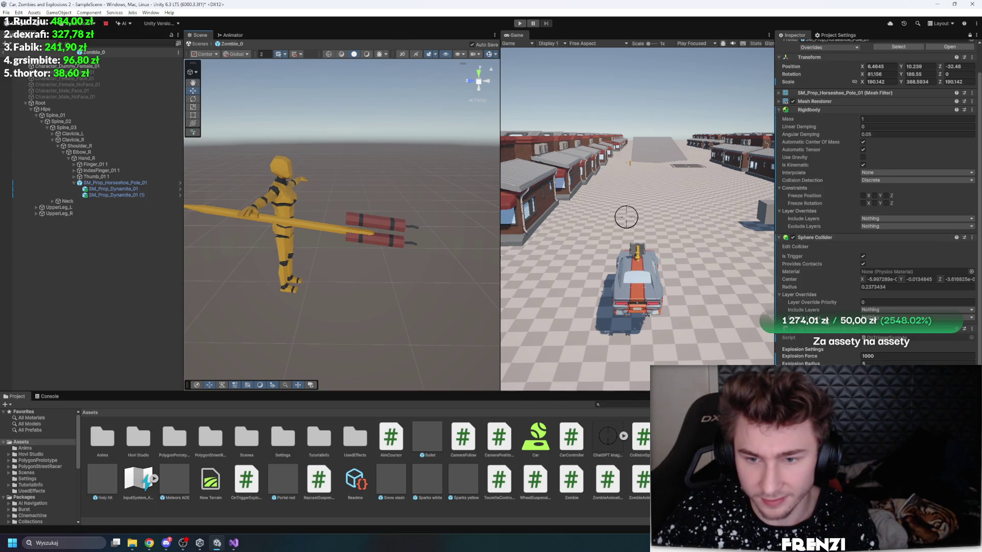
left_click(113, 195)
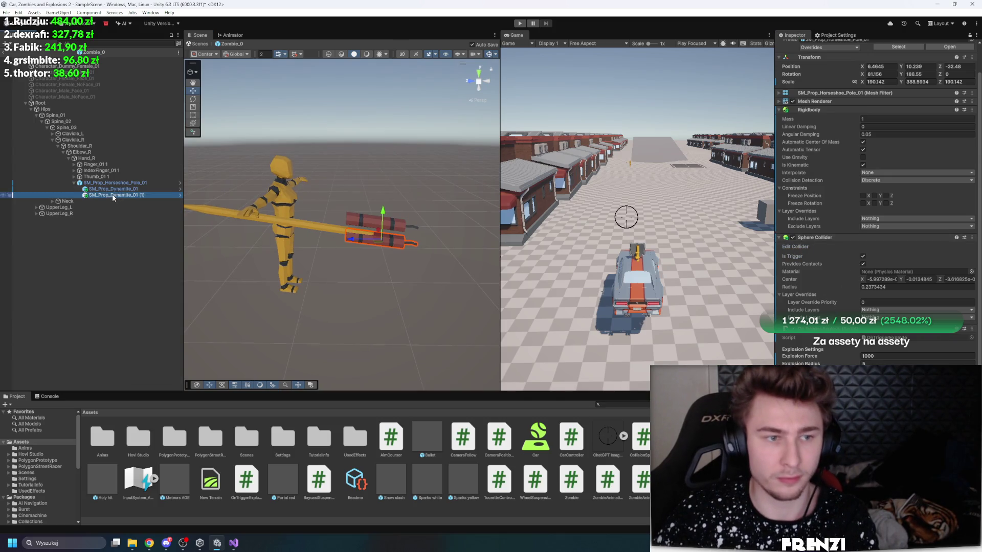
left_click(116, 183)
left_click(866, 248)
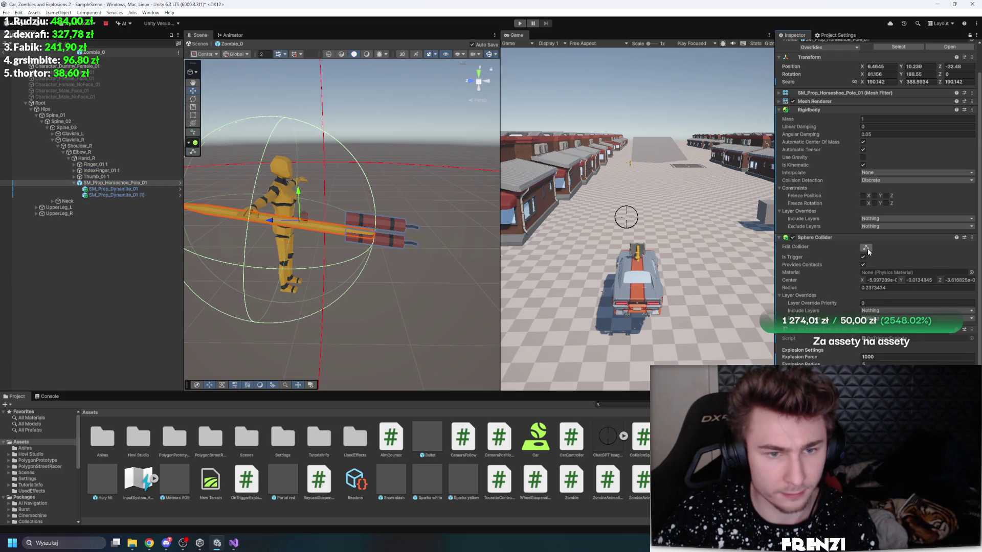
mouse_move(307, 169)
left_mouse_down()
mouse_move(346, 159)
mouse_move(342, 176)
mouse_move(358, 133)
mouse_move(409, 265)
left_mouse_up()
mouse_move(430, 227)
left_mouse_down()
mouse_move(415, 241)
mouse_move(409, 233)
mouse_move(427, 228)
mouse_move(263, 240)
left_mouse_up()
scroll(264, 238, "up", 2)
mouse_move(371, 236)
left_mouse_down()
mouse_move(330, 234)
mouse_move(455, 221)
left_mouse_up()
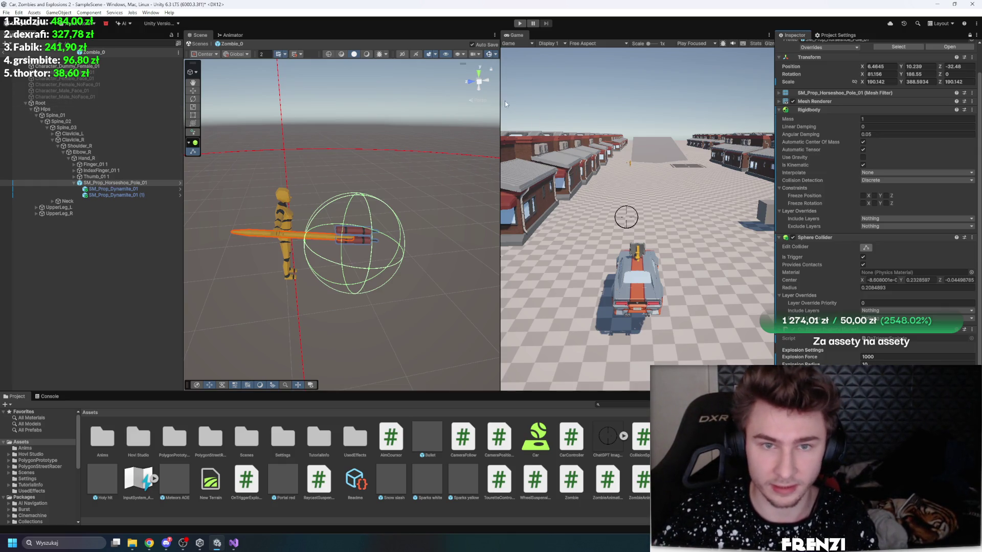
Step: Play-test by driving the car forward toward the zombie with W, then stop Play mode
left_click_drag(500, 104, 462, 104)
left_click(520, 23)
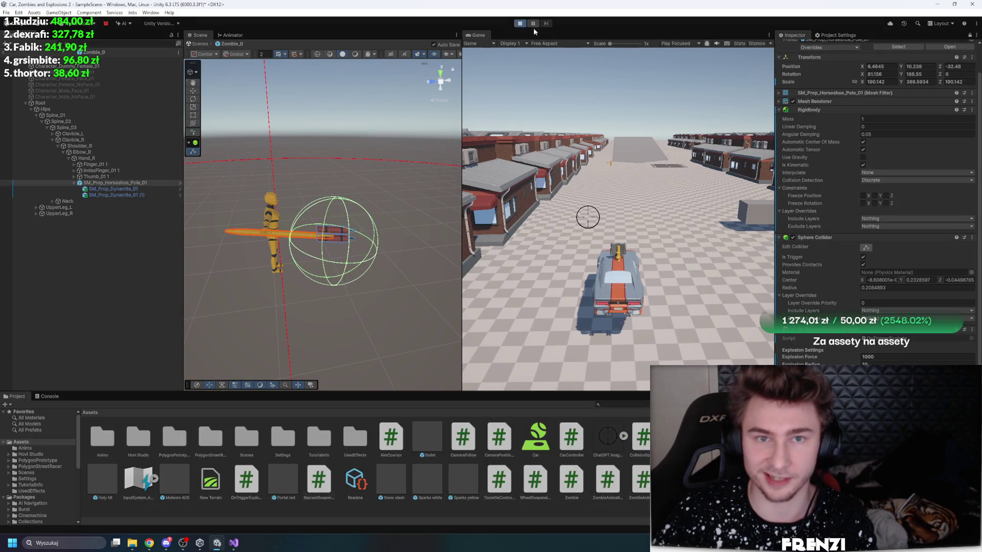
key("w")
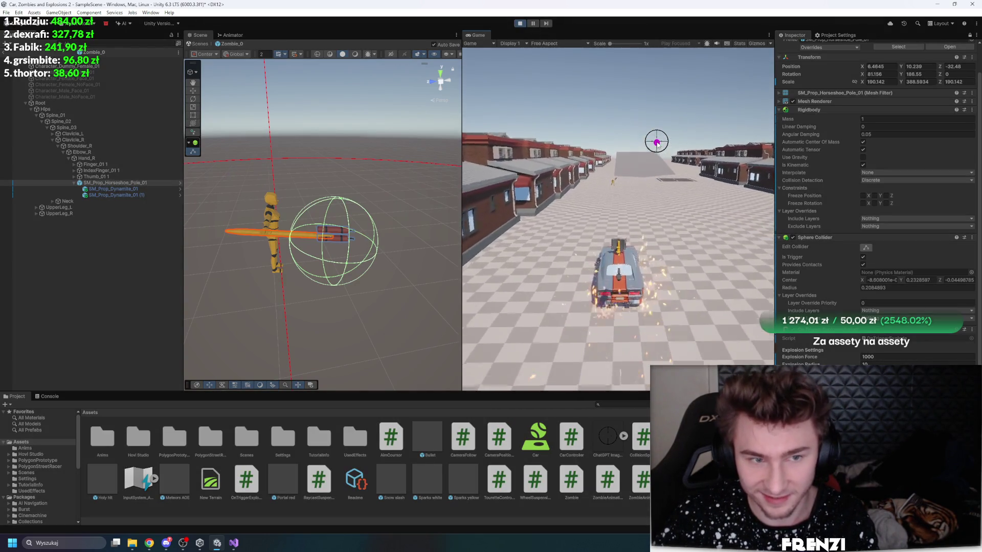
key("w")
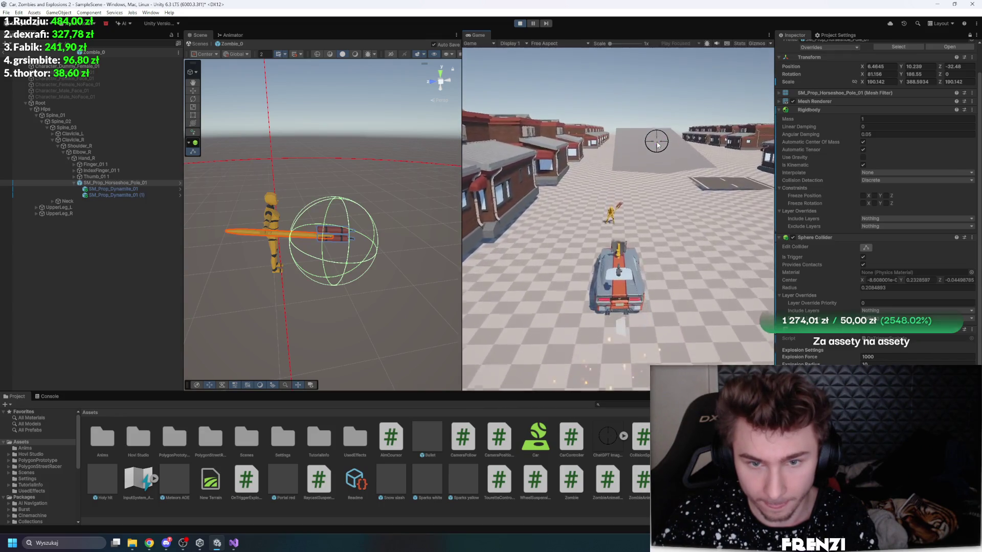
key("w")
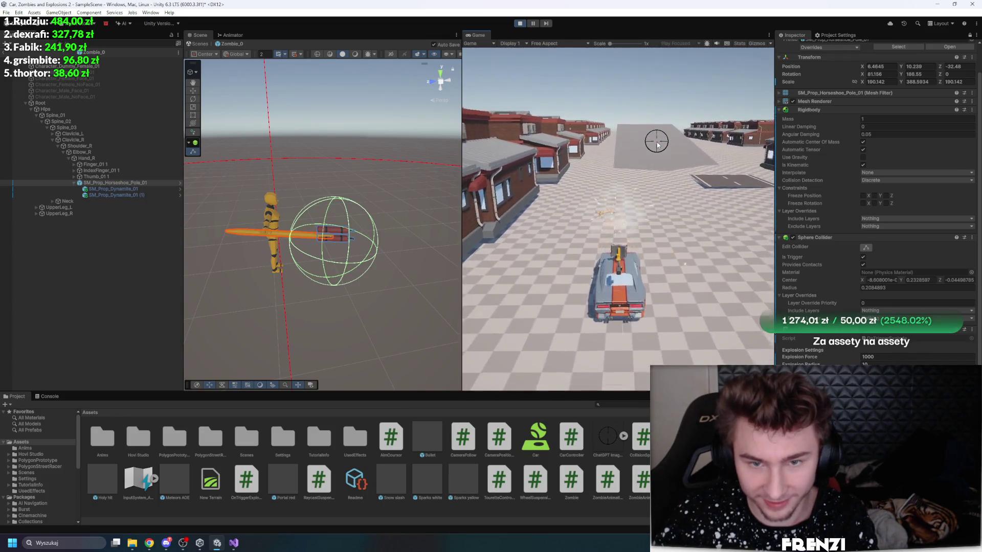
left_click(519, 24)
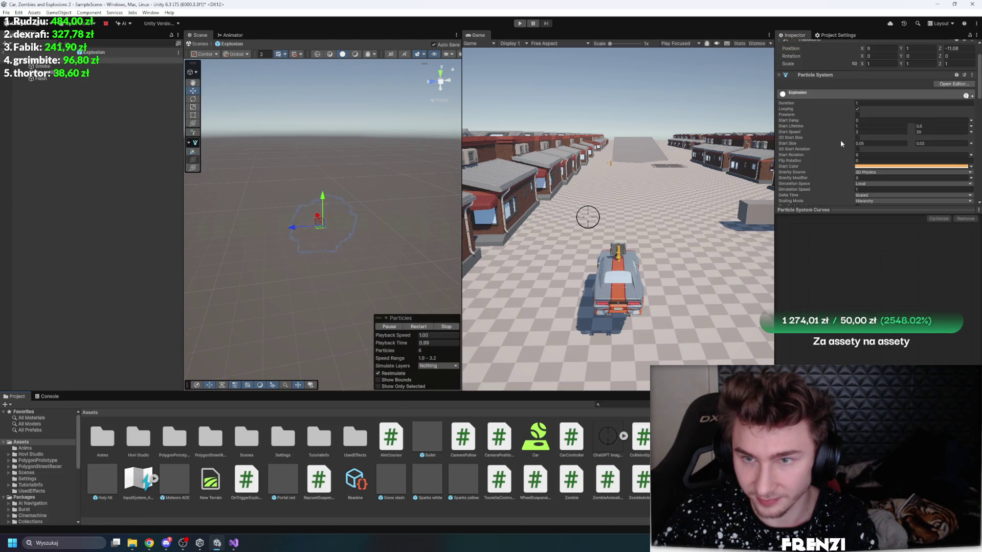
Step: Leave the Explosion prefab for the scene, drive the car forward and right, then stop
scroll(841, 144, "down", 2)
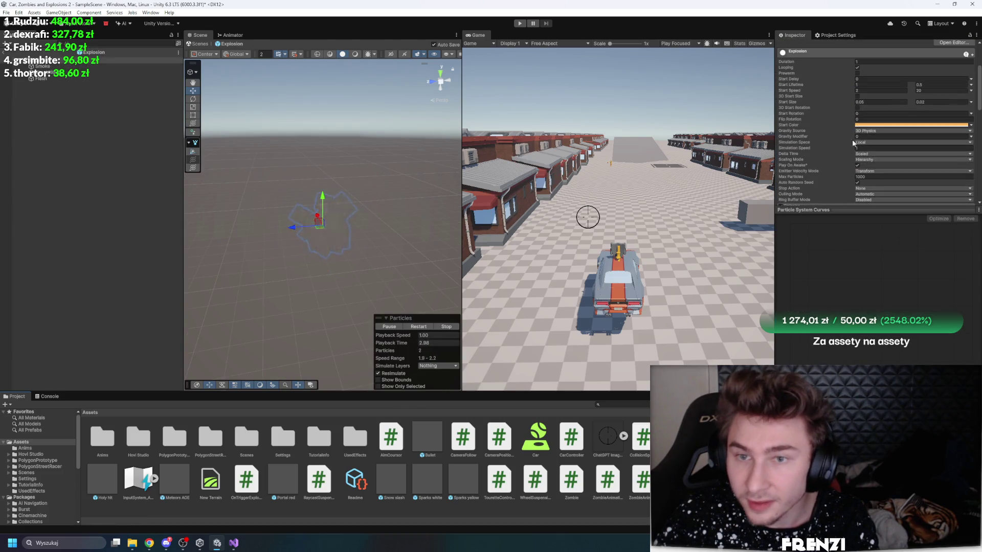
left_click(41, 78)
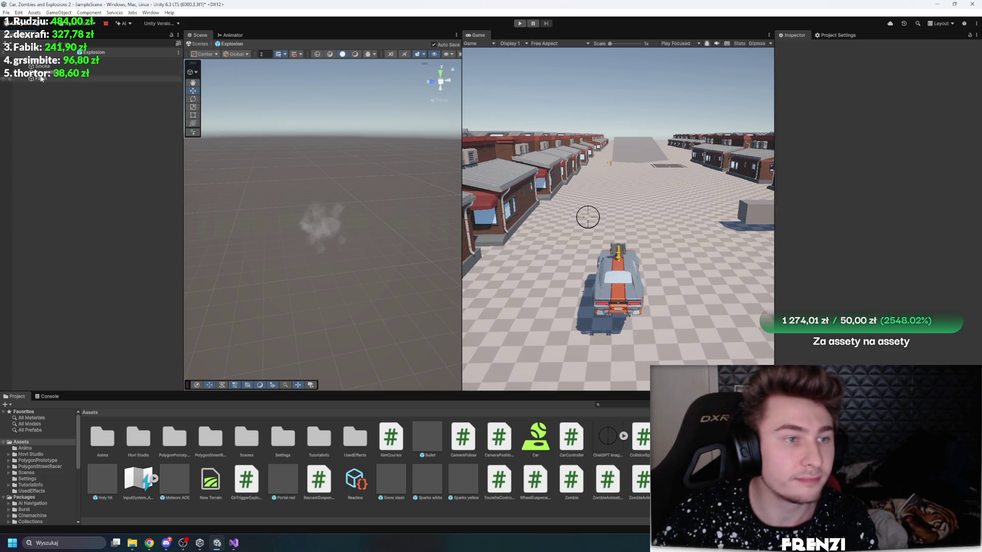
left_click(8, 53)
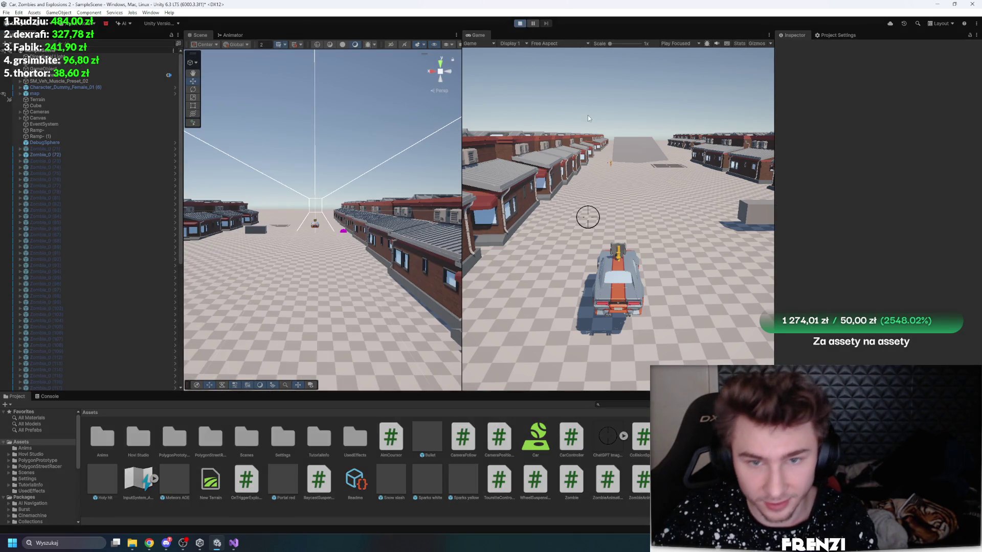
key("w")
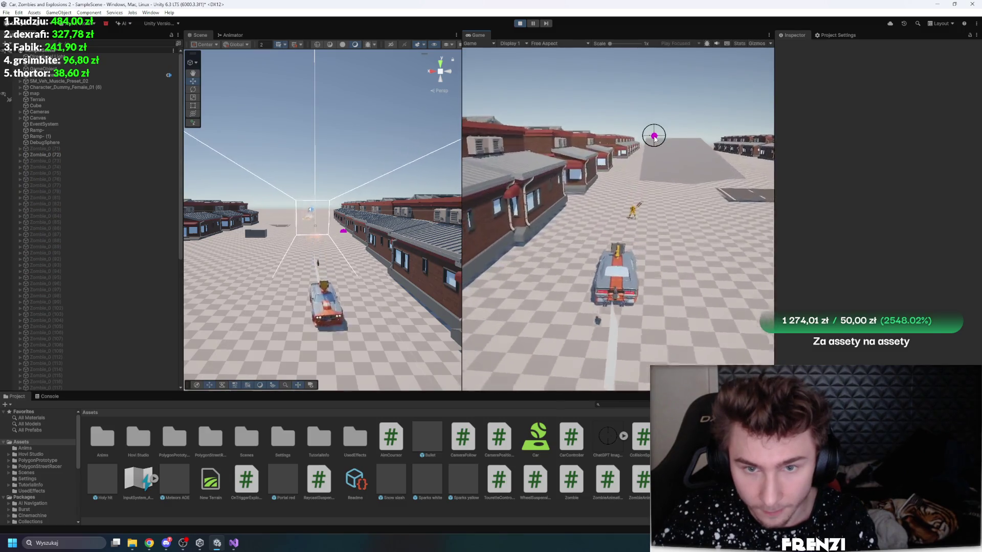
key("d")
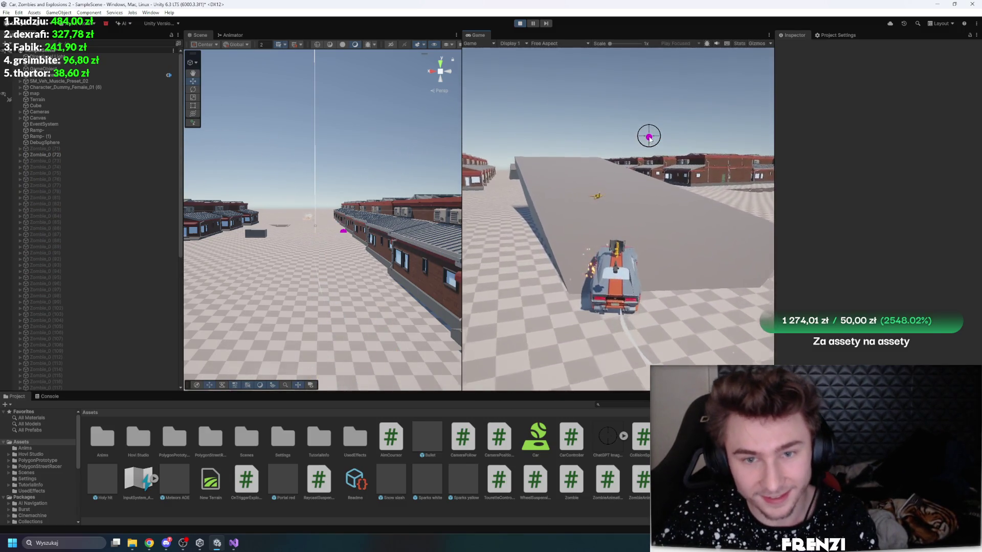
left_click(519, 23)
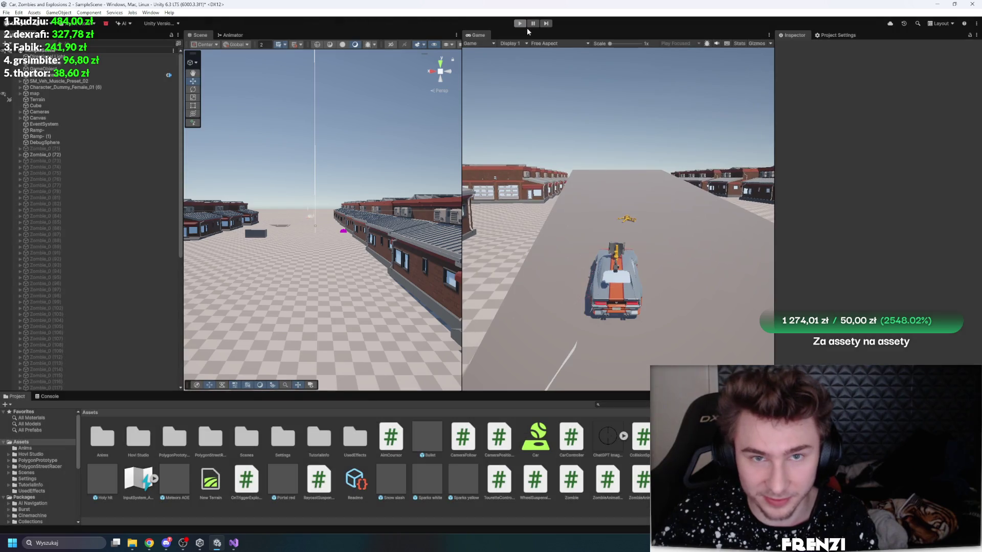
Step: Restart the play-test, drive forward and fire a shot at the aim point
key("w")
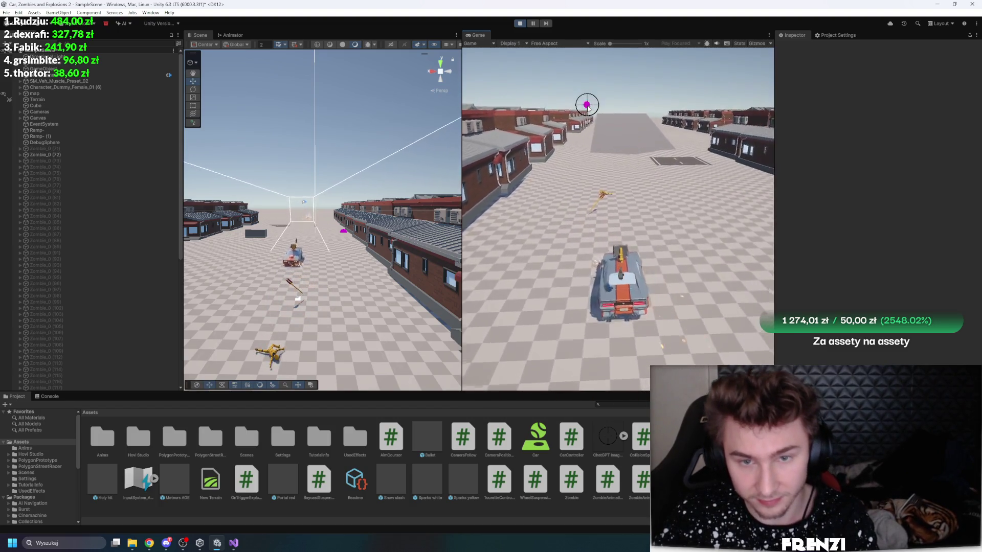
left_click(519, 23)
left_click(519, 23)
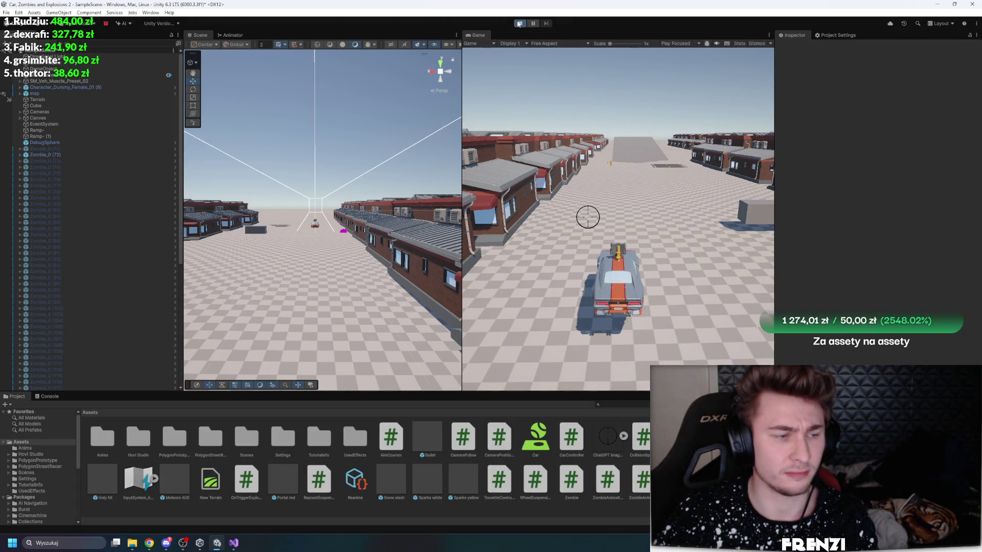
key("w")
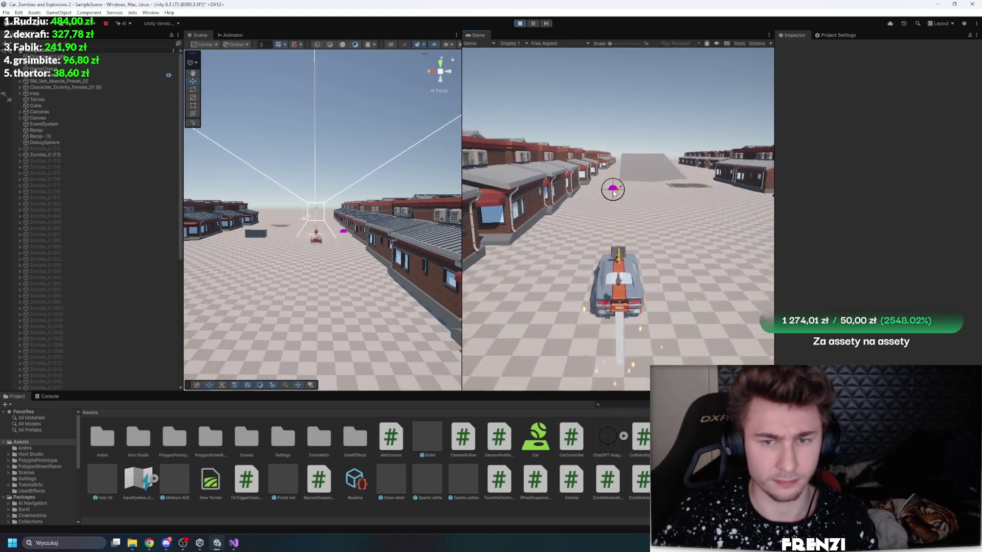
left_click(621, 175)
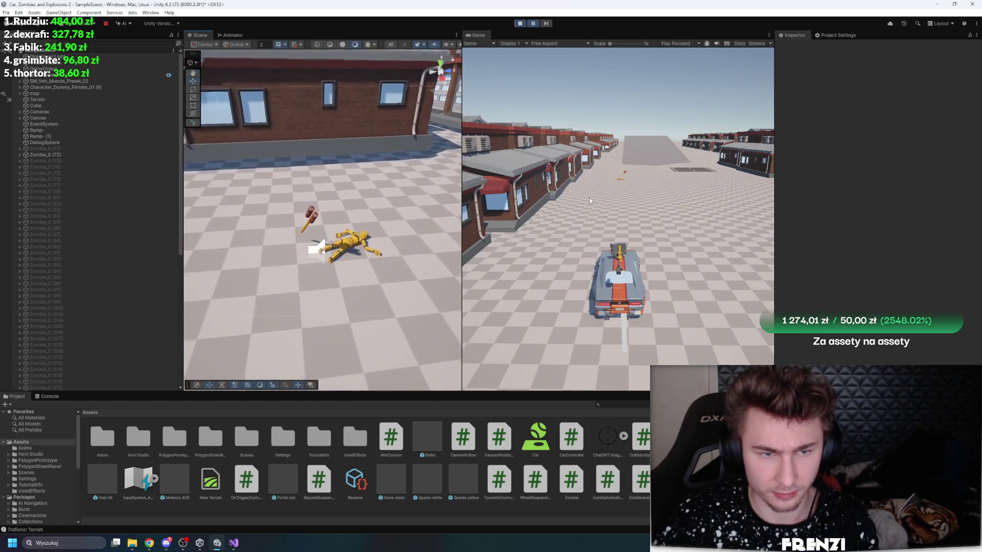
Step: Frame the zombie's right hand and horseshoe pole, review its physics, fire a shot, then end Play mode with Ctrl+P
left_click(316, 220)
left_click(121, 278)
double_click(87, 252)
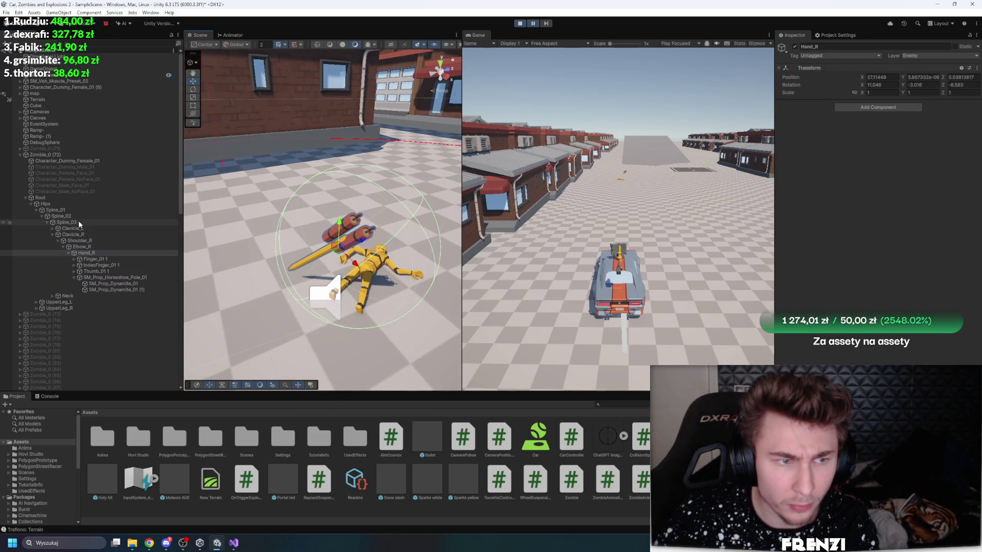
left_click(49, 155)
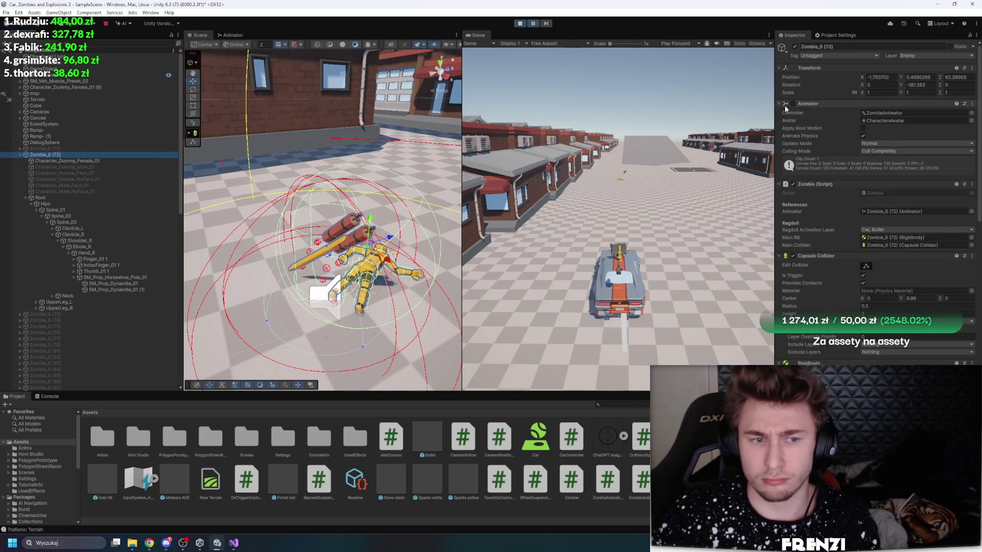
double_click(117, 277)
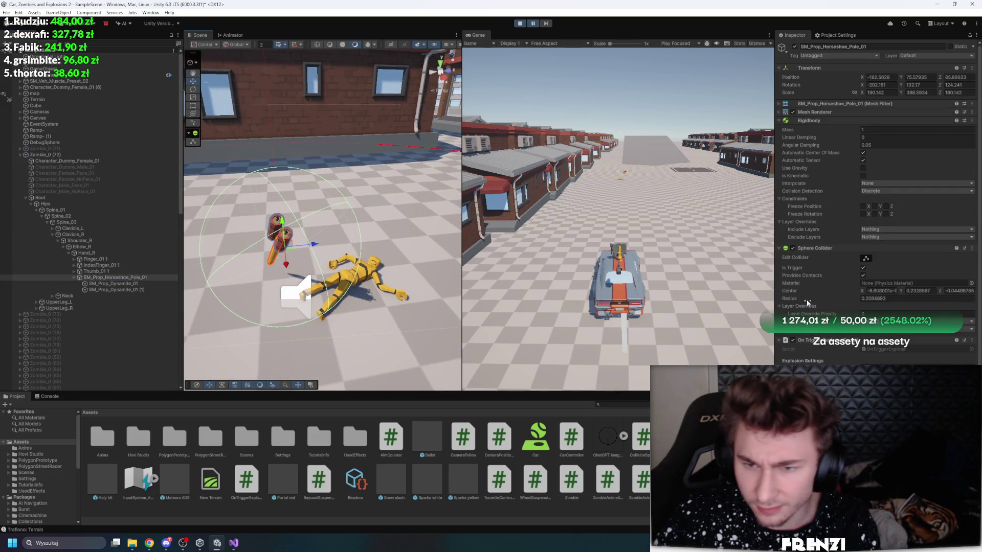
scroll(808, 302, "down", 1)
scroll(864, 258, "up", 1)
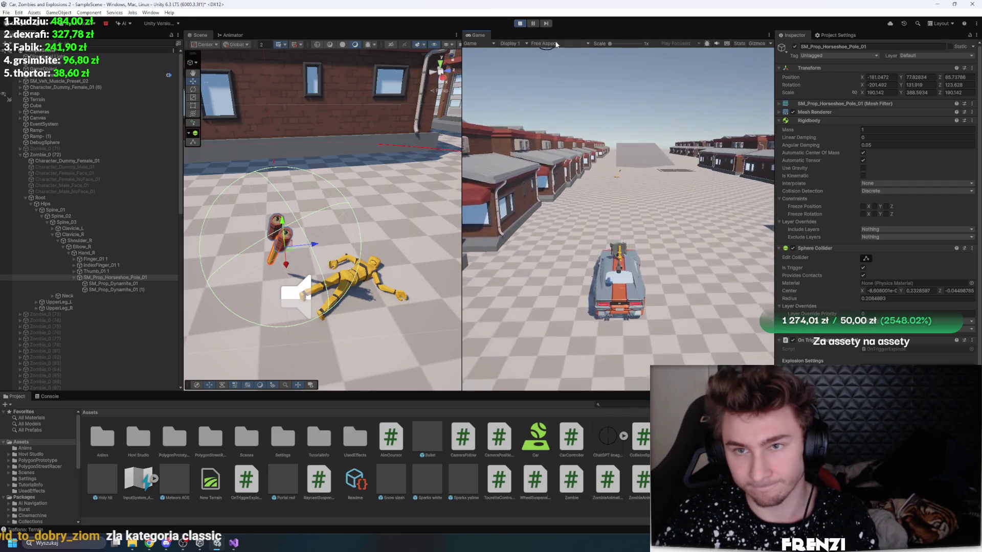
left_click(566, 120)
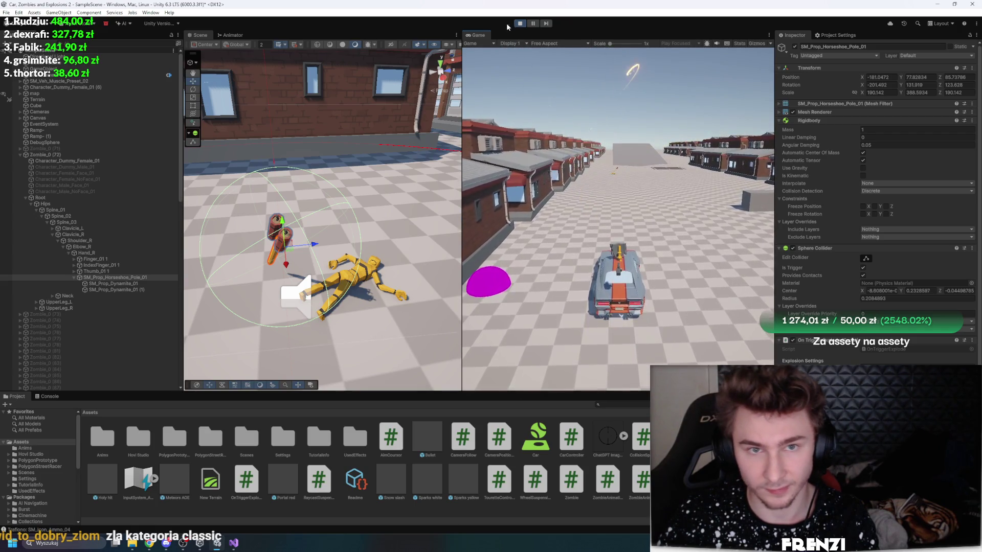
key("ctrl+p")
key("ctrl+p")
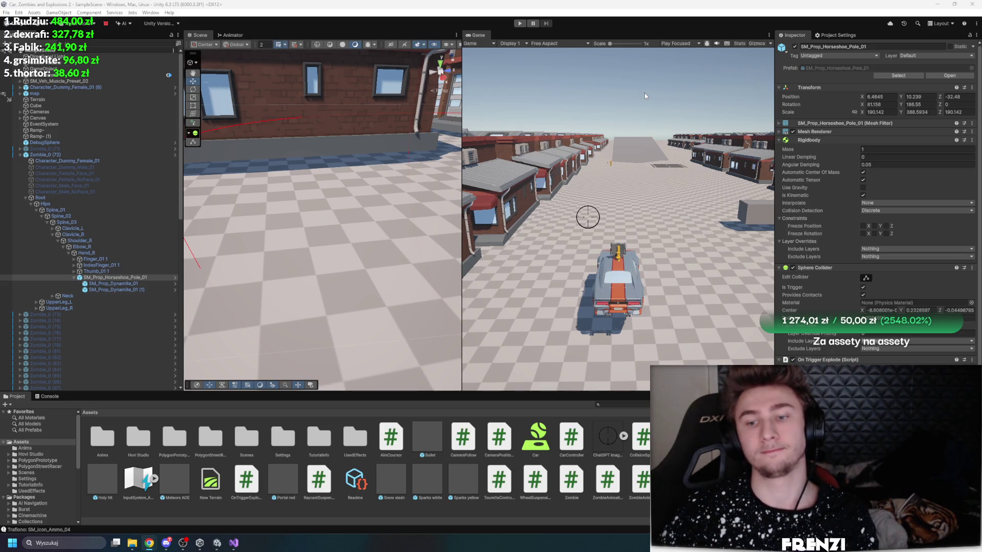
Step: Ping and open the Zombie_0 prefab, then select its horseshoe pole prop
scroll(875, 225, "down", 3)
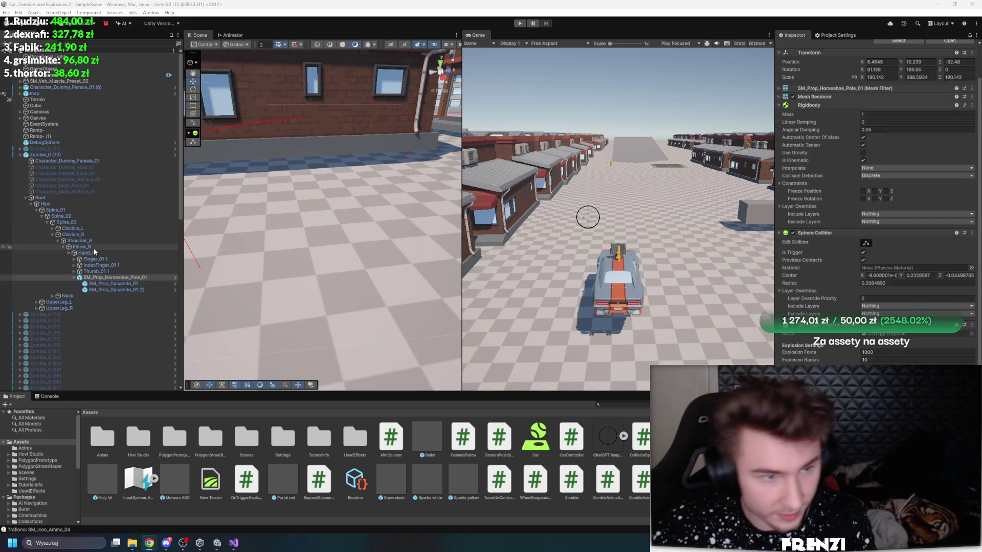
left_click(45, 155)
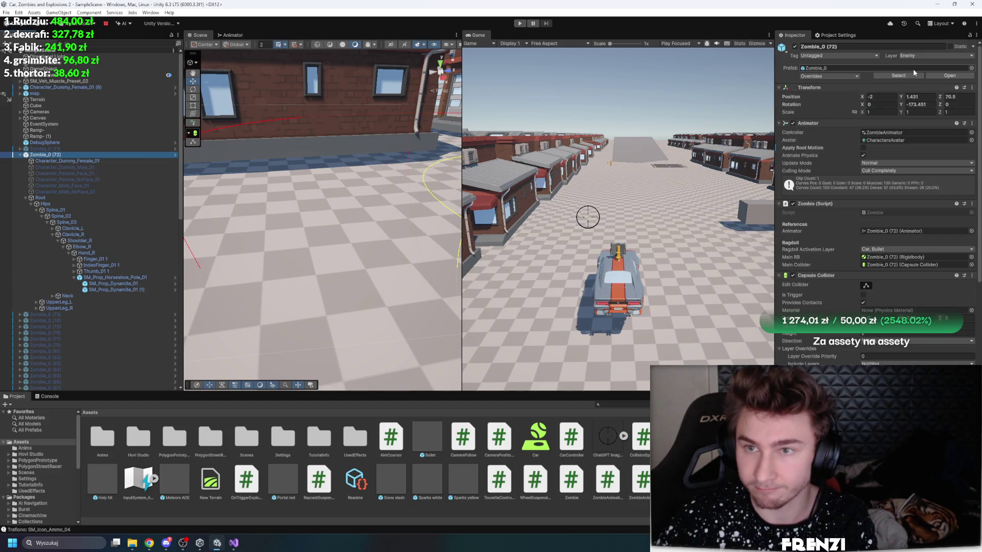
left_click(899, 54)
double_click(319, 438)
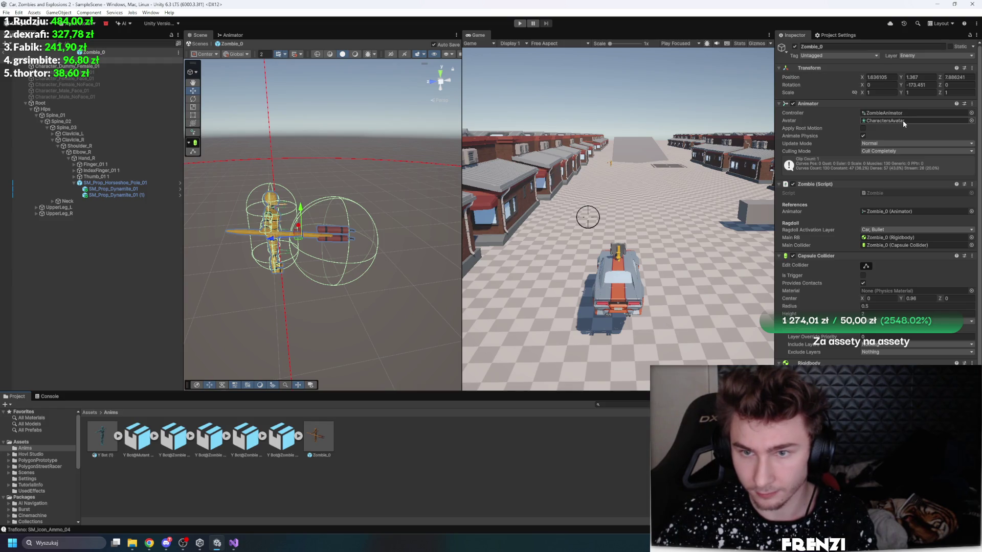
scroll(808, 311, "down", 5)
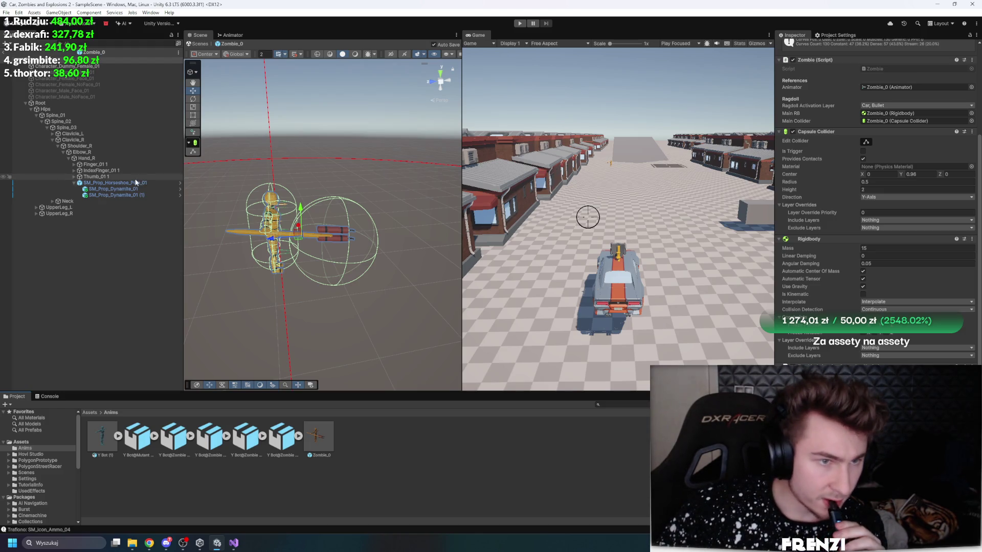
left_click(103, 183)
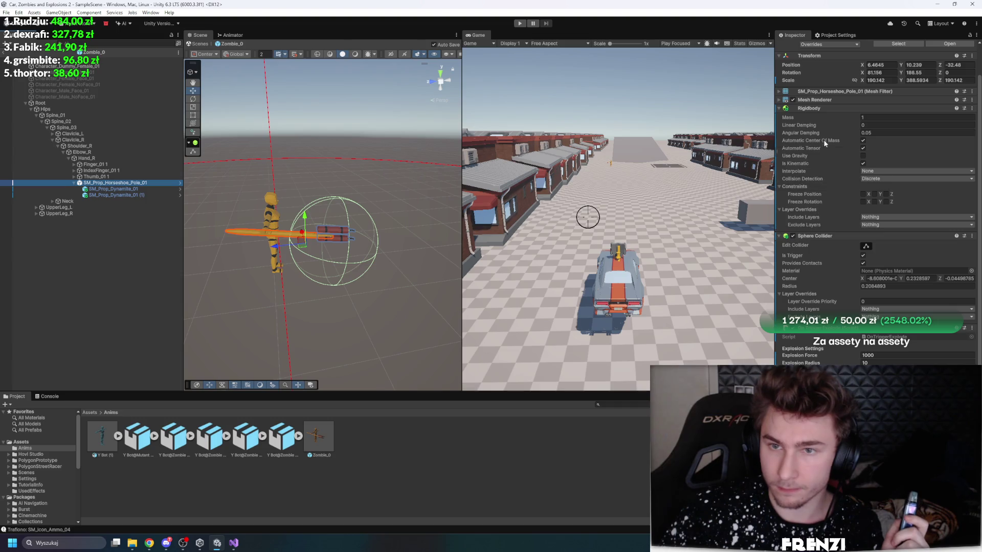
scroll(865, 220, "up", 2)
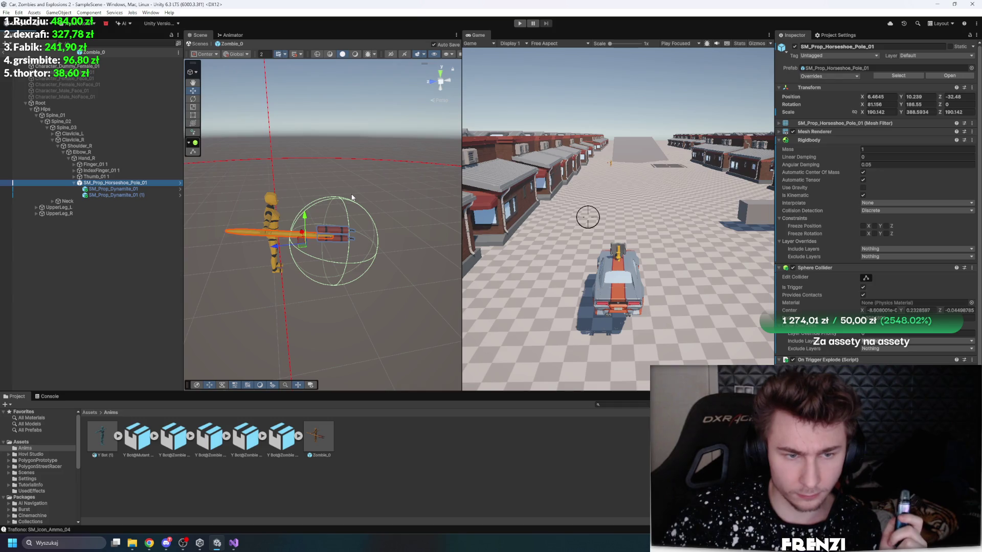
Step: Select the prefab root and open the ZombieAnimator controller graph
left_click(102, 60)
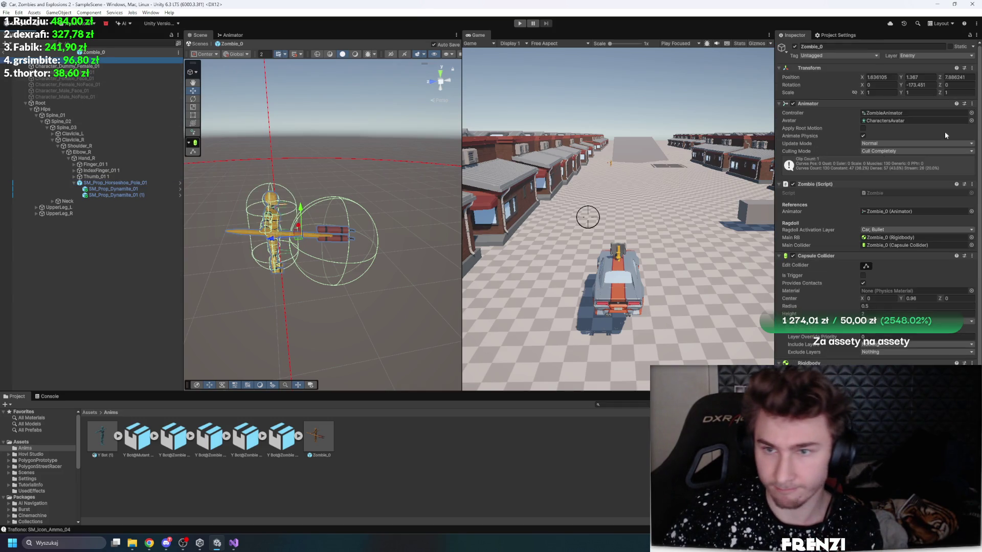
double_click(926, 112)
left_click(24, 448)
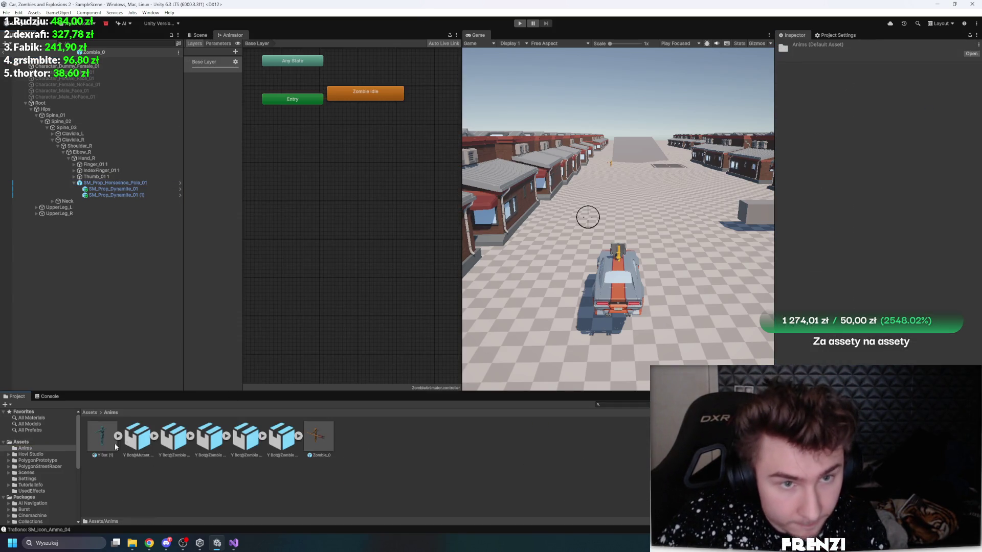
Step: Widen the animator graph and drag in Mutant Jump Attack as a new state
left_click(459, 183)
left_click_drag(461, 183, 582, 184)
left_click_drag(366, 93, 466, 151)
left_click(415, 236)
scroll(415, 237, "down", 3)
scroll(472, 165, "up", 4)
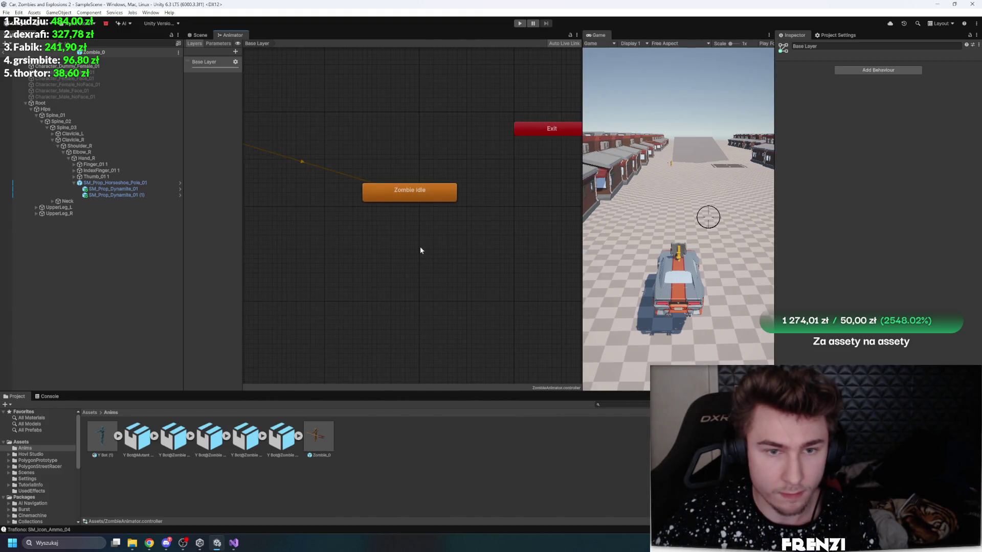
left_click(174, 437)
left_click(190, 436)
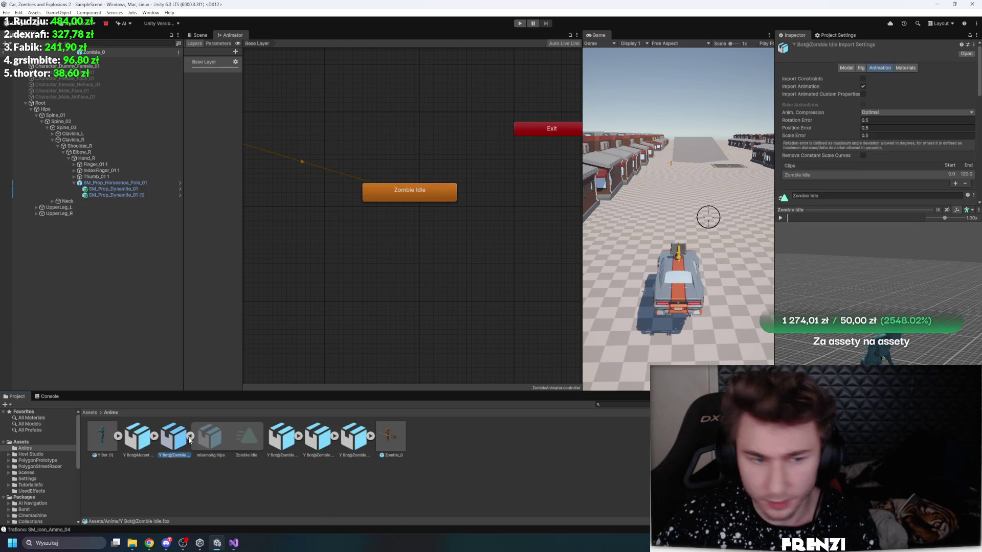
left_click(190, 436)
left_click(138, 437)
left_click(154, 436)
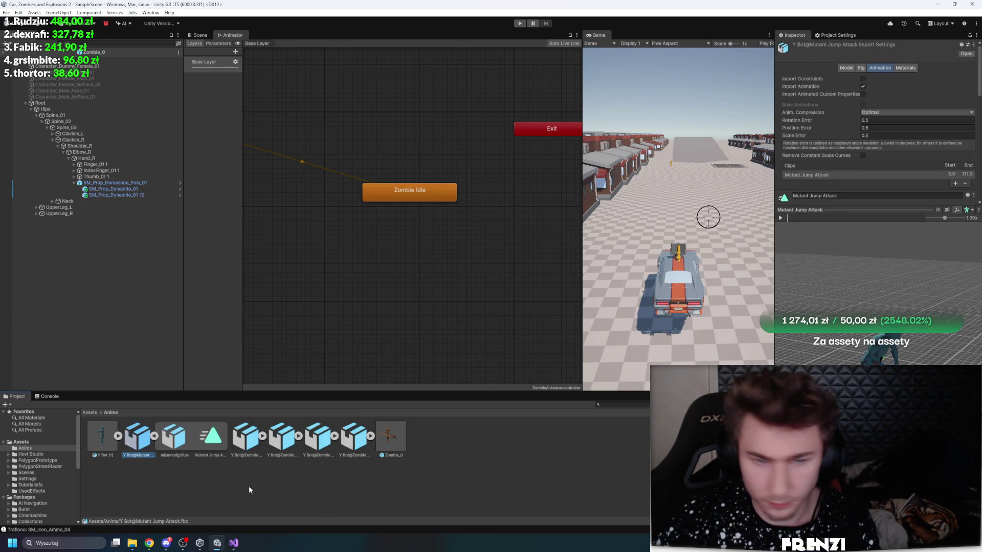
mouse_move(208, 441)
left_mouse_down()
mouse_move(393, 247)
mouse_move(412, 279)
left_mouse_up()
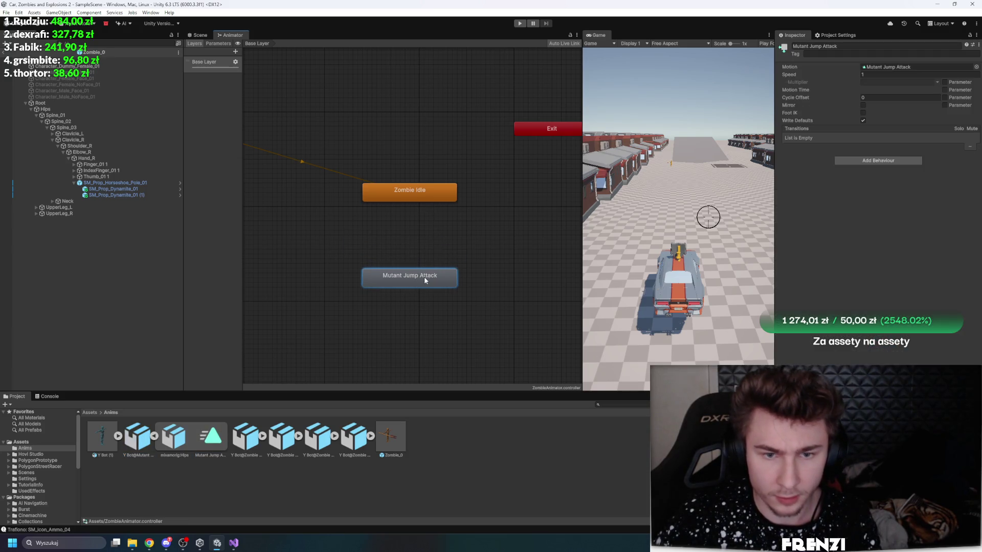
Step: Add the Zombie Running clip as a new Zombie Running (1) state
right_click(400, 190)
left_click(401, 192)
left_click(409, 246)
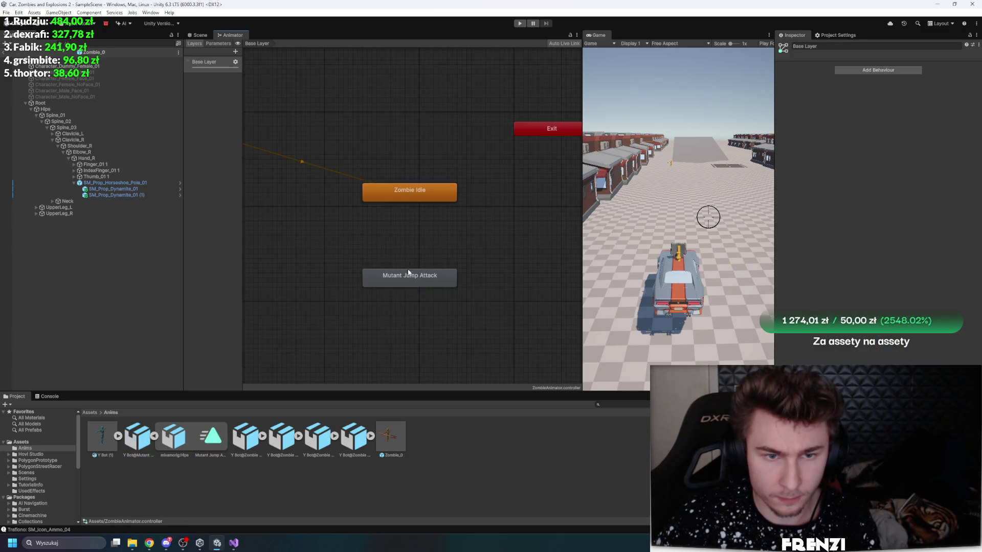
right_click(415, 197)
left_click(320, 347)
left_click(260, 444)
left_click(284, 439)
left_click(307, 445)
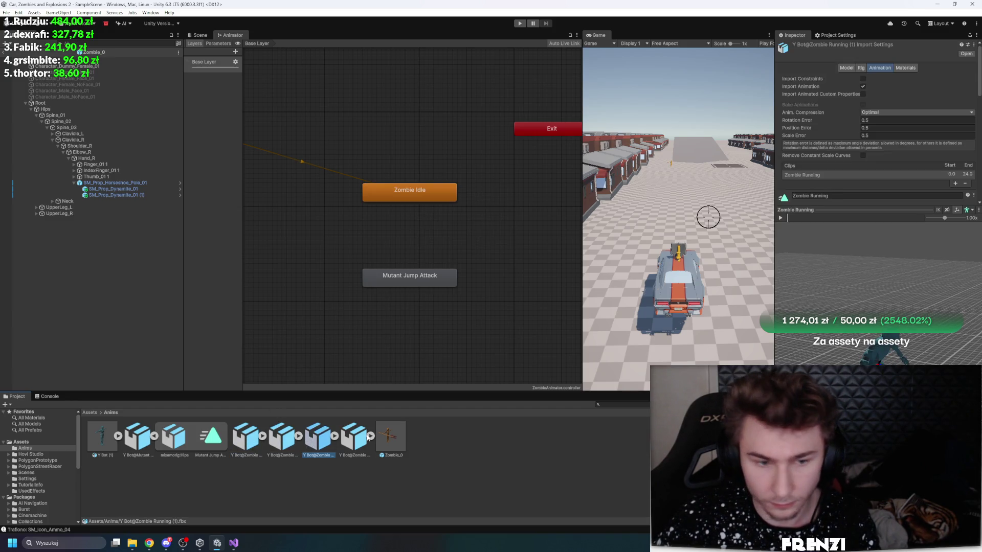
mouse_move(324, 432)
left_mouse_down()
mouse_move(415, 345)
mouse_move(392, 312)
mouse_move(490, 226)
mouse_move(526, 269)
left_mouse_up()
Step: Make a transition from Zombie Idle to Zombie Running (1) and preview it
right_click(409, 193)
left_click(425, 198)
left_click(488, 228)
left_click(780, 218)
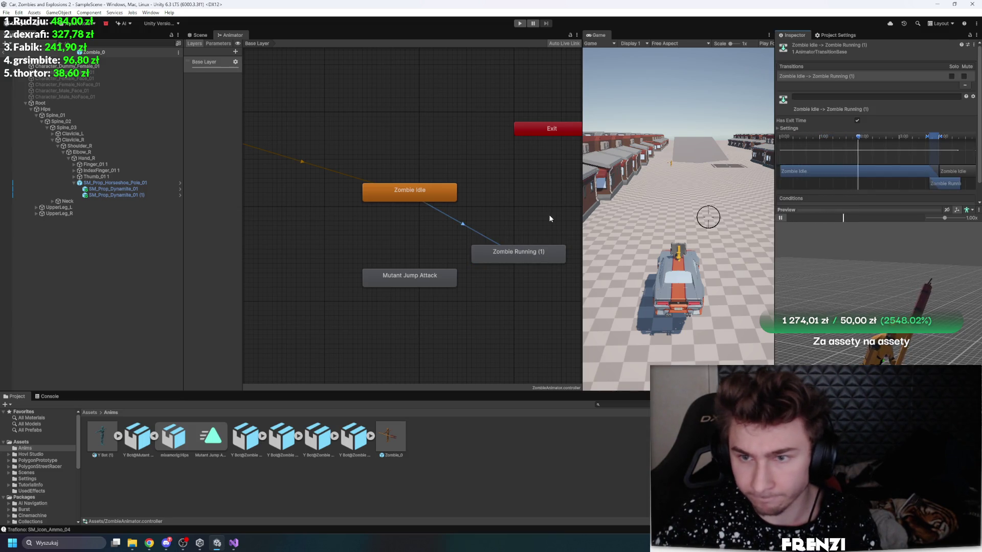
left_click_drag(776, 229, 686, 241)
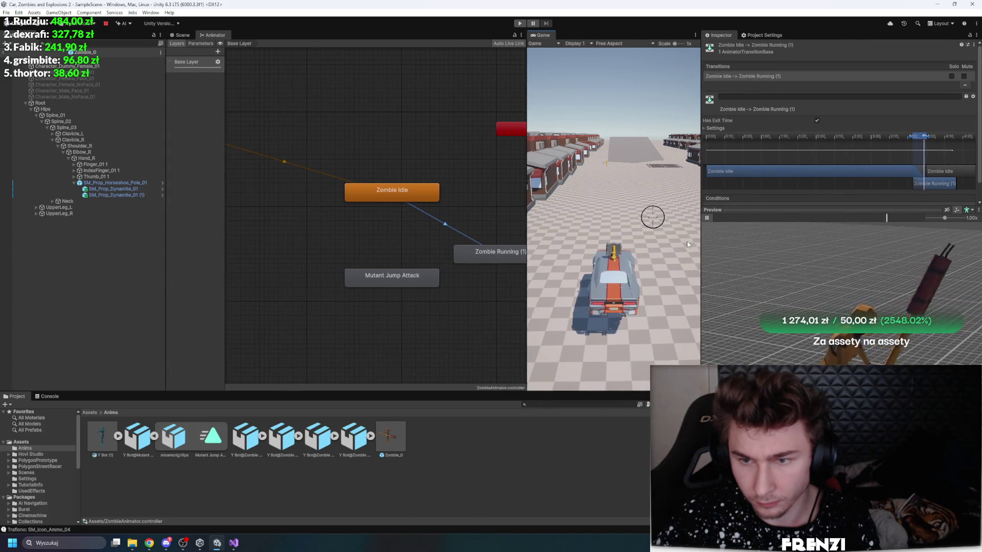
left_click(318, 435)
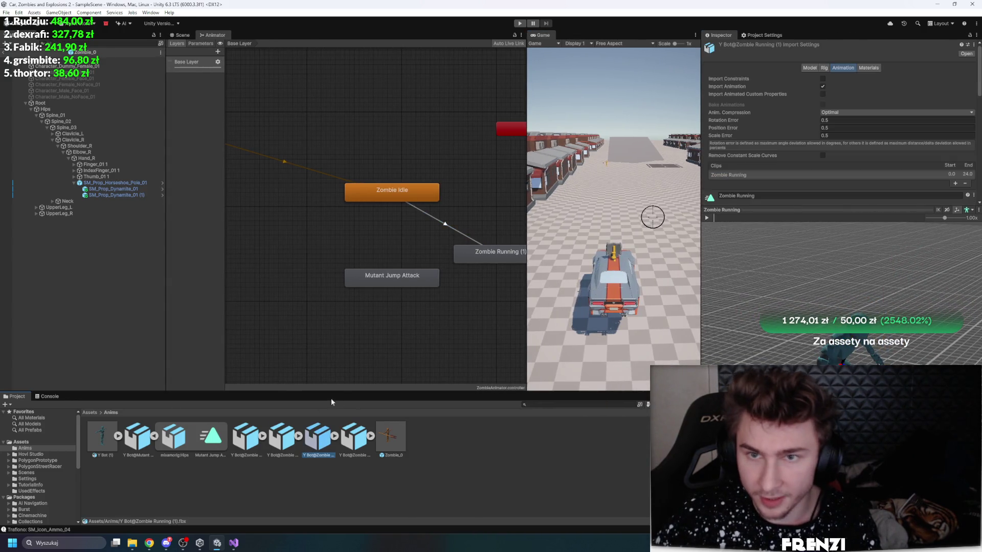
Step: Browse the zombie clips and enable Loop Time on the Zombie Running clip
left_click(277, 440)
left_click(318, 438)
left_click(352, 440)
left_click(318, 437)
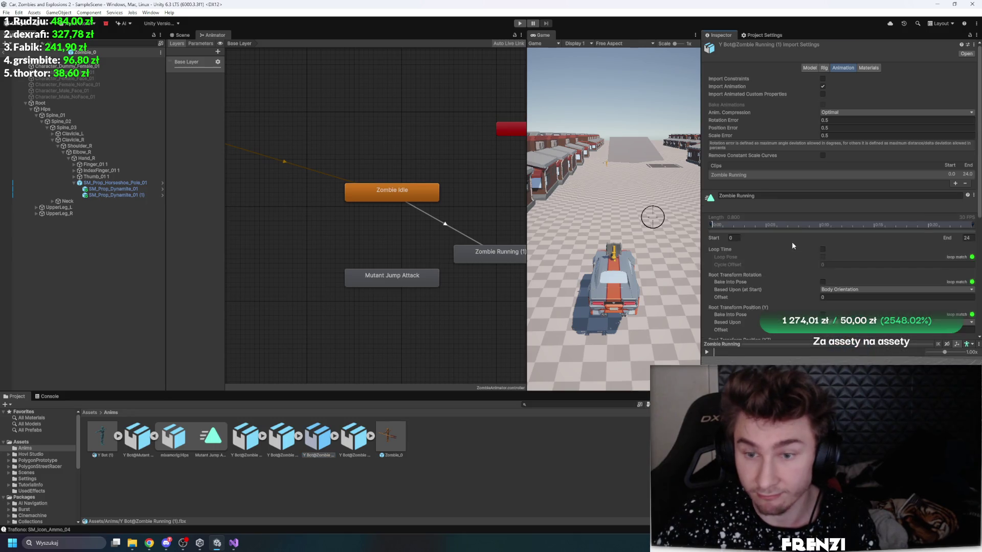
scroll(791, 241, "down", 4)
left_click(823, 158)
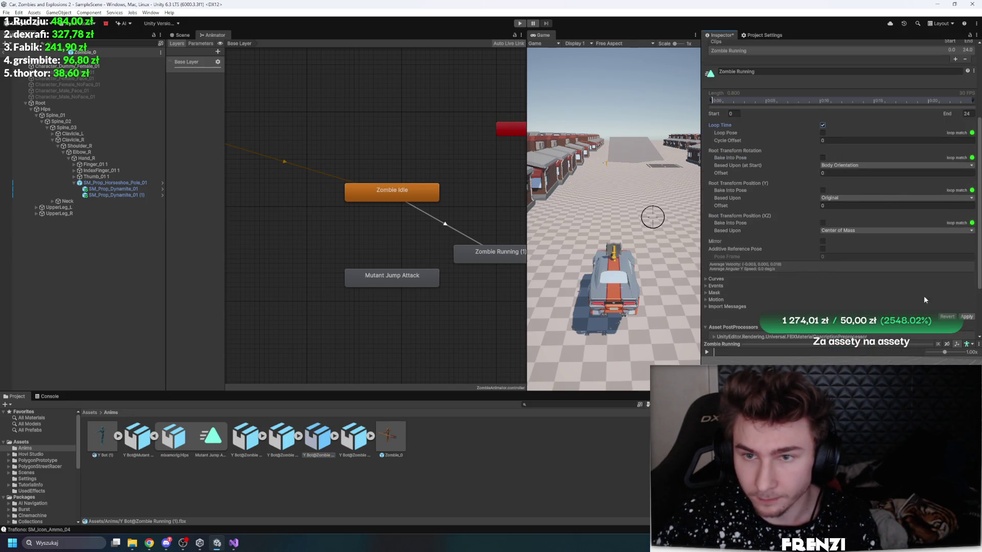
Step: Preview Zombie Stand Up and Zombie Punching, then add Zombie Punching as an animator state
left_click(350, 441)
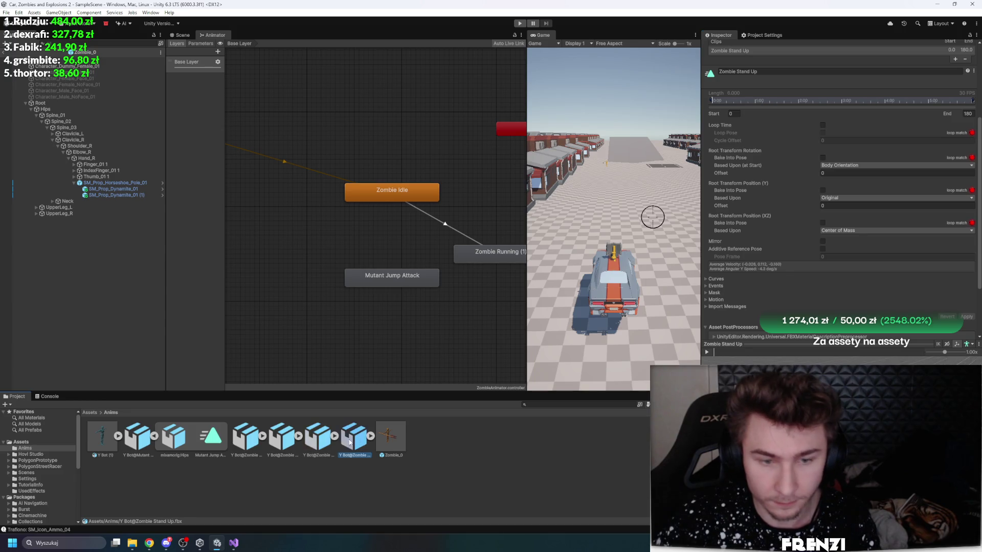
left_click(707, 352)
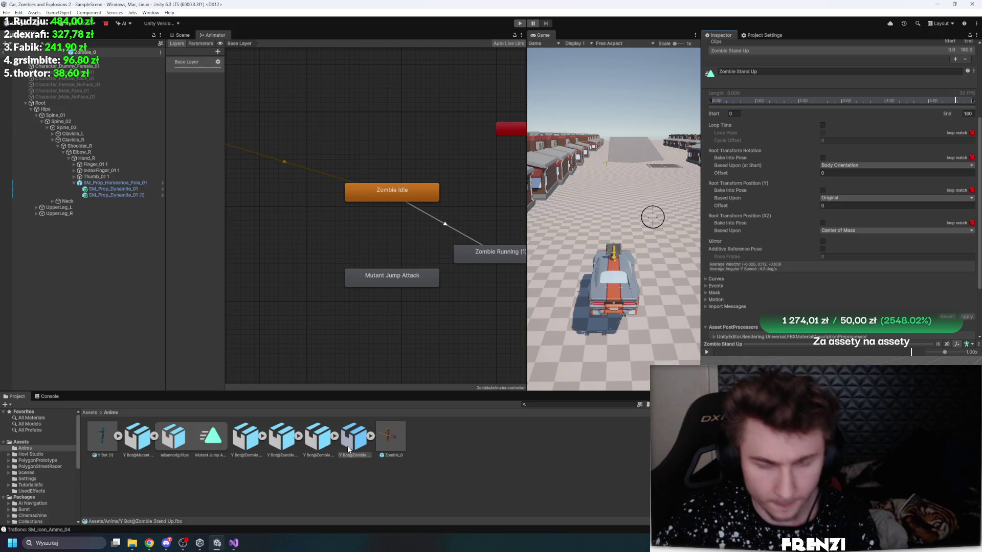
left_click(314, 441)
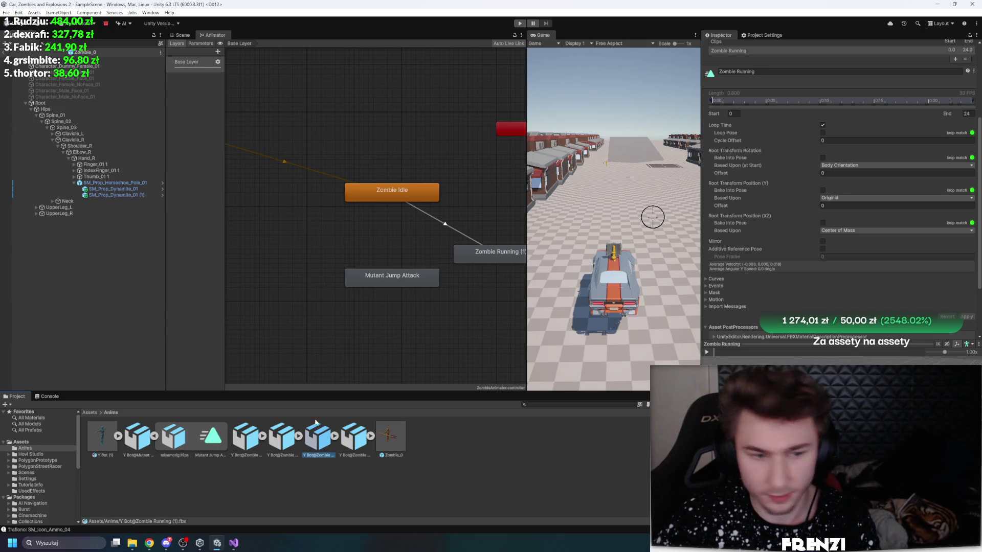
left_click(282, 438)
left_click(708, 353)
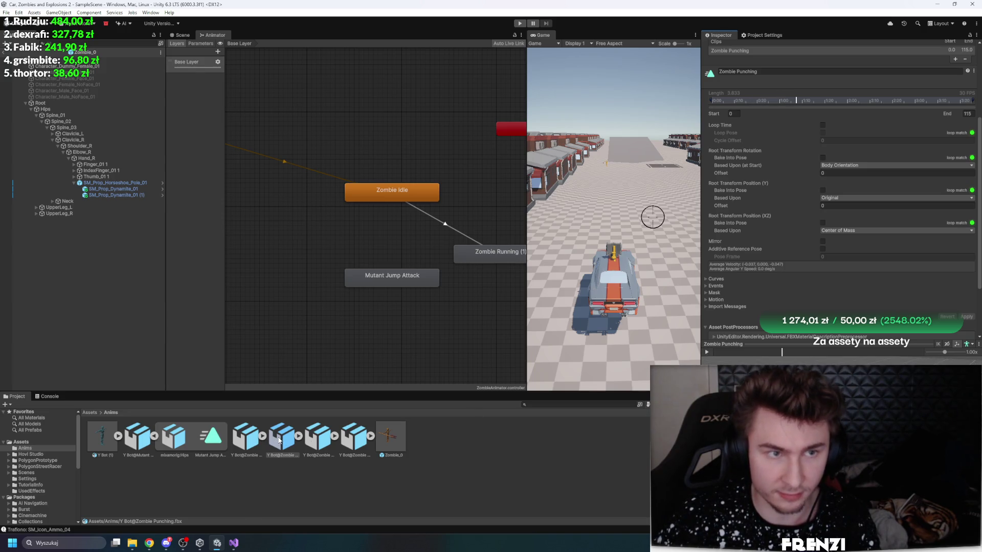
mouse_move(287, 443)
left_mouse_down()
mouse_move(294, 368)
mouse_move(307, 370)
left_mouse_up()
Step: Preview the Mutant Jump Attack clip and move the Zombie Running (1) state up-right
left_click(246, 441)
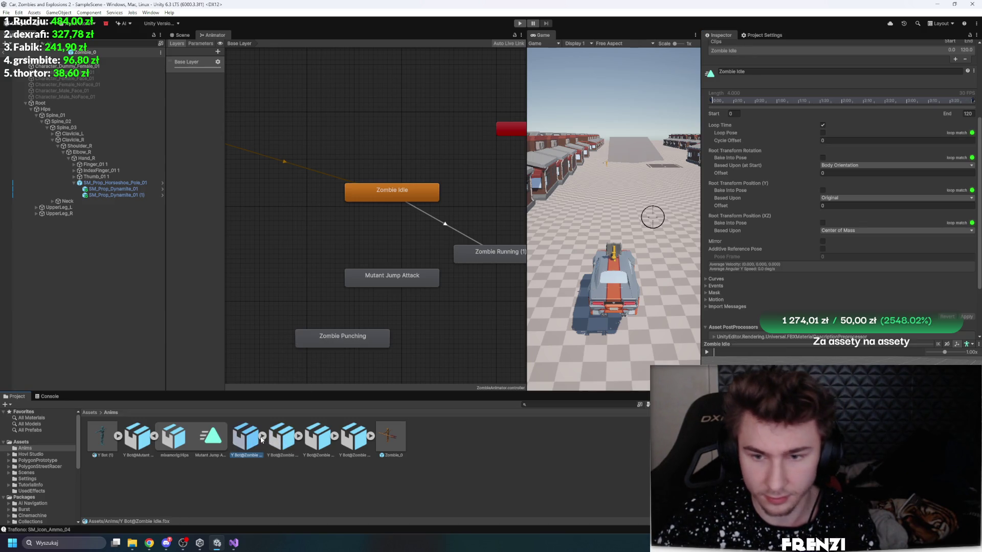
left_click(147, 437)
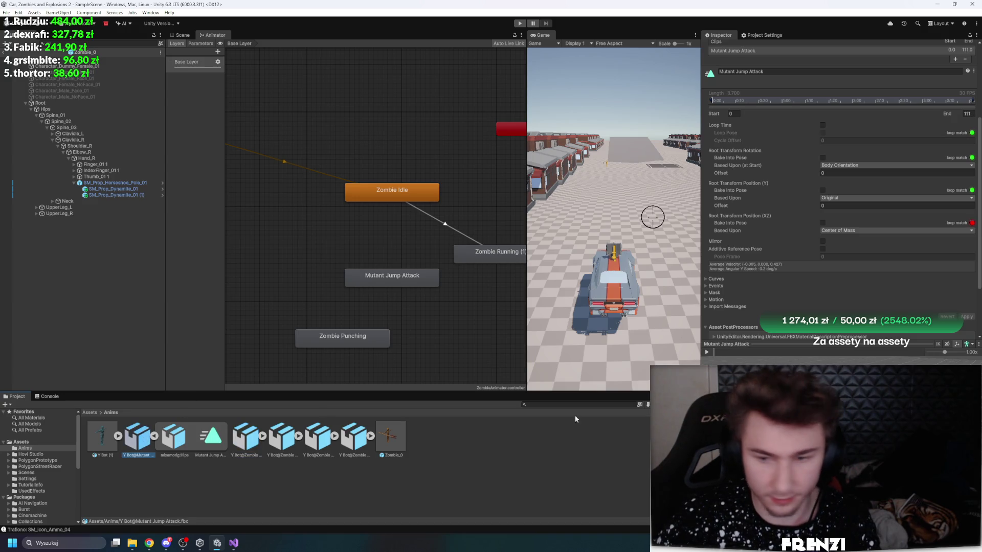
left_click(708, 352)
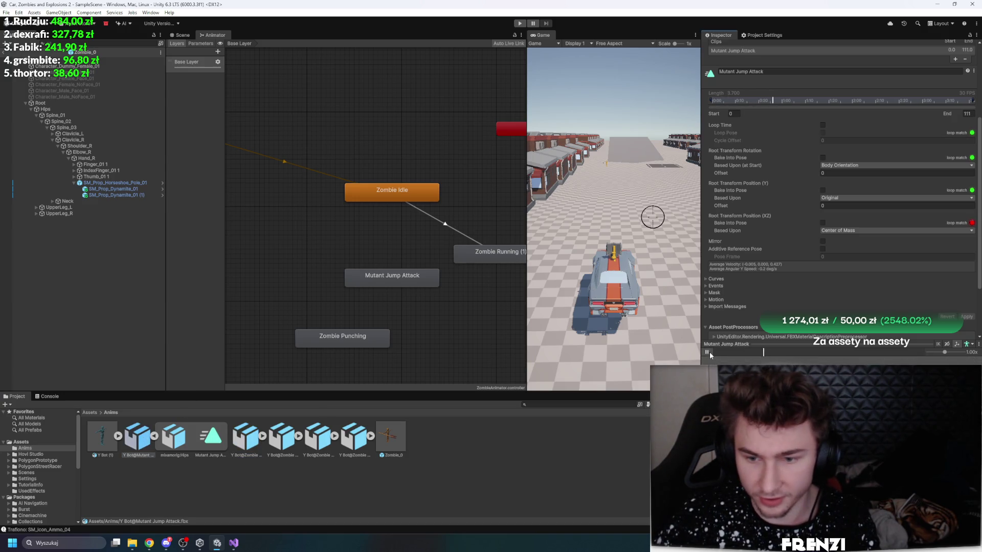
mouse_move(477, 262)
left_mouse_down()
mouse_move(486, 253)
mouse_move(468, 219)
mouse_move(492, 181)
left_mouse_up()
scroll(409, 248, "down", 3)
Step: Connect Zombie Running (1) to Mutant Jump Attack and place Zombie Punching beside it
scroll(425, 229, "up", 4)
left_click(480, 212)
mouse_move(325, 284)
left_mouse_down()
mouse_move(462, 269)
mouse_move(478, 244)
mouse_move(438, 250)
left_mouse_up()
right_click(463, 198)
right_click(452, 187)
left_click(460, 191)
left_click(457, 241)
mouse_move(305, 352)
left_mouse_down()
mouse_move(373, 283)
mouse_move(367, 261)
mouse_move(290, 322)
mouse_move(294, 338)
left_mouse_up()
Step: Add a Zombie Stand Up state with a transition from Any State
left_click(462, 305)
left_click(354, 448)
mouse_move(354, 451)
left_mouse_down()
mouse_move(453, 301)
mouse_move(371, 254)
mouse_move(392, 231)
mouse_move(426, 221)
left_mouse_up()
scroll(353, 266, "down", 2)
right_click(267, 198)
left_click(297, 204)
left_click(415, 220)
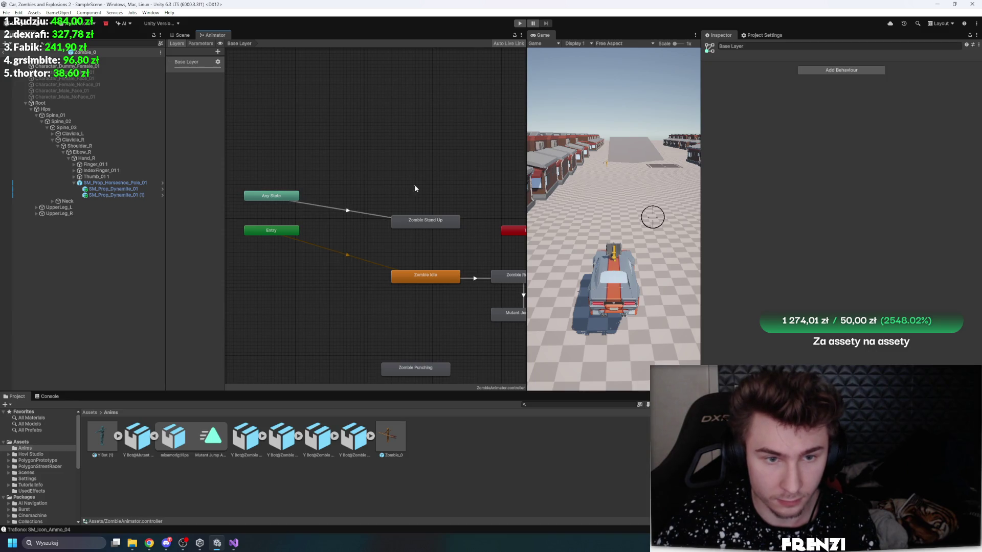
left_click(351, 210)
scroll(456, 307, "up", 3)
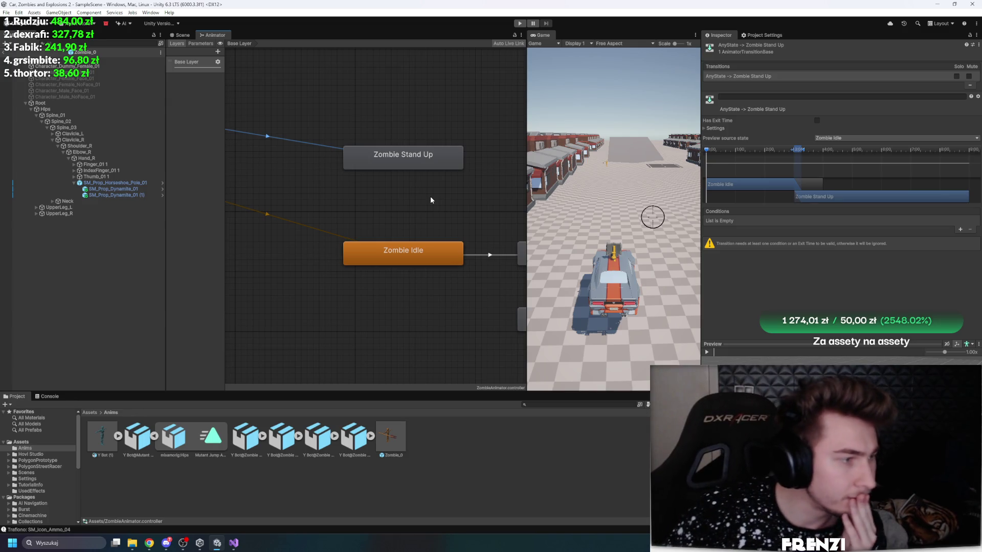
Step: Turn off exit time on the Zombie Idle to Zombie Running transition, then select Zombie_0
left_click(504, 255)
left_click(817, 122)
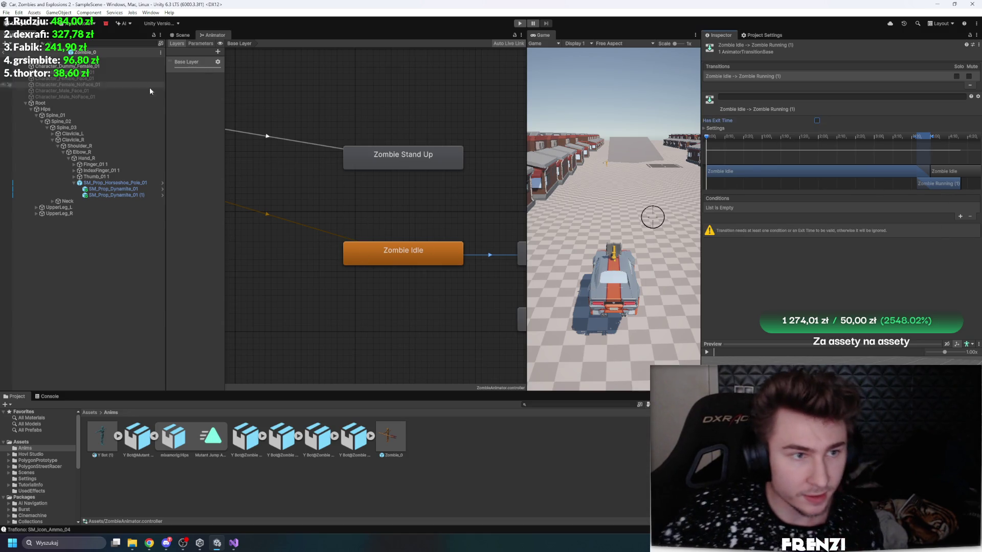
left_click(128, 60)
scroll(854, 333, "down", 3)
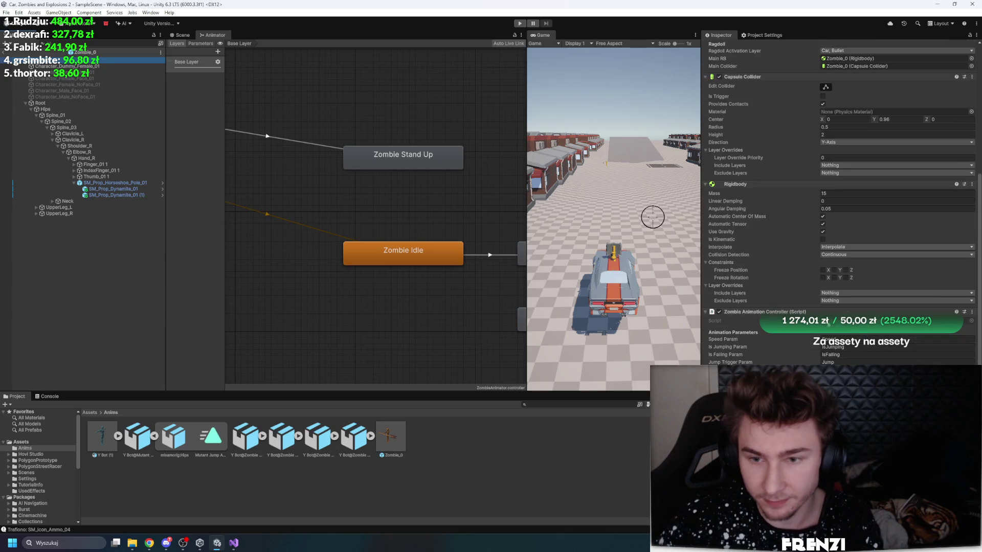
left_click(970, 36)
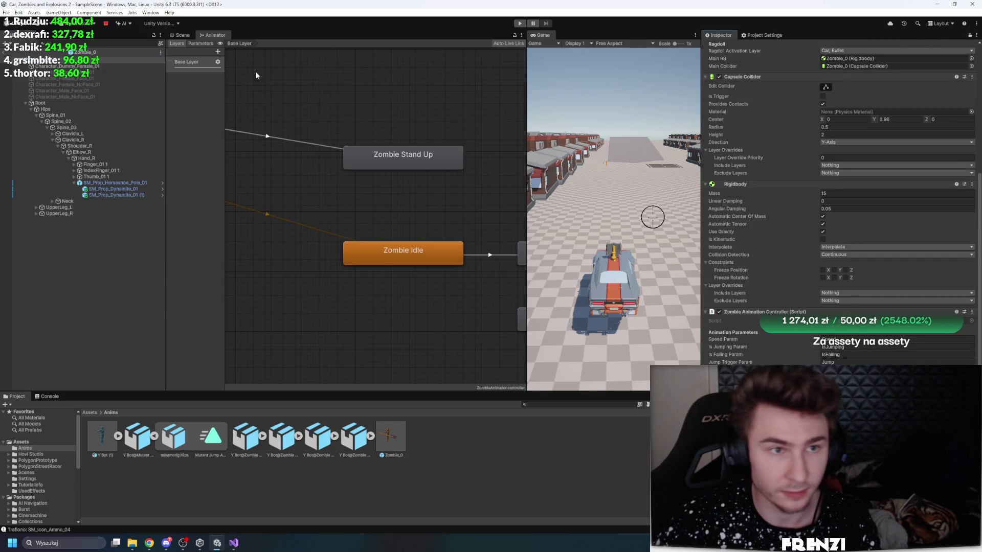
Step: Add a Speed float parameter and an IsJumping bool parameter
left_click(216, 51)
left_click(225, 60)
type("Speed")
key("Return")
left_click(215, 51)
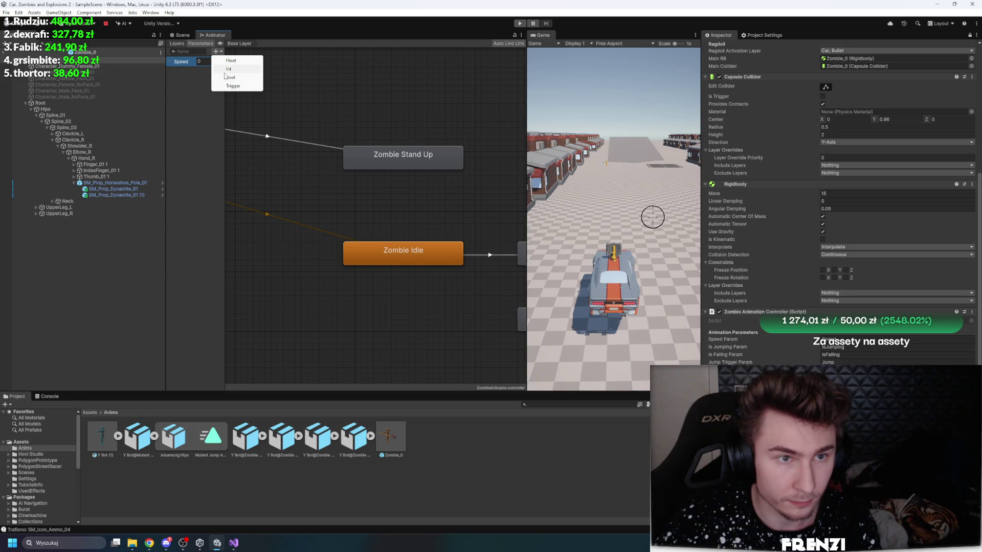
left_click(227, 72)
type("I")
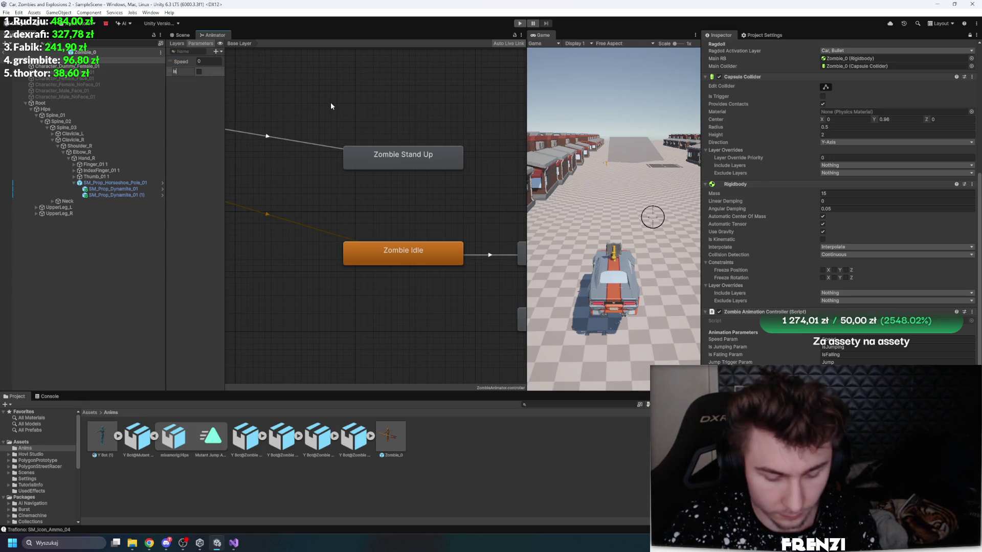
type("sJumping")
key("Return")
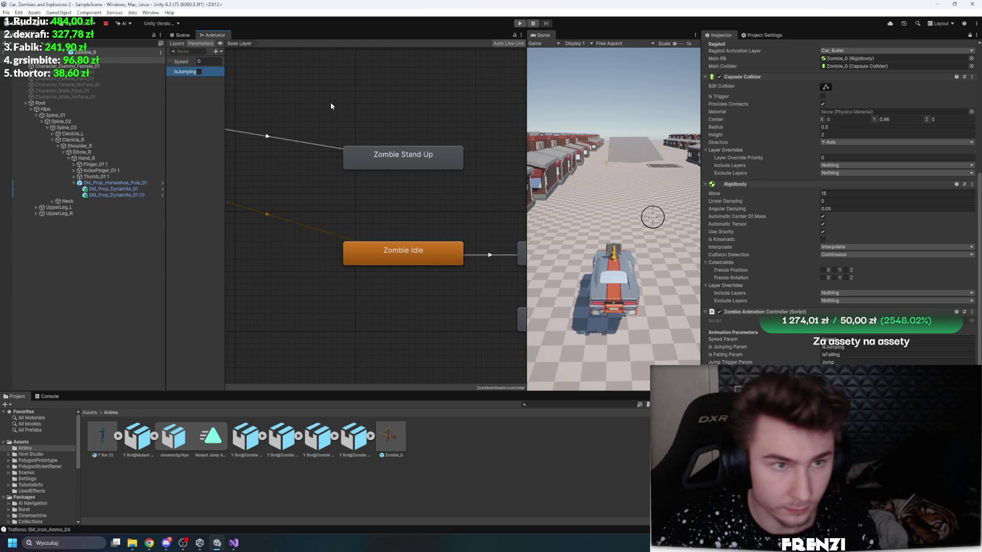
Step: Add the IsFalling bool parameter, deleting the stray trigger parameters
left_click(217, 52)
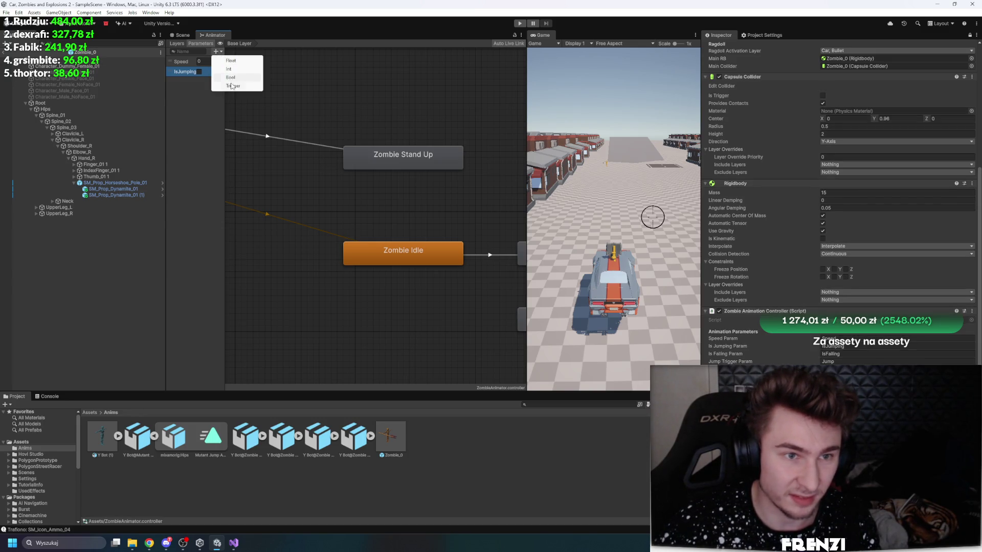
left_click(235, 87)
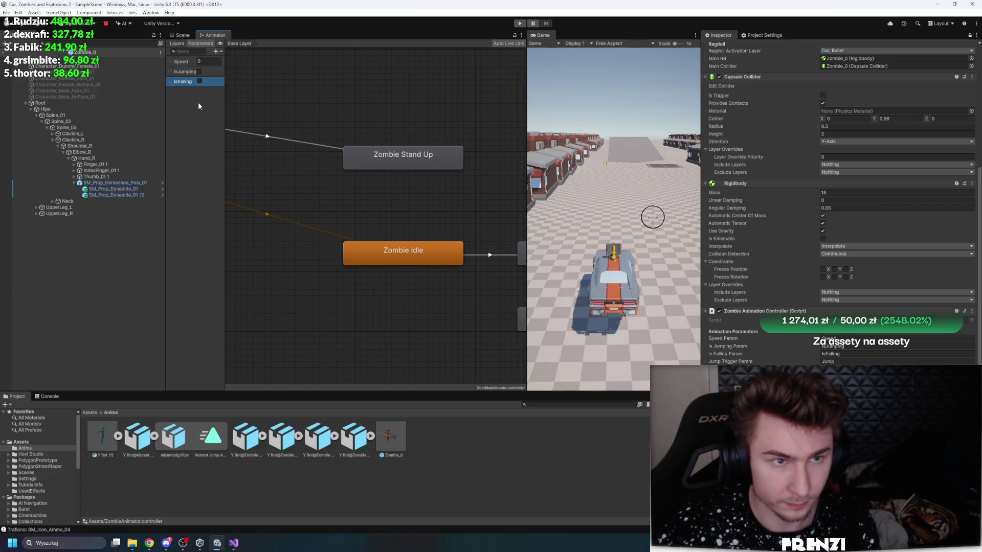
key("Delete")
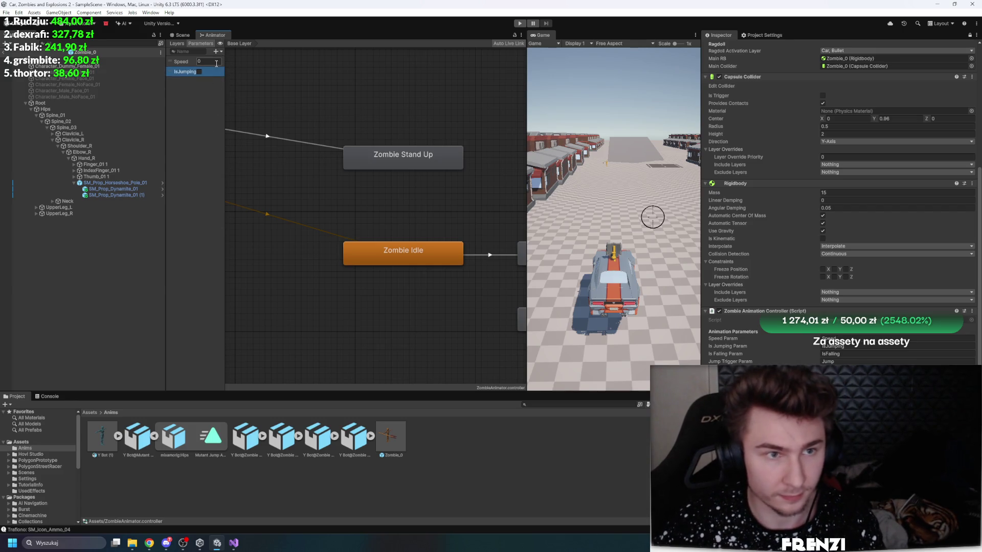
left_click(216, 51)
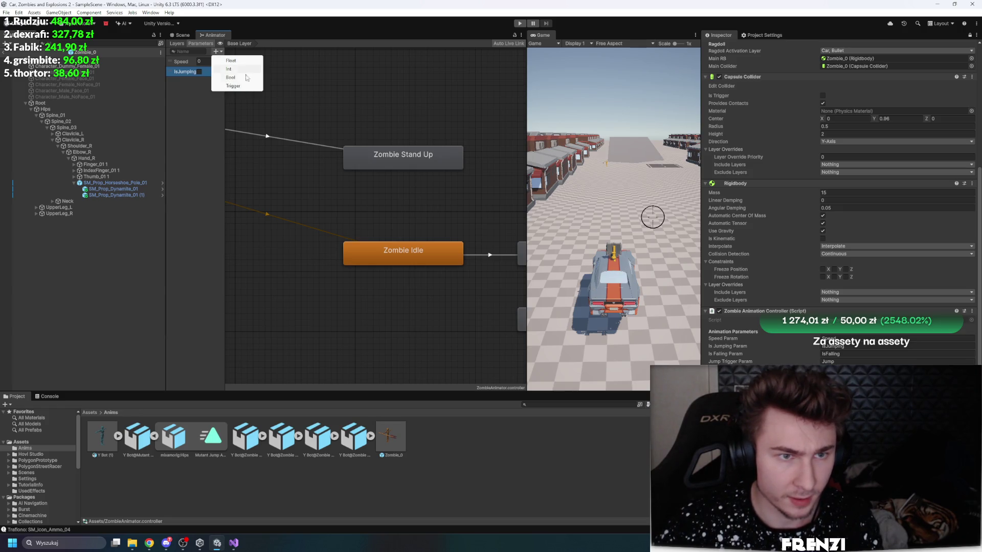
left_click(233, 86)
key("BackSpace")
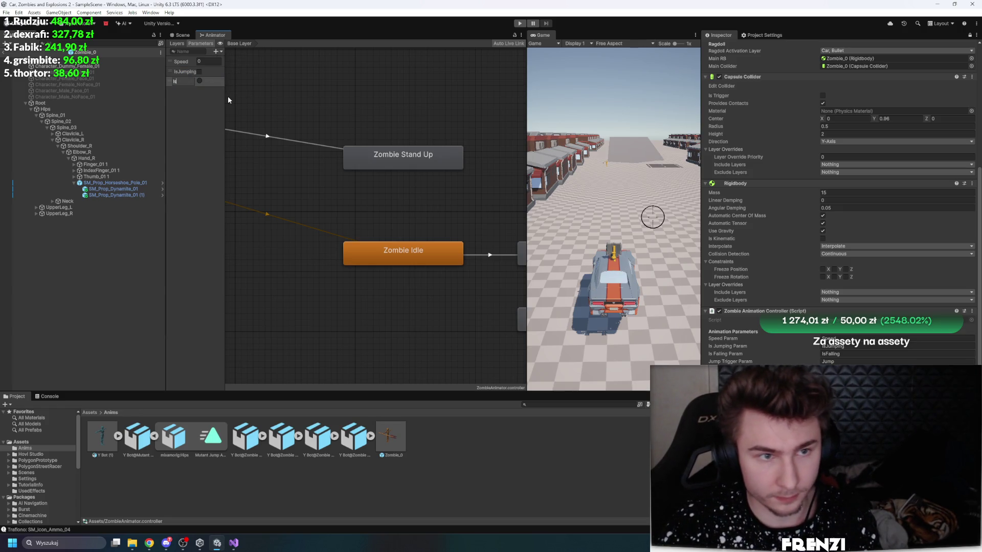
key("Escape")
key("Delete")
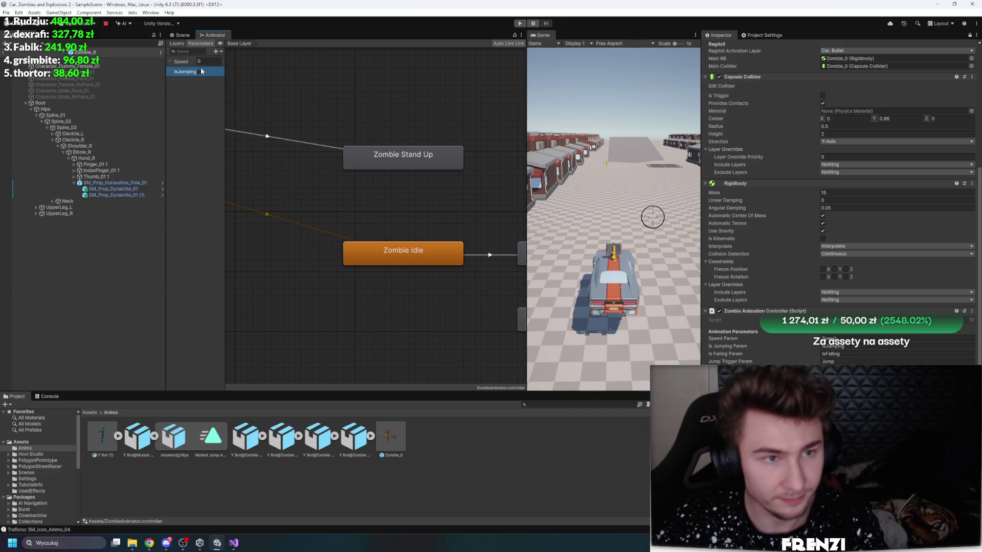
left_click(215, 51)
left_click(241, 77)
key("BackSpace")
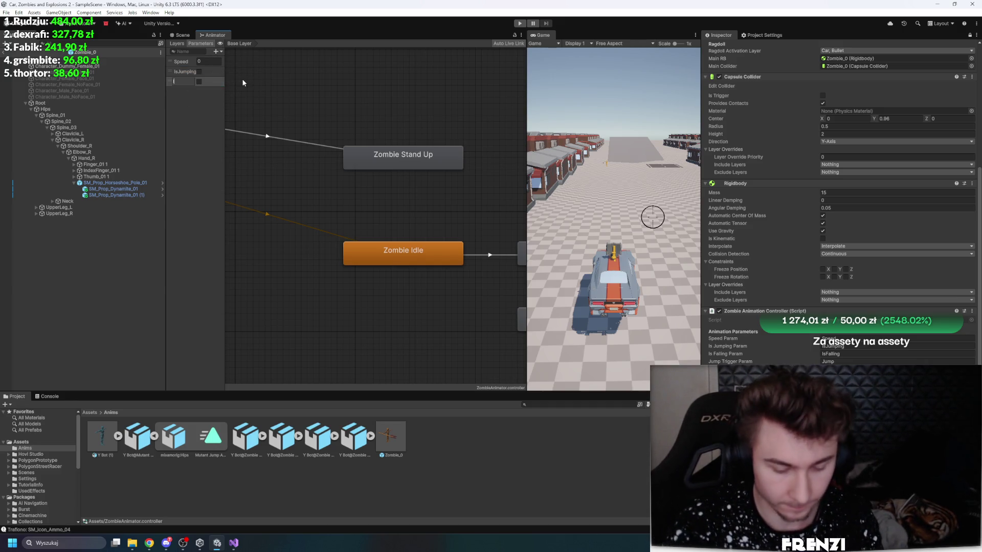
type("IsFalling")
key("Return")
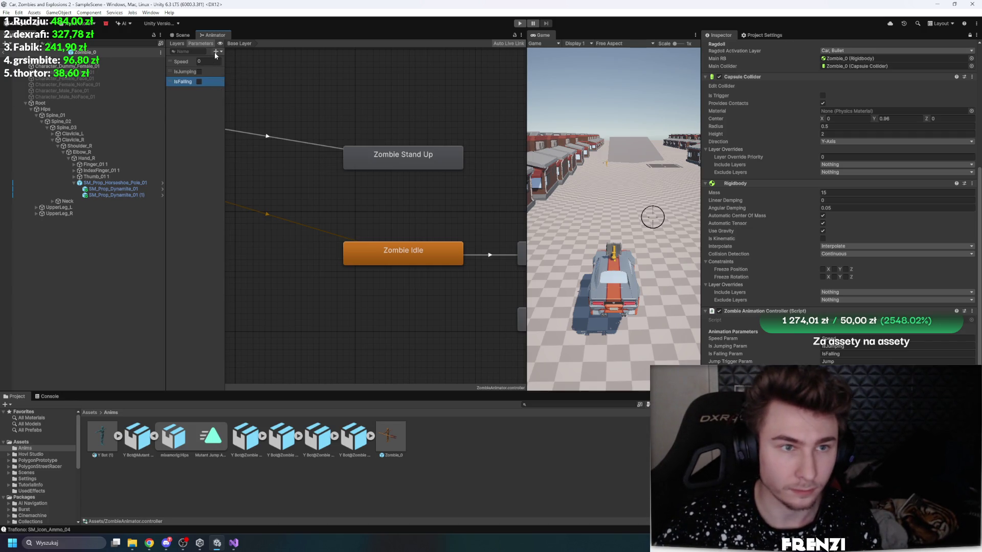
Step: Add a Jump trigger parameter, recreating it after a botched rename
left_click(216, 51)
left_click(236, 85)
type("Jump")
key("Return")
left_click(216, 51)
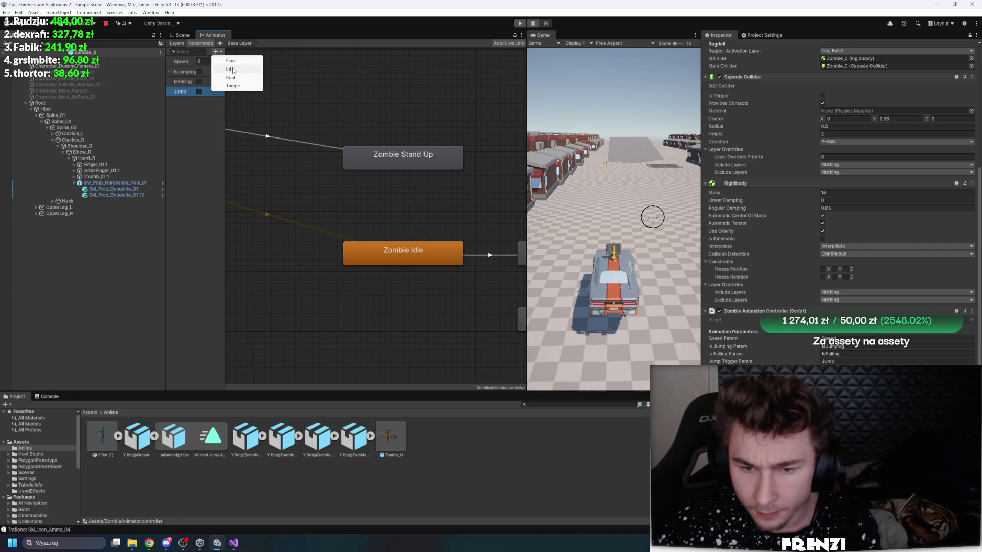
left_click(180, 96)
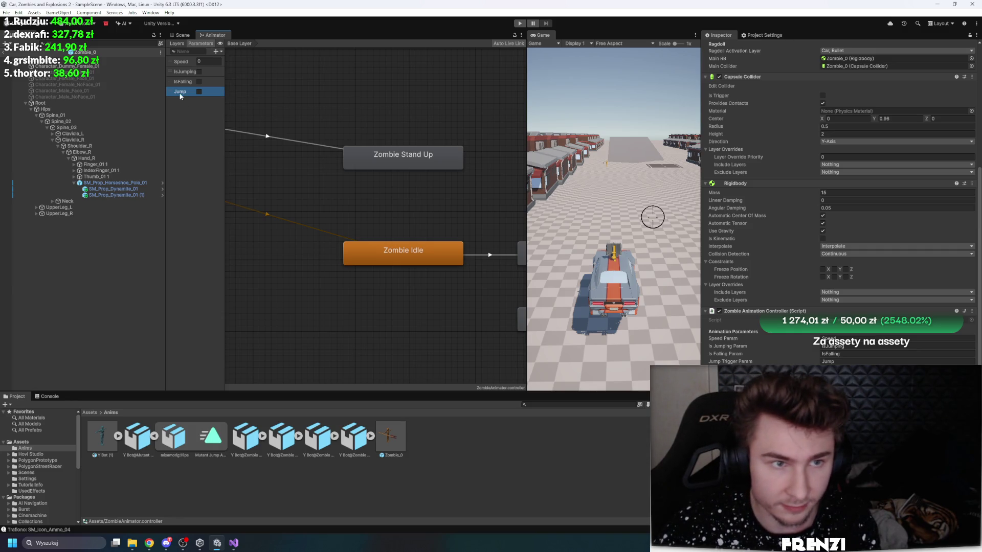
double_click(190, 92)
key("BackSpace")
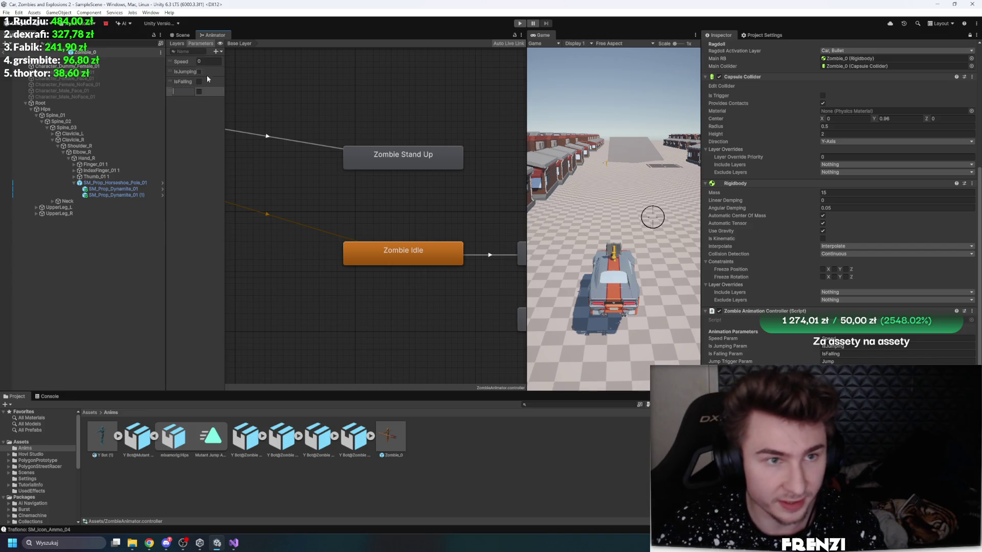
key("Delete")
left_click(216, 51)
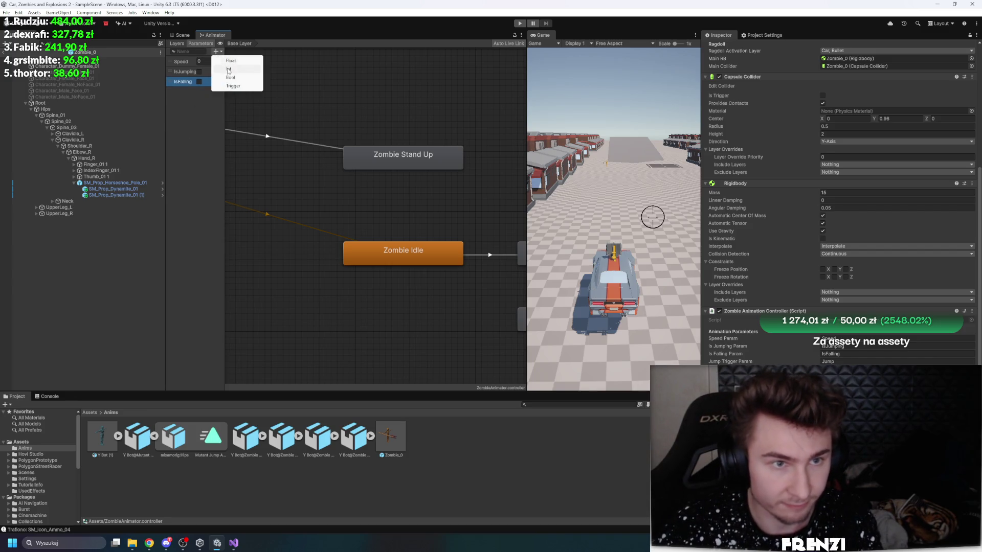
left_click(241, 86)
type("Jump")
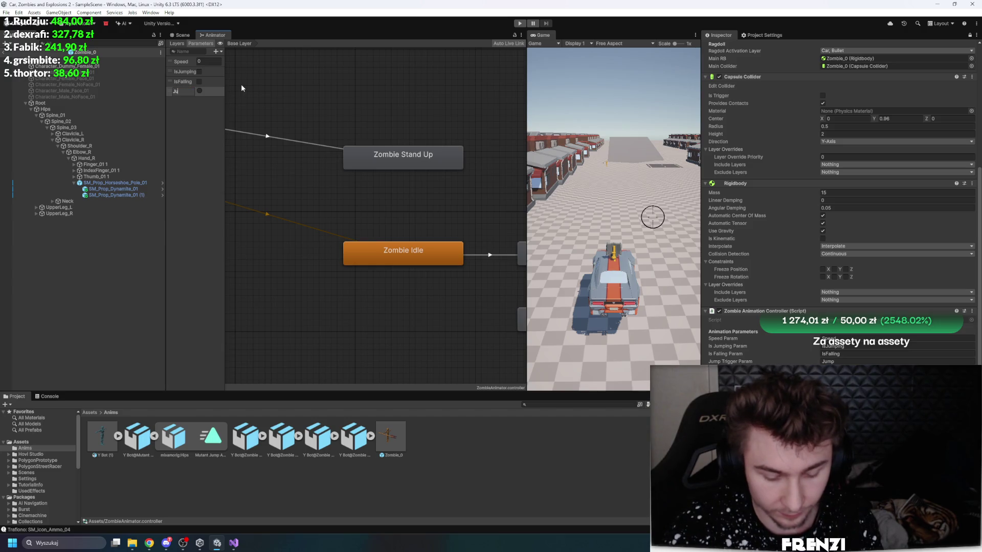
key("Return")
Step: Add GetUp and Fall trigger parameters
left_click(216, 51)
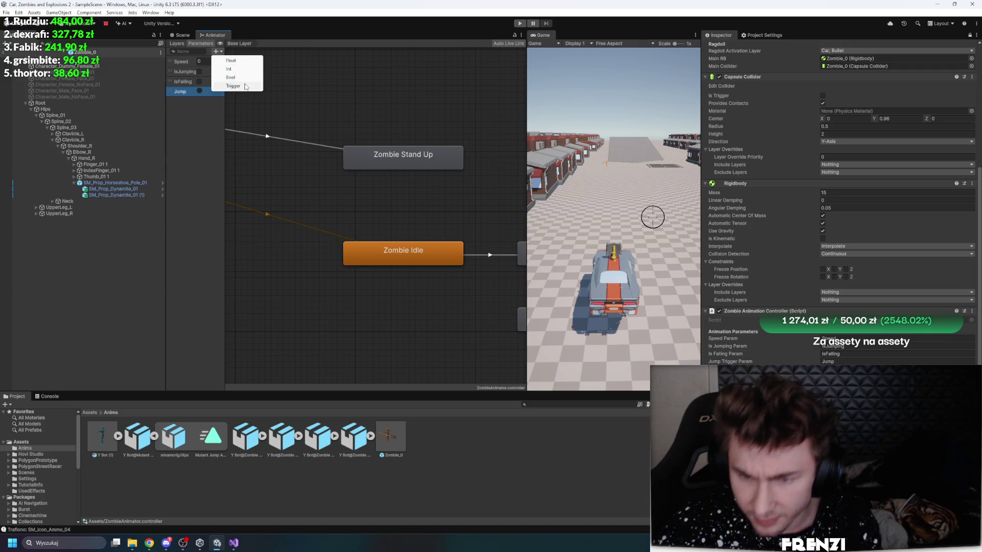
left_click(245, 87)
type("G")
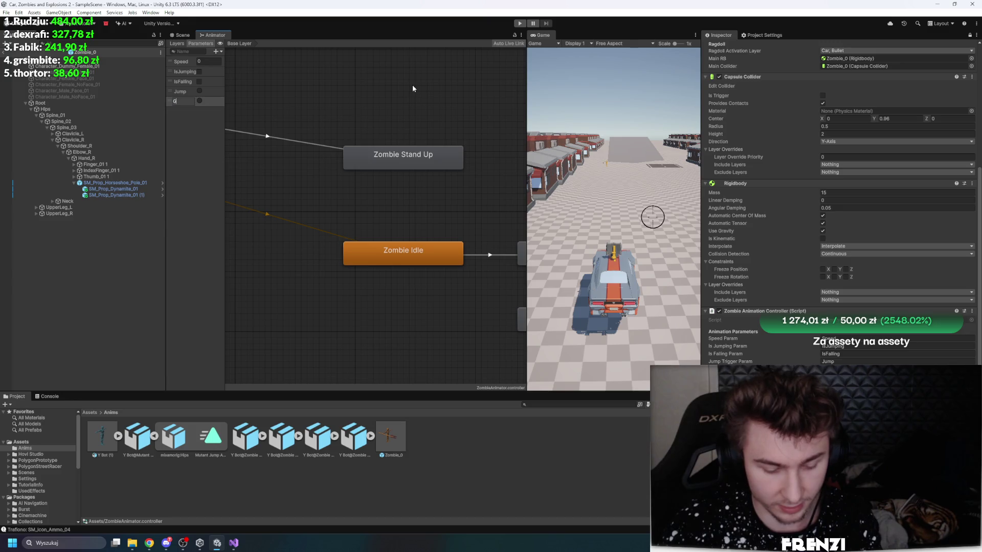
type("etUp")
key("Return")
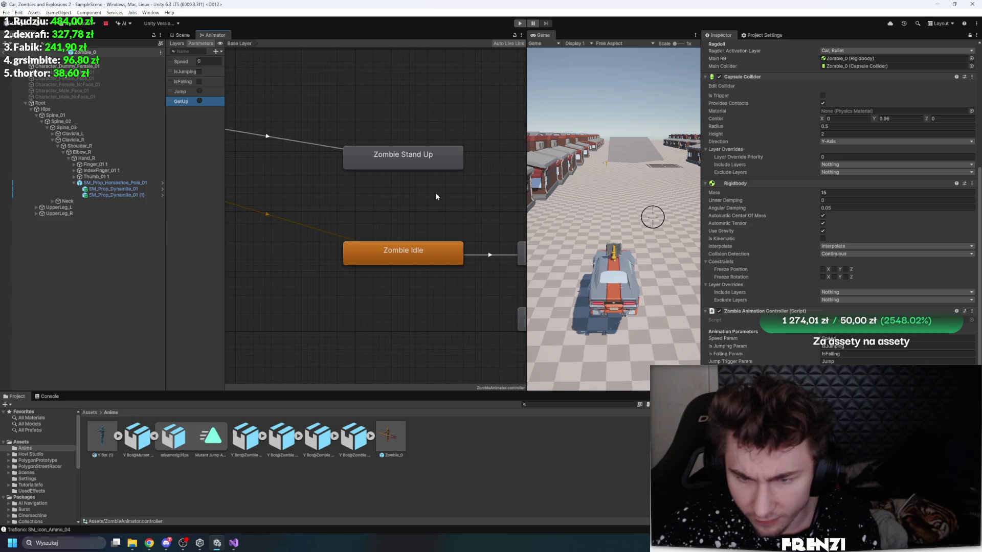
left_click(220, 52)
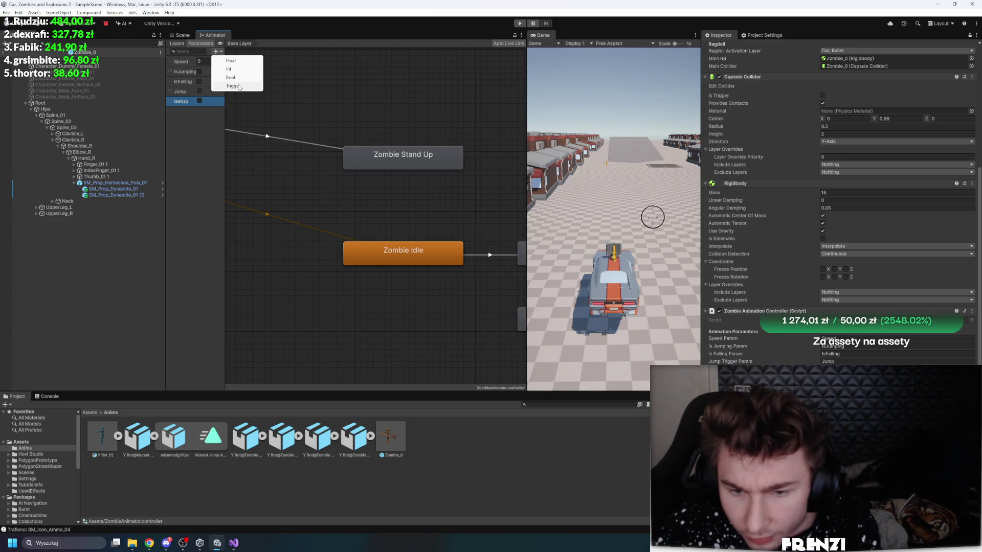
left_click(233, 86)
type("Fall")
key("Return")
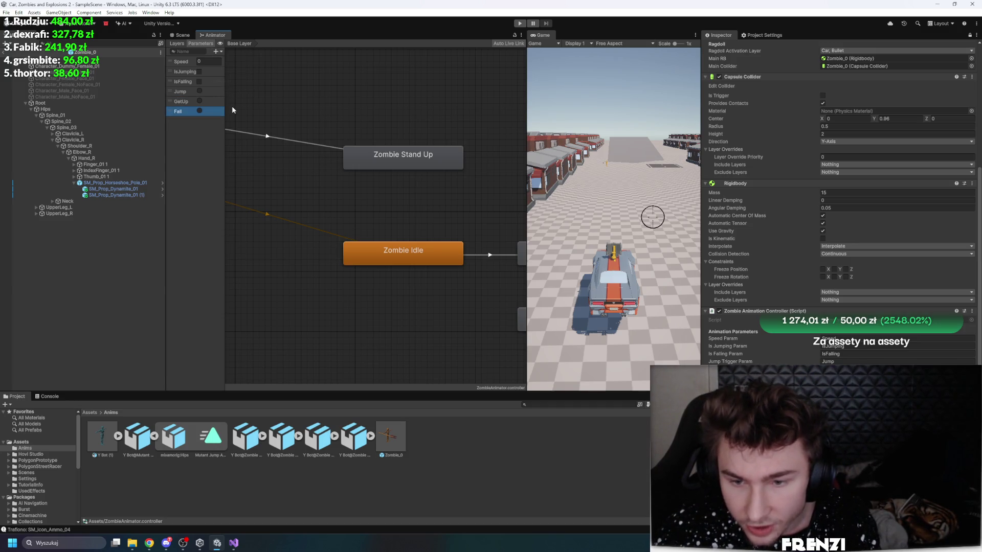
left_click(217, 52)
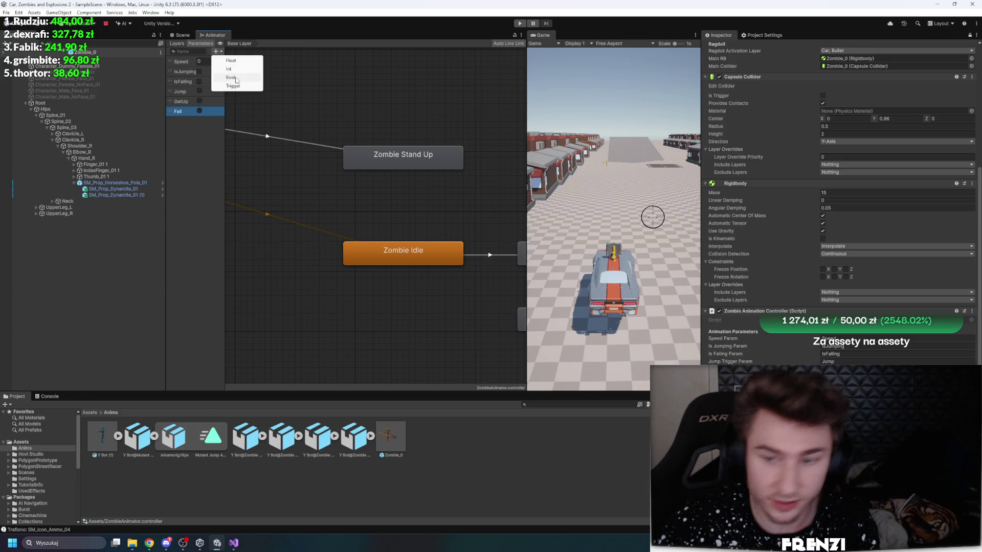
left_click(234, 543)
Step: Search ZombieAnimationController.cs for 'jumpspe' to check how JumpSpeed is used
left_click(111, 42)
key("ctrl+f")
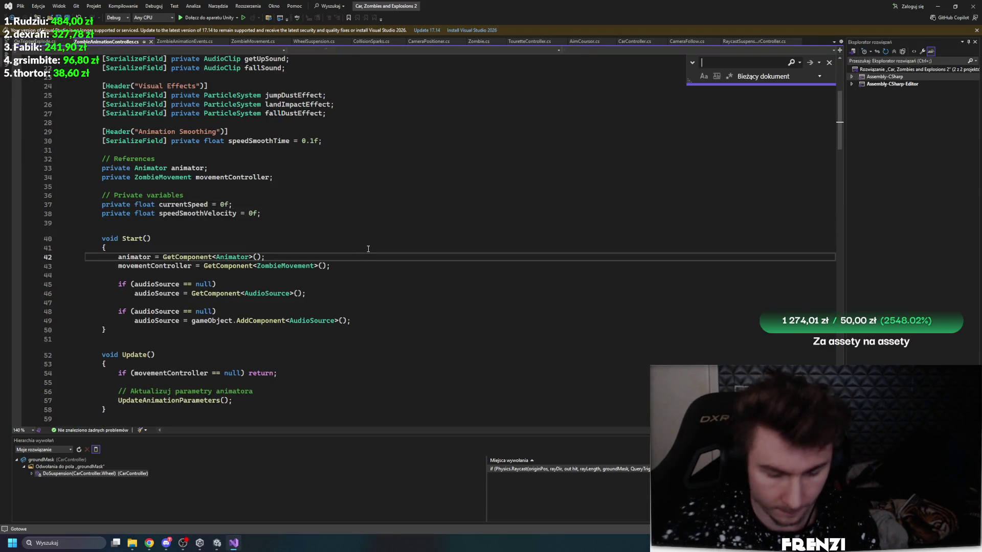
type("jumpspe")
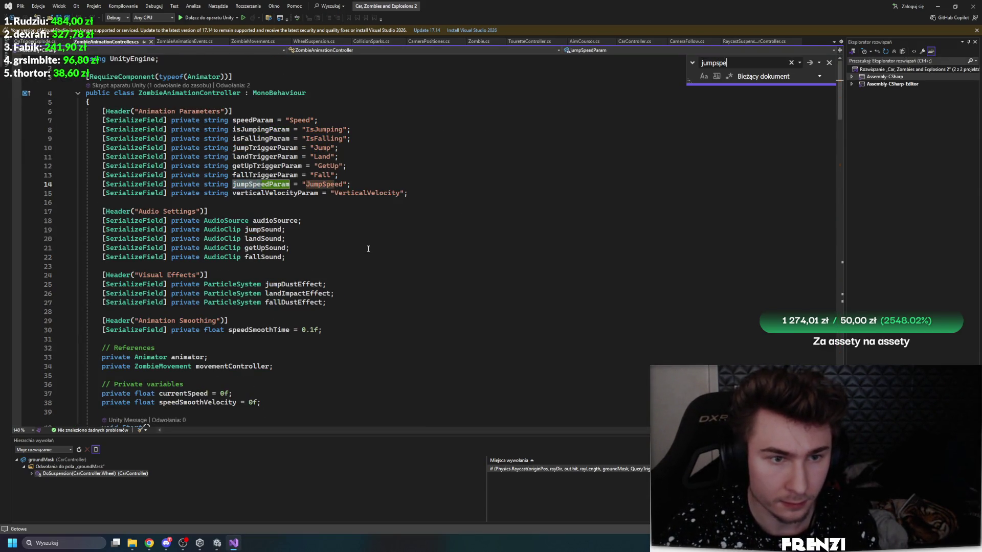
scroll(373, 239, "down", 20)
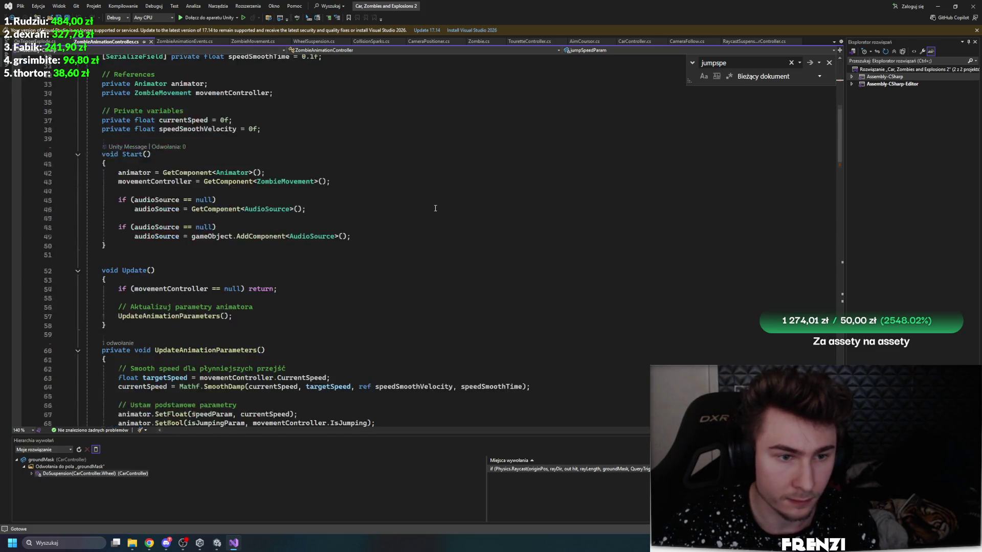
scroll(449, 276, "up", 10)
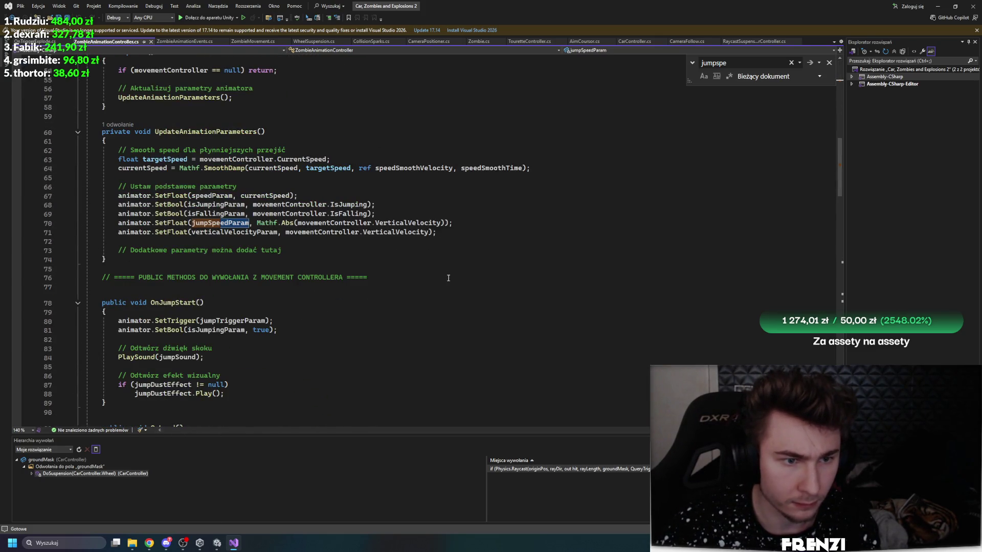
scroll(448, 278, "down", 12)
scroll(397, 247, "up", 10)
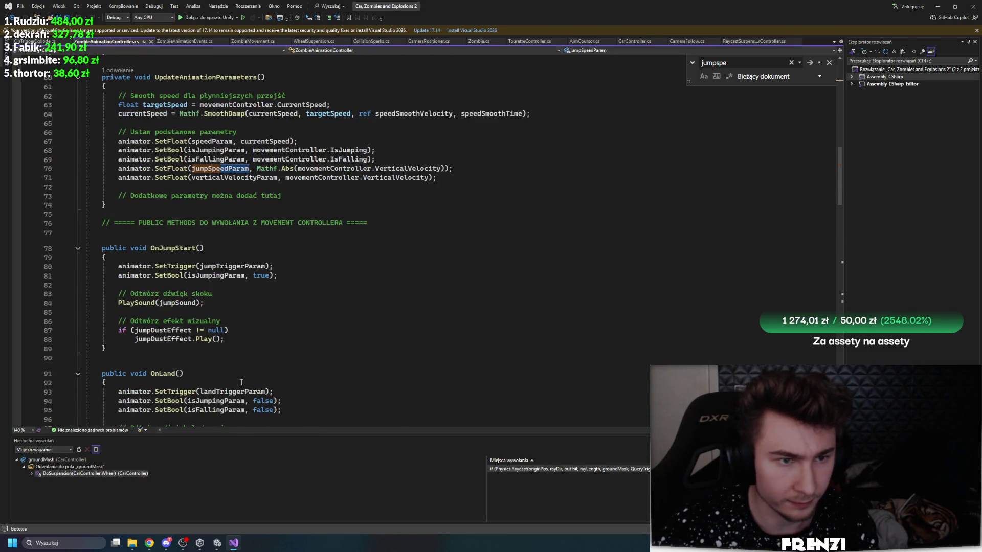
left_click(217, 544)
Step: Add a new float parameter, typing its name as JumSpeed
left_click(215, 51)
left_click(250, 66)
type("J")
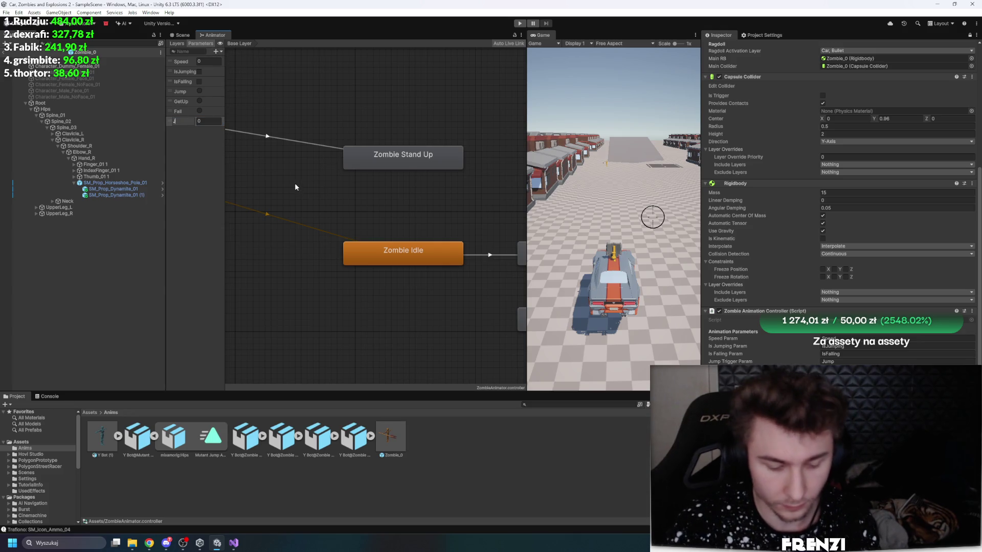
type("um")
type("Speed")
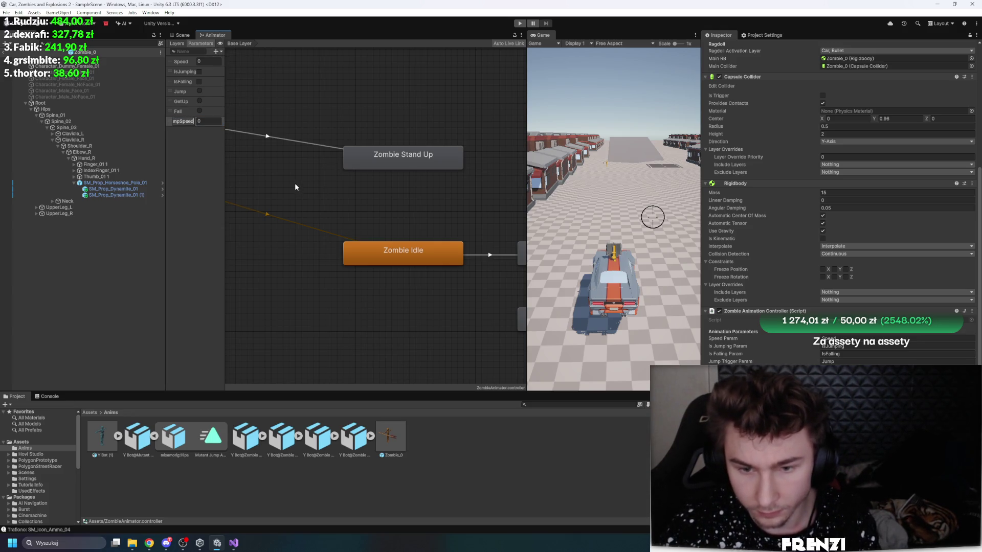
Step: Confirm the JumpSpeed float name and recheck parameter names in the script
key("Return")
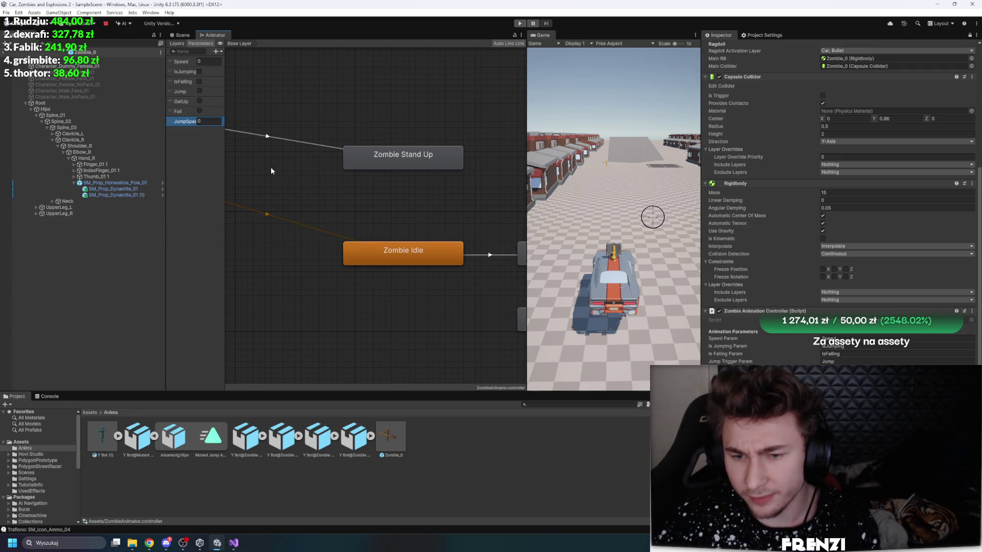
left_click(234, 542)
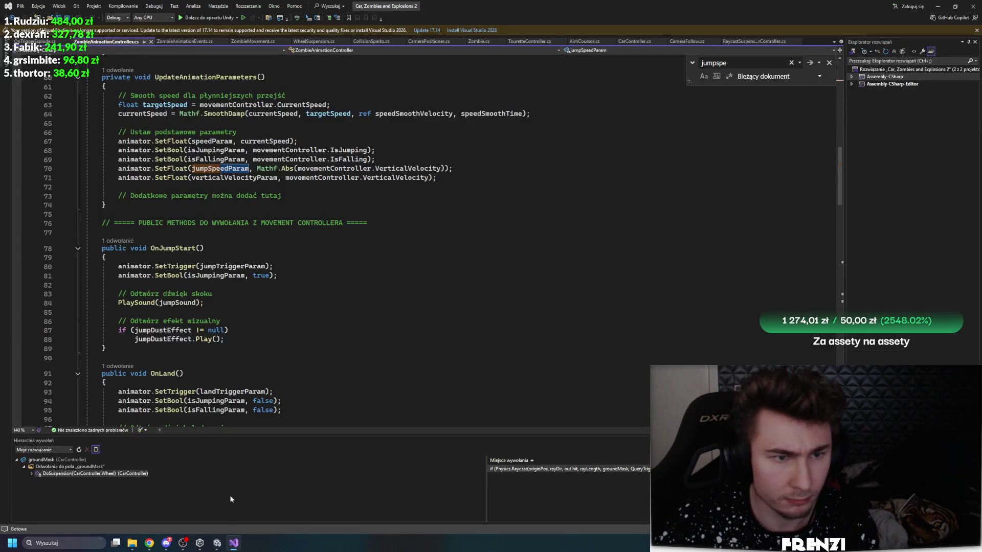
key("alt+Tab")
Step: Add a VerticalVelocity float, deleting the mistaken VeVelocity bool
left_click(216, 51)
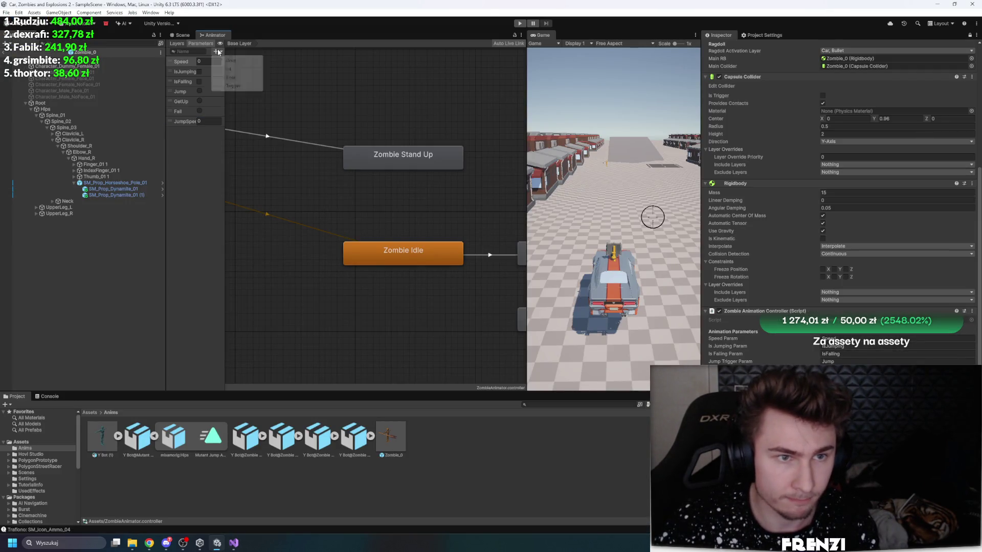
left_click(230, 78)
type("Vertical")
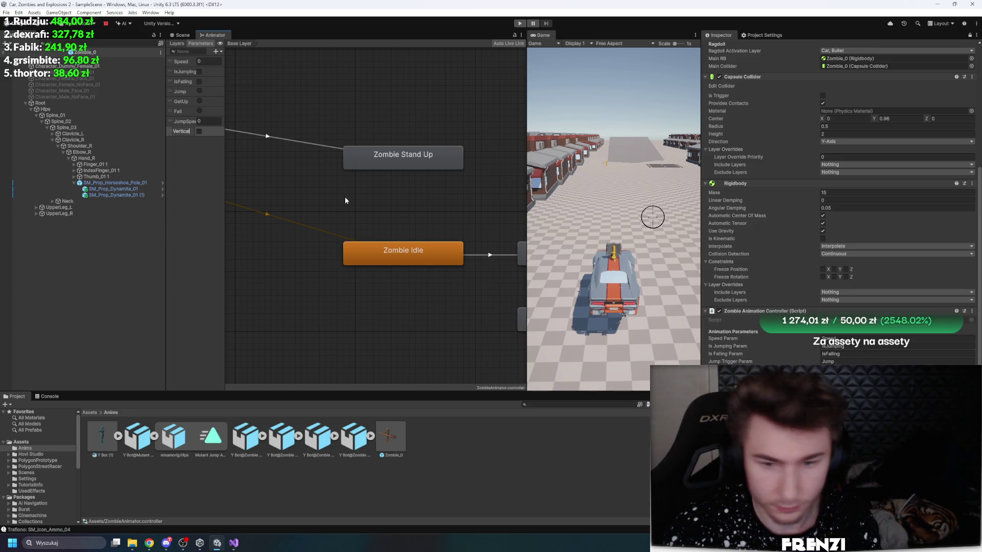
type("Veloc")
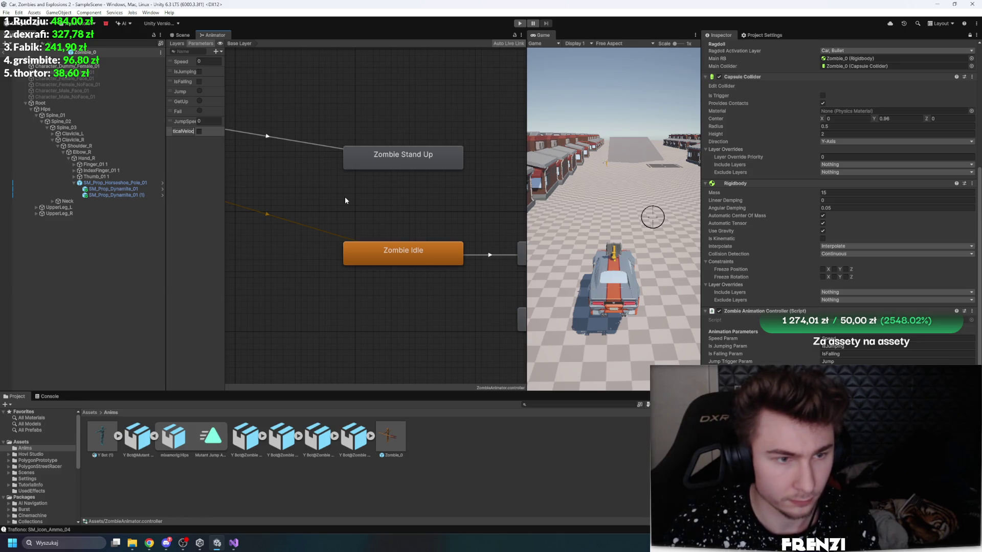
type("ity")
key("Return")
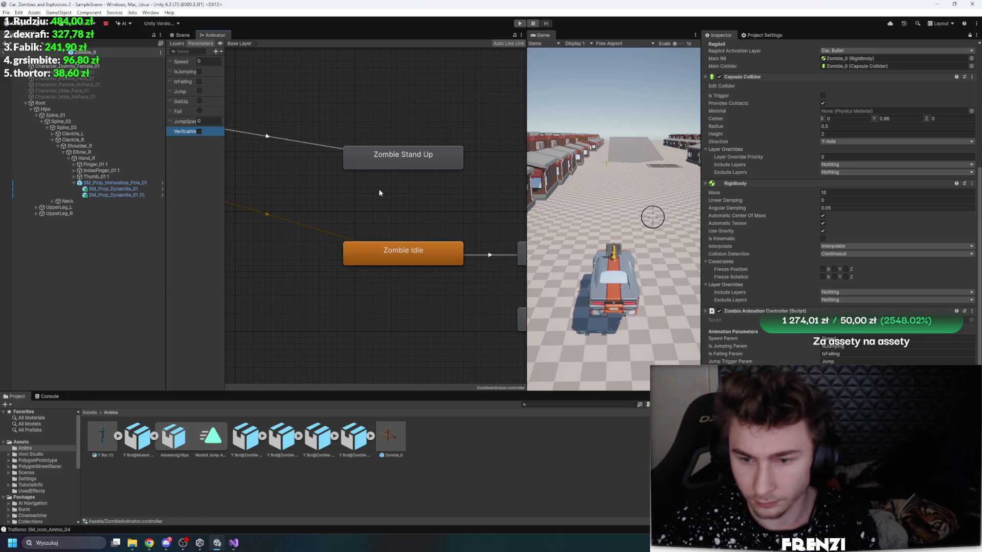
key("Delete")
left_click(216, 51)
left_click(225, 58)
type("VerticalVeloc")
key("Return")
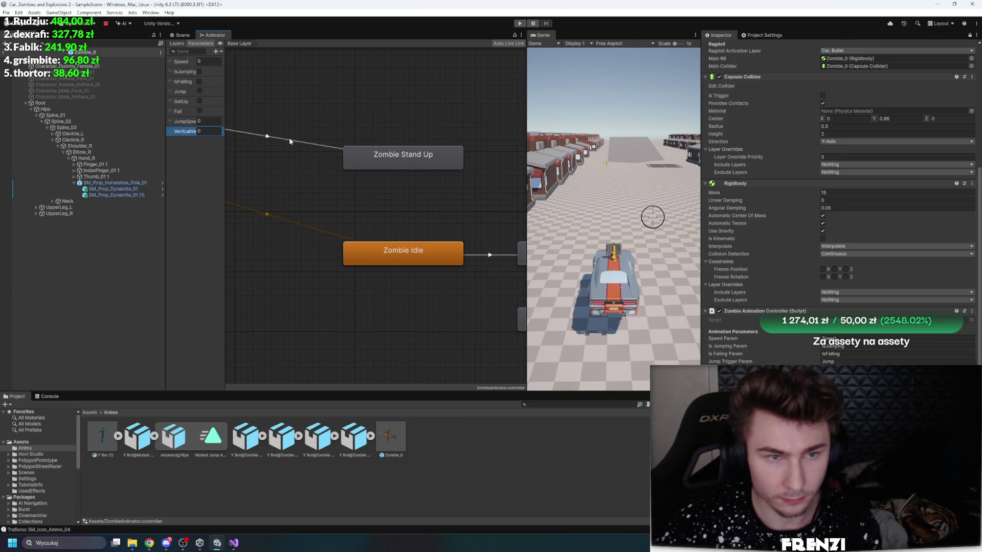
scroll(757, 193, "down", 2)
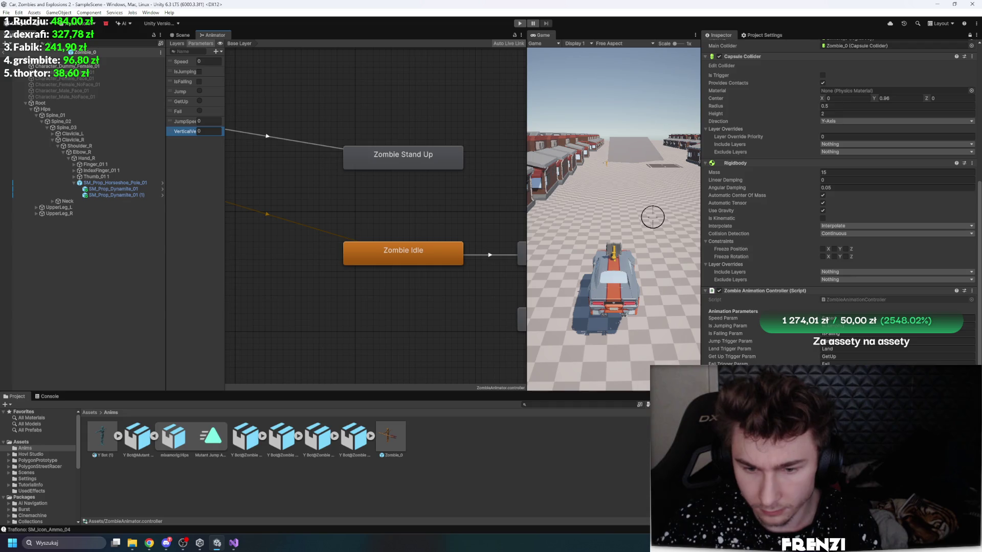
Step: Re-enable exit time on the Zombie Idle to Zombie Running transition and show its timing settings
left_click_drag(527, 129, 452, 129)
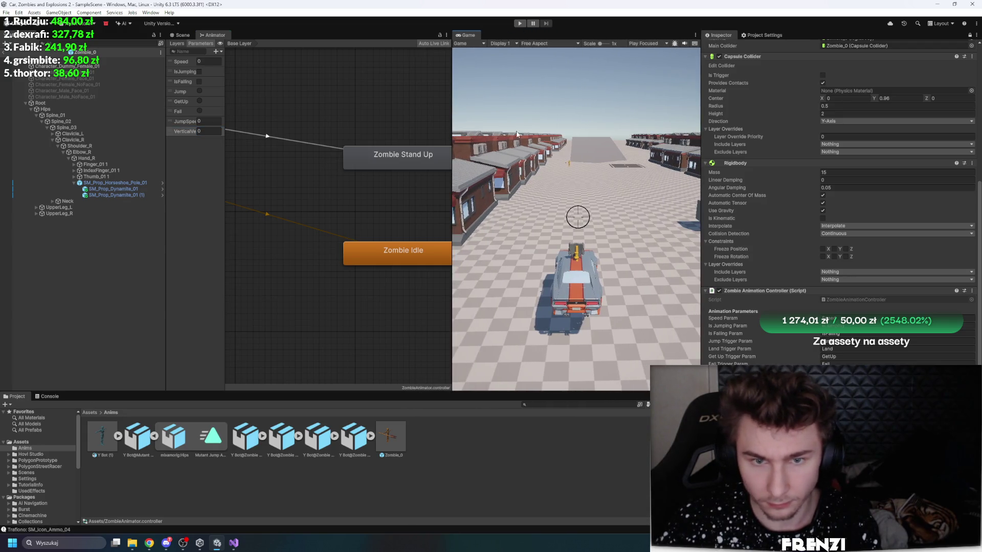
scroll(434, 193, "down", 3)
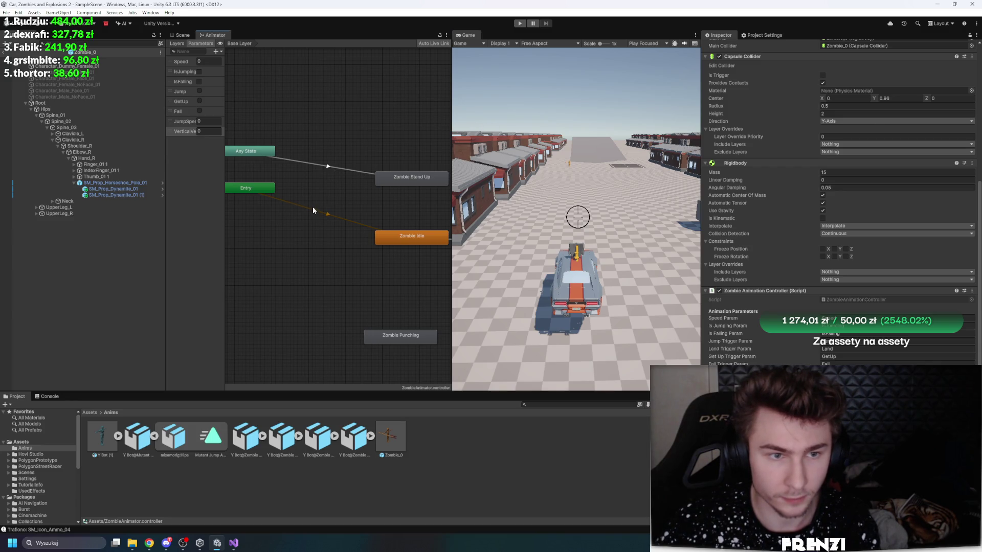
scroll(779, 260, "up", 2)
scroll(393, 261, "down", 2)
scroll(403, 241, "up", 2)
scroll(302, 223, "down", 2)
scroll(434, 237, "up", 3)
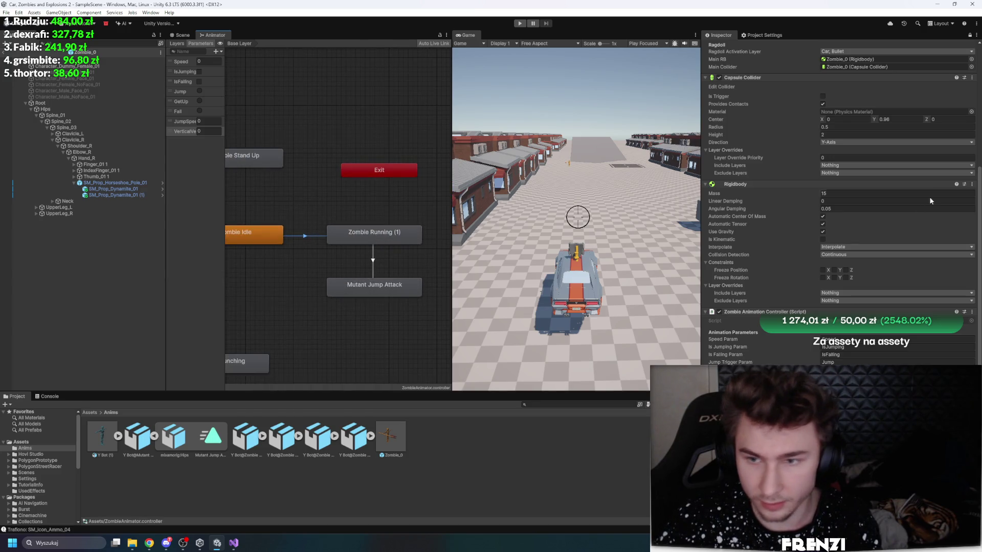
left_click(304, 236)
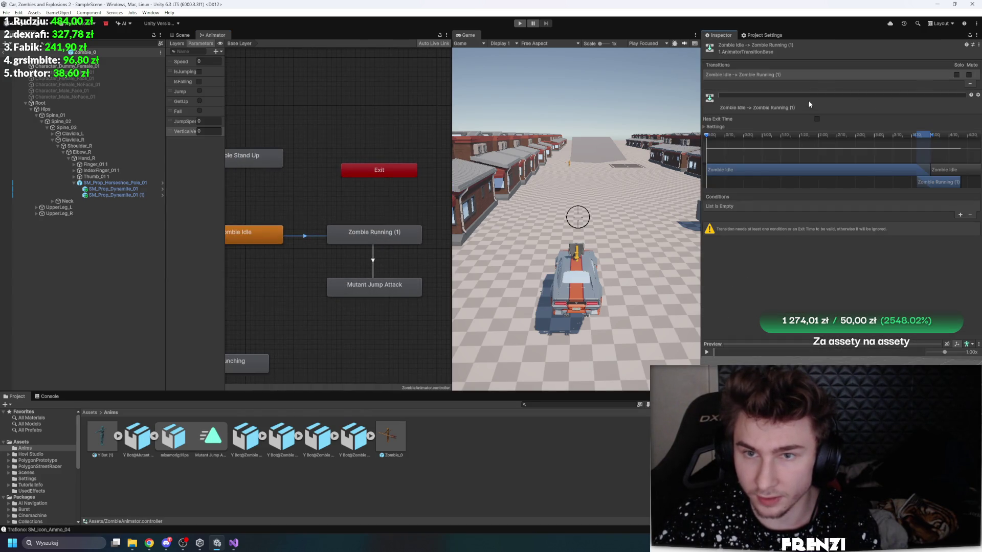
left_click(816, 118)
left_click(804, 126)
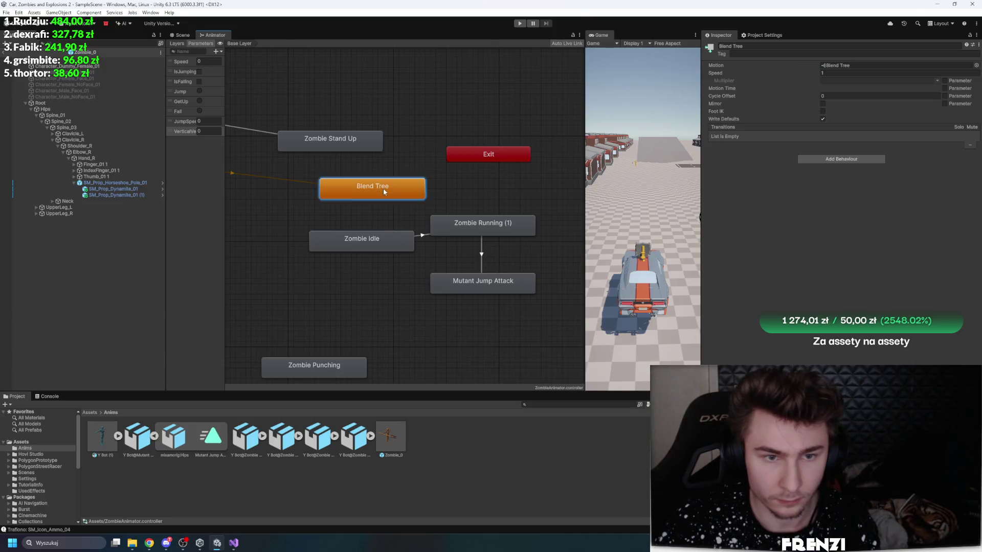
Step: Convert Zombie Running (1) into a blend tree state and look inside it
double_click(383, 190)
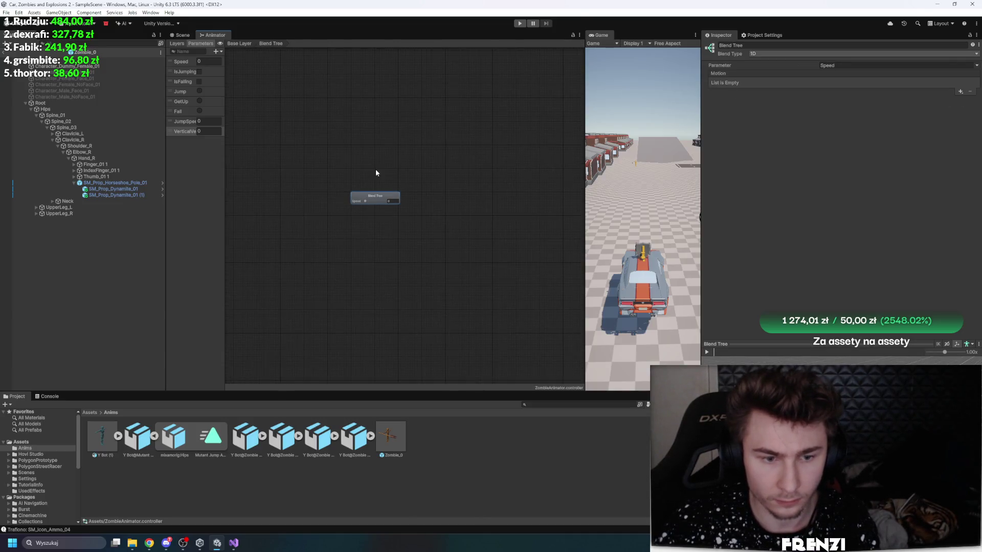
left_click(239, 43)
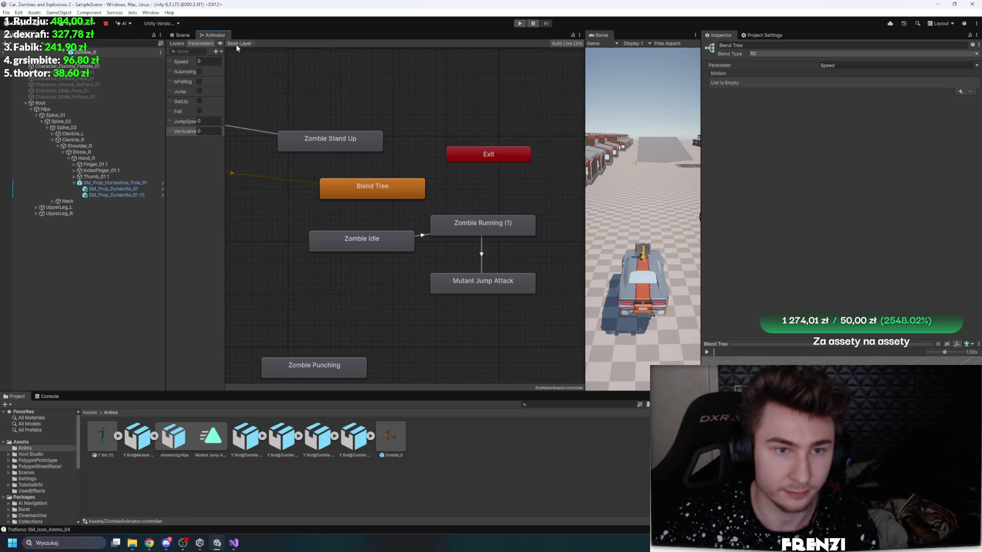
left_click(387, 236)
right_click(473, 225)
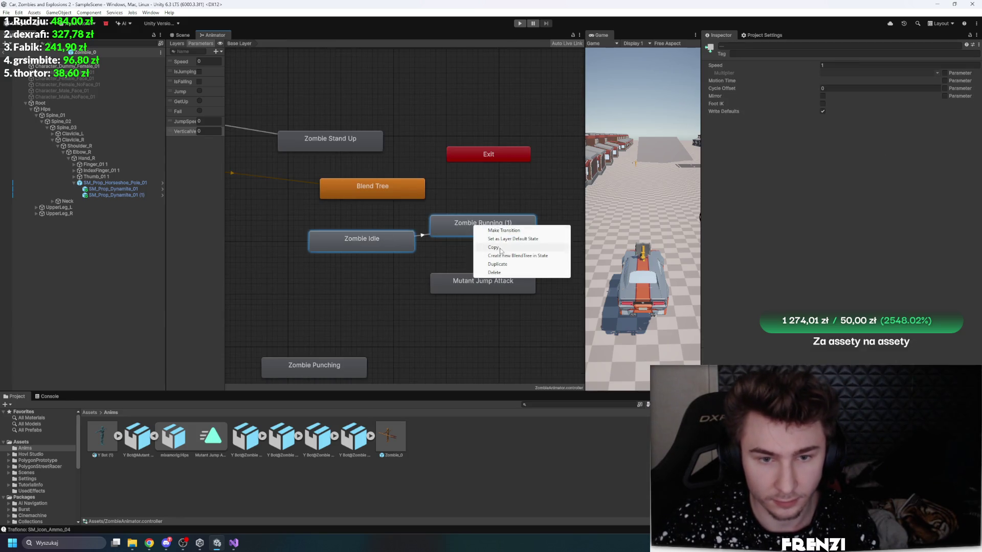
left_click(518, 256)
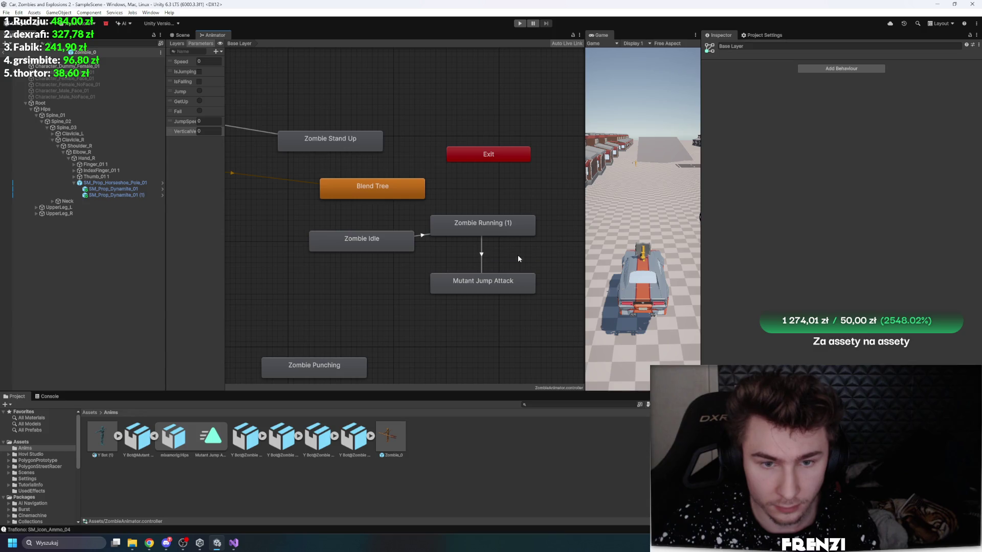
left_click_drag(487, 230, 508, 198)
double_click(346, 238)
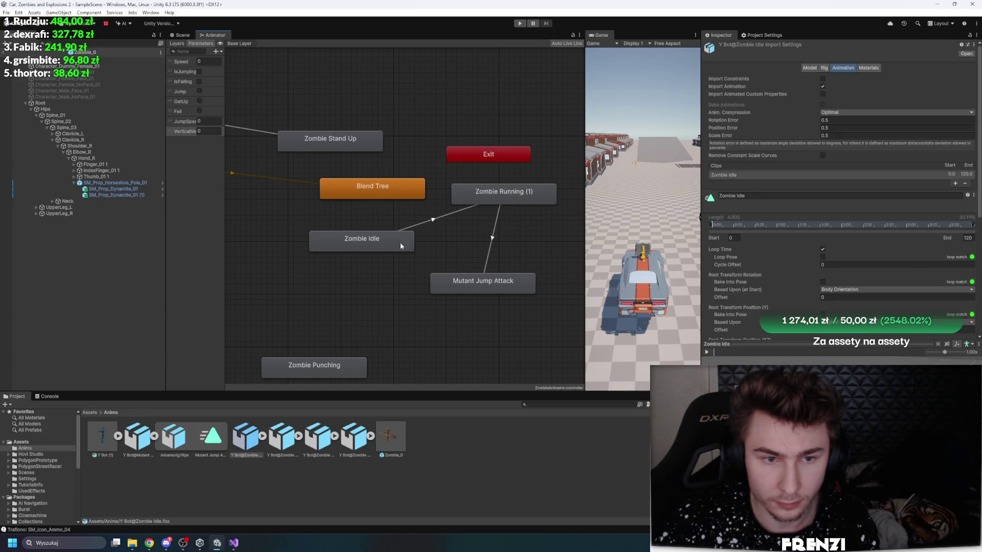
double_click(495, 197)
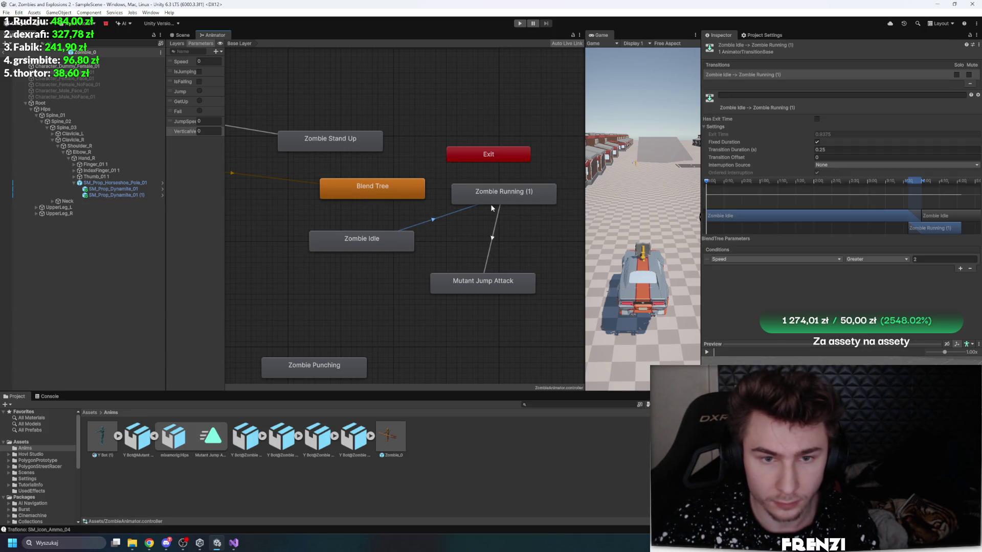
left_click(228, 44)
Step: Rename the state to Movement Tree and open its blend tree
left_click(801, 47)
type("Movem")
key("BackSpace")
key("BackSpace")
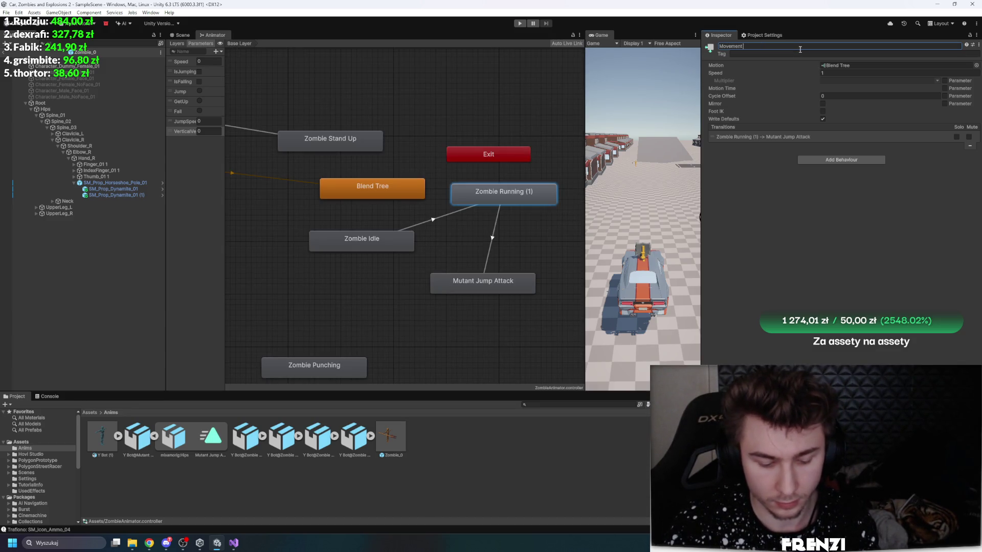
type("ee")
key("Return")
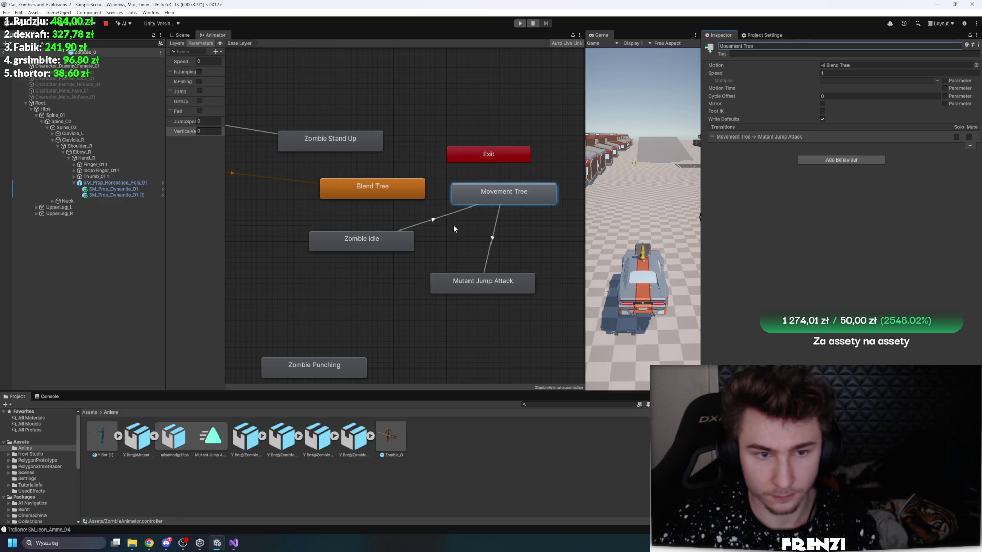
left_click(453, 225)
double_click(479, 195)
left_click(404, 208)
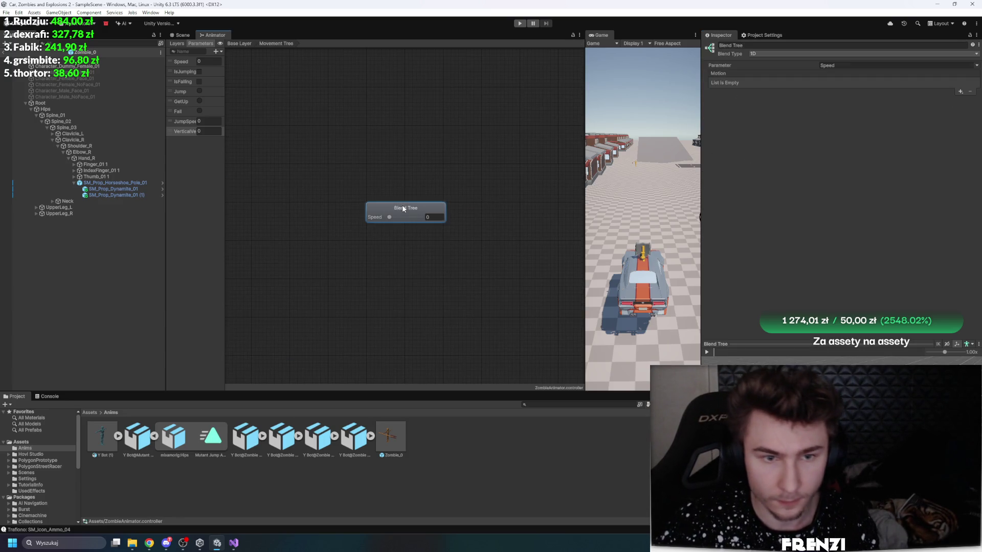
Step: Add two motion slots to the Movement Tree and assign Zombie Idle to the first
left_click(369, 437)
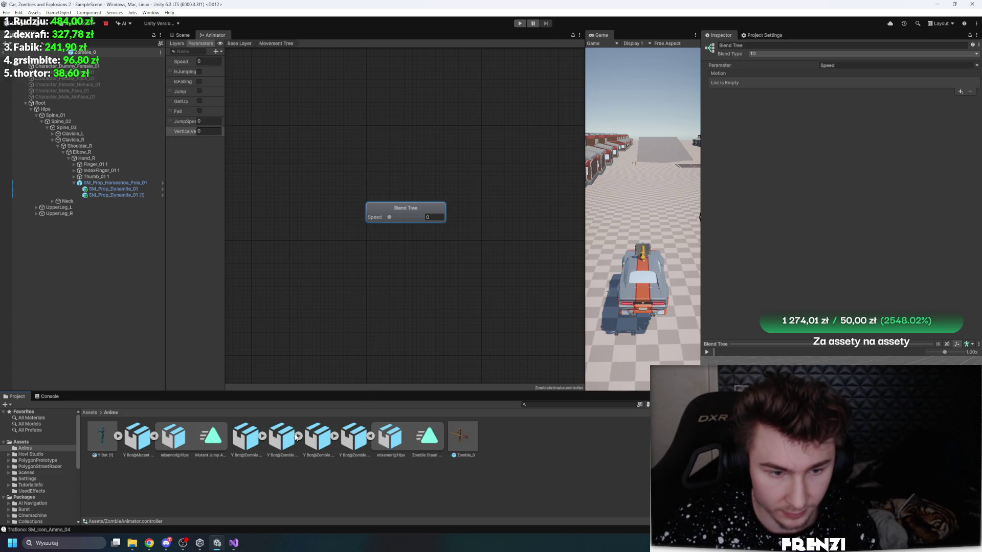
left_click(263, 436)
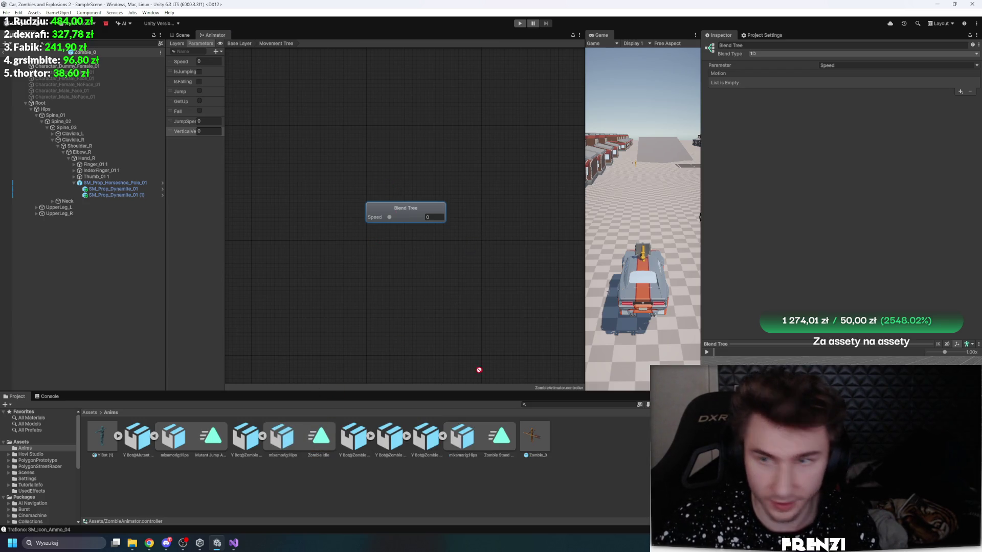
left_click(961, 91)
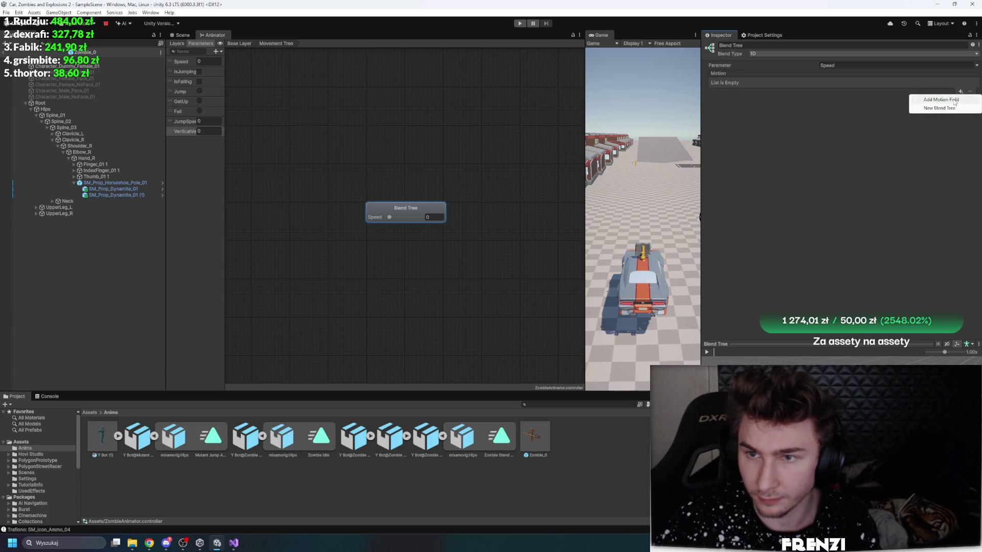
left_click(954, 100)
left_click(948, 101)
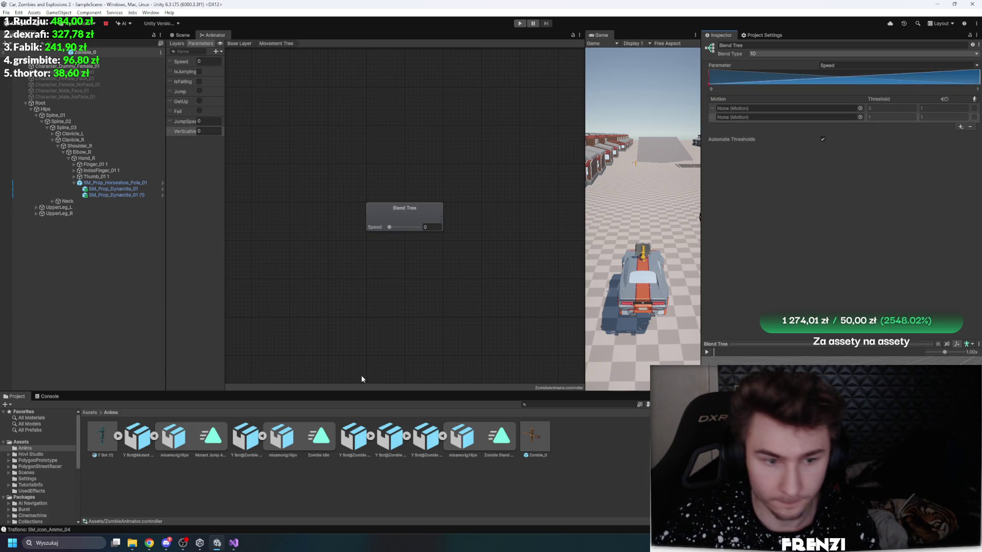
left_click(744, 109)
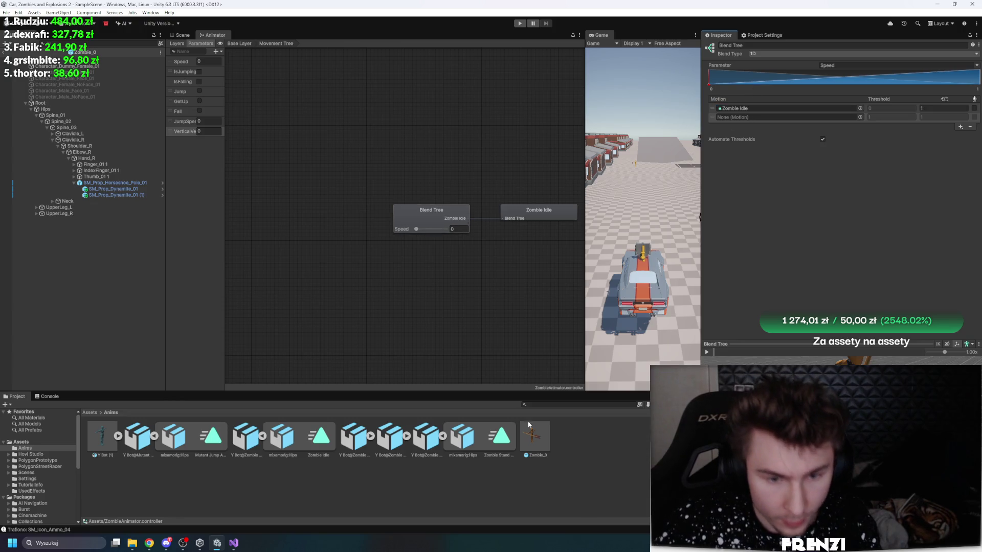
left_click(366, 442)
Step: Put the Zombie Running clip into the second motion slot
left_click(378, 443)
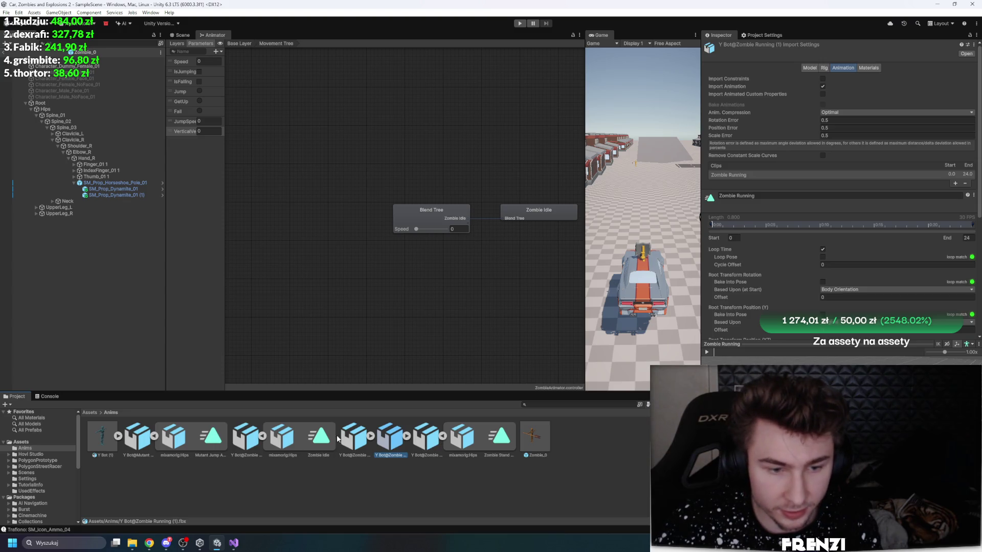
left_click(407, 437)
left_click(446, 218)
mouse_move(463, 438)
left_mouse_down()
mouse_move(762, 149)
mouse_move(760, 115)
left_mouse_up()
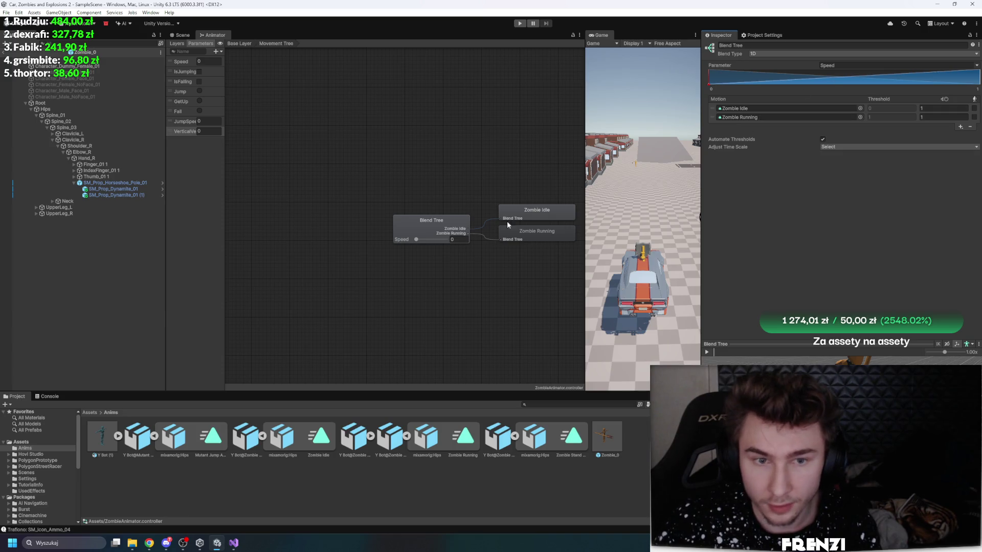
scroll(415, 155, "down", 3)
scroll(415, 156, "up", 3)
scroll(256, 141, "up", 5)
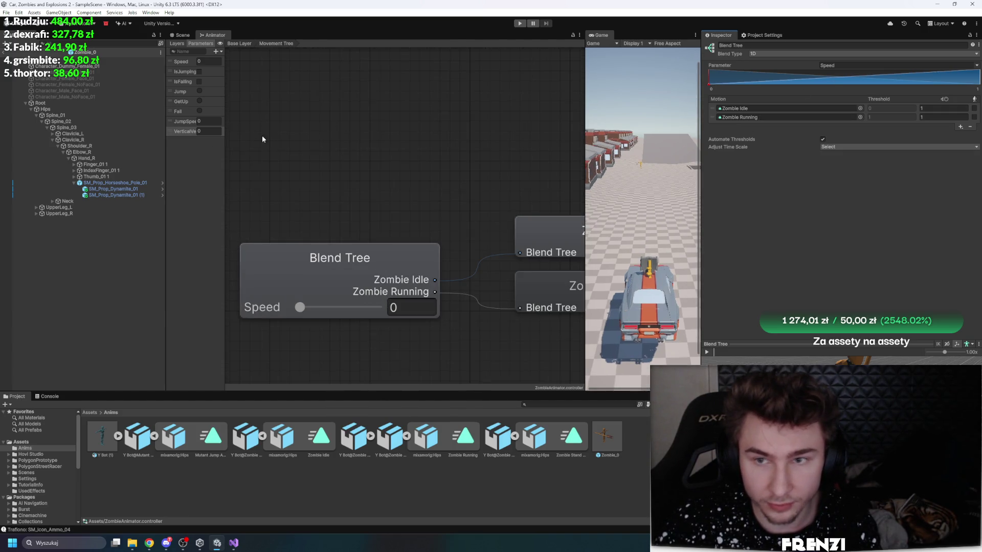
Step: Add a third slot holding another Zombie Running clip and play the blend preview
left_click(961, 126)
left_click(931, 135)
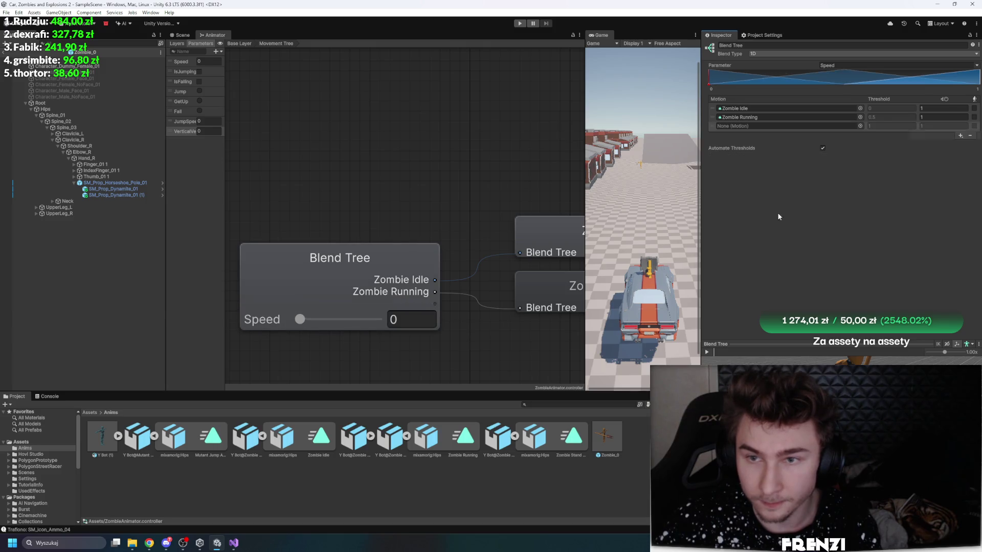
mouse_move(753, 117)
left_mouse_down()
mouse_move(722, 177)
mouse_move(745, 126)
left_mouse_up()
left_click(708, 352)
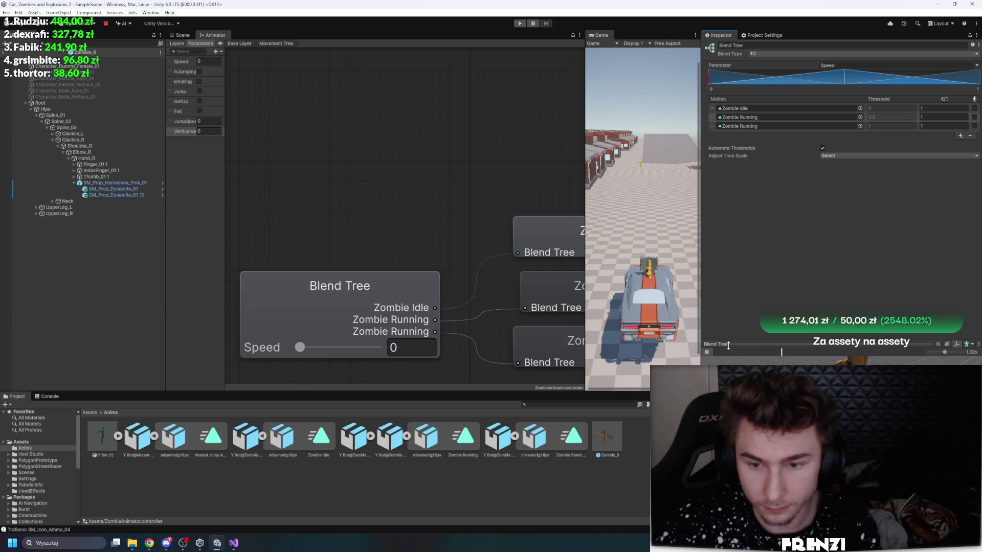
left_click_drag(715, 347, 712, 288)
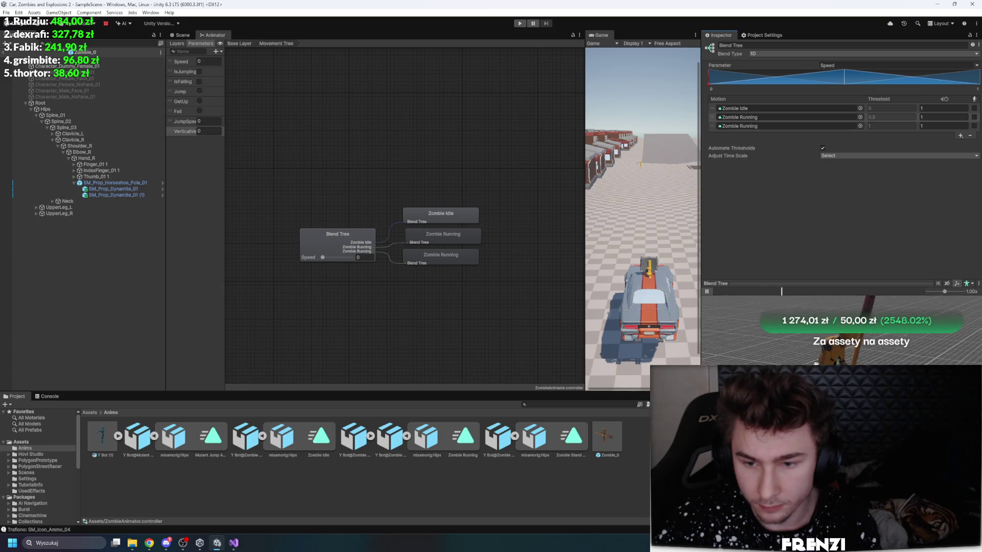
Step: Set the last Zombie Running motion's speed to 1.6
double_click(943, 126)
type("2")
left_click(891, 188)
Step: Preview the blend at several Speed values, then go back to the Base Layer graph
mouse_move(323, 257)
left_mouse_down()
mouse_move(361, 258)
mouse_move(345, 261)
left_mouse_up()
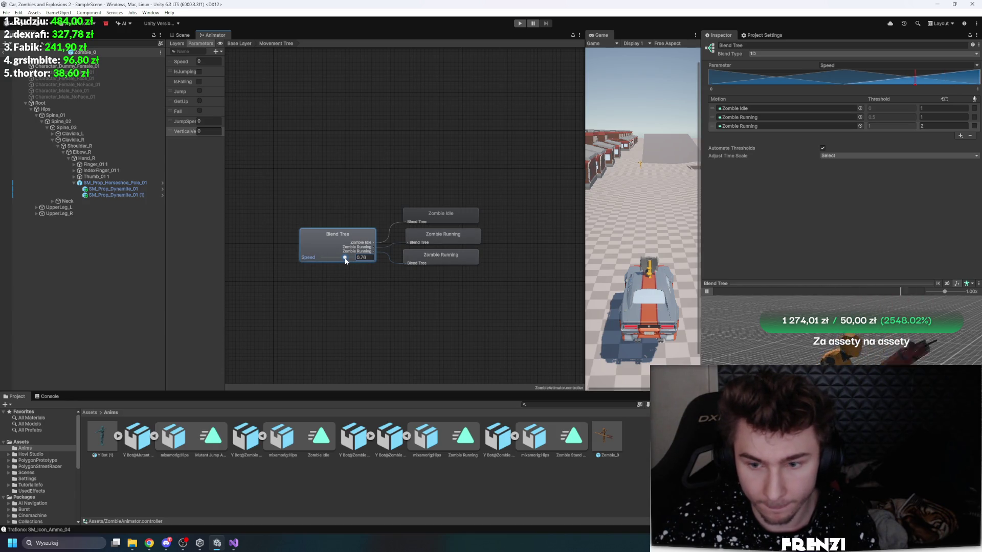
double_click(923, 126)
type("1.6")
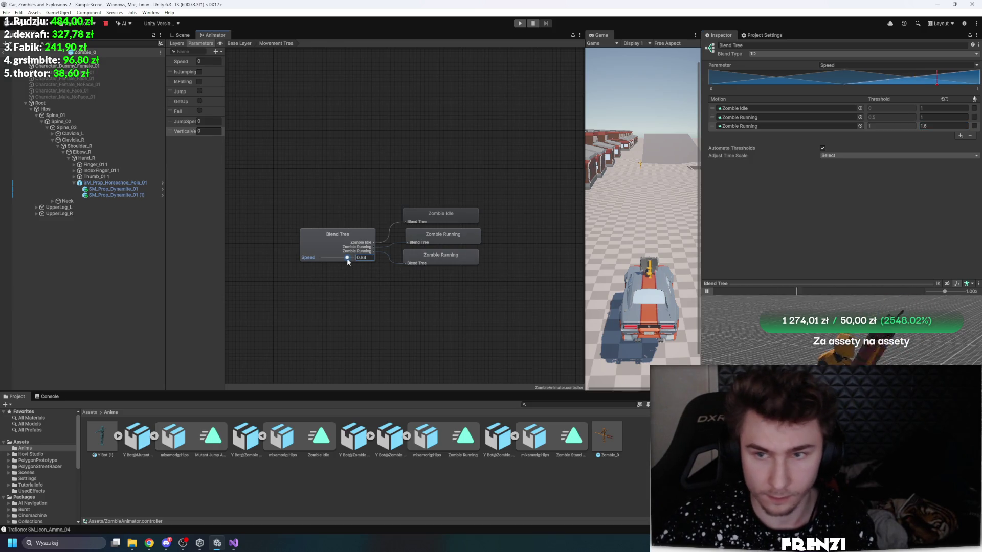
left_click_drag(347, 262, 342, 261)
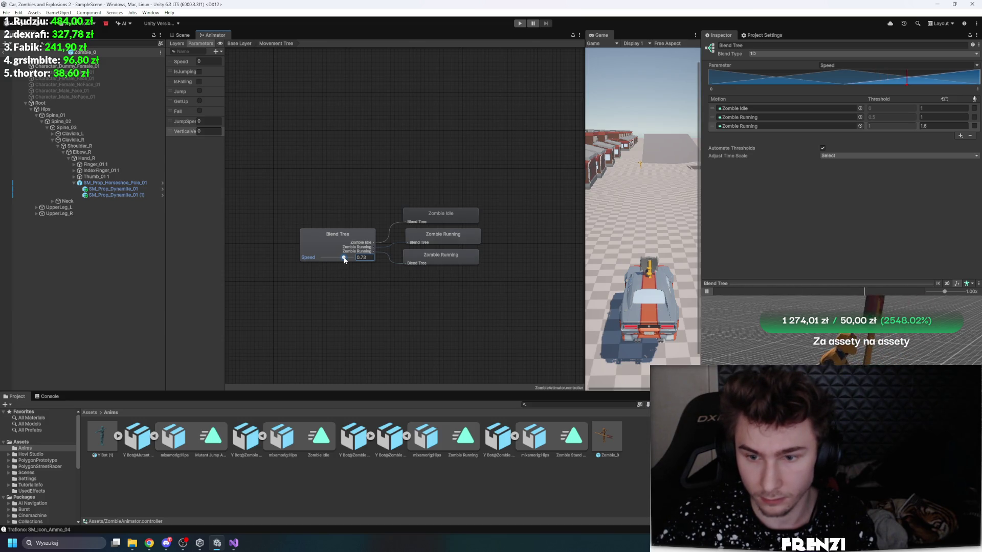
mouse_move(340, 260)
left_mouse_down()
mouse_move(330, 260)
mouse_move(383, 244)
left_mouse_up()
left_click(338, 243)
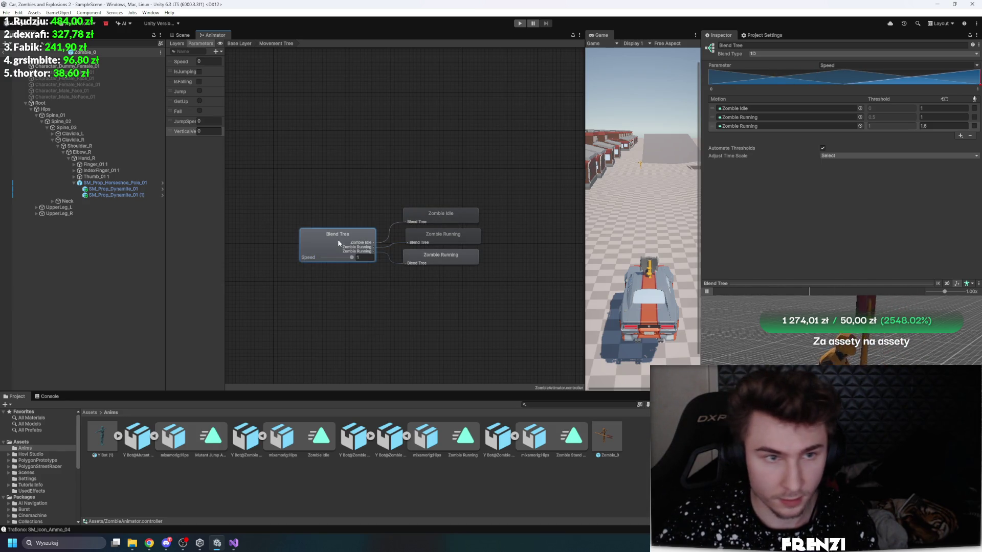
left_click(240, 44)
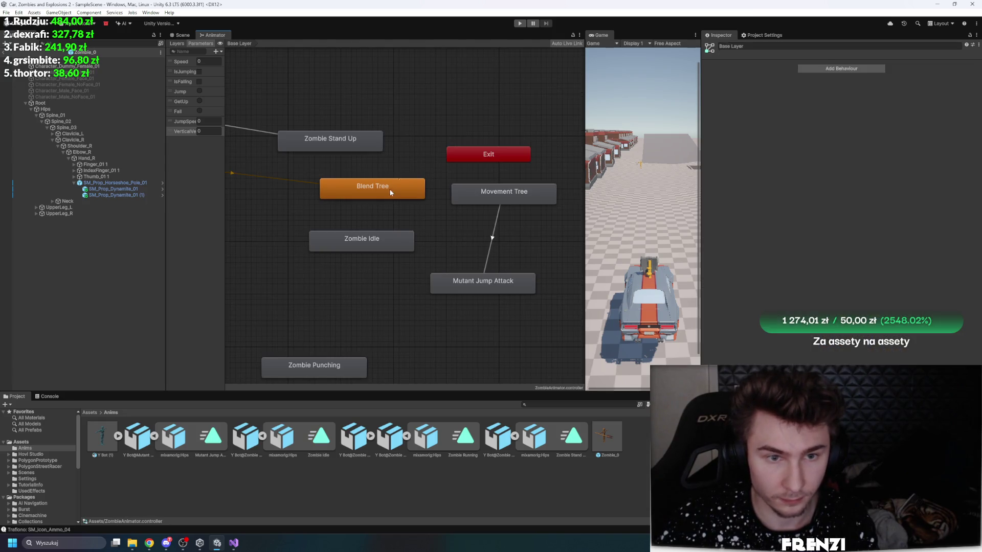
Step: Make Movement Tree the layer's default state and move the old Blend Tree state aside
left_click(494, 199)
right_click(508, 202)
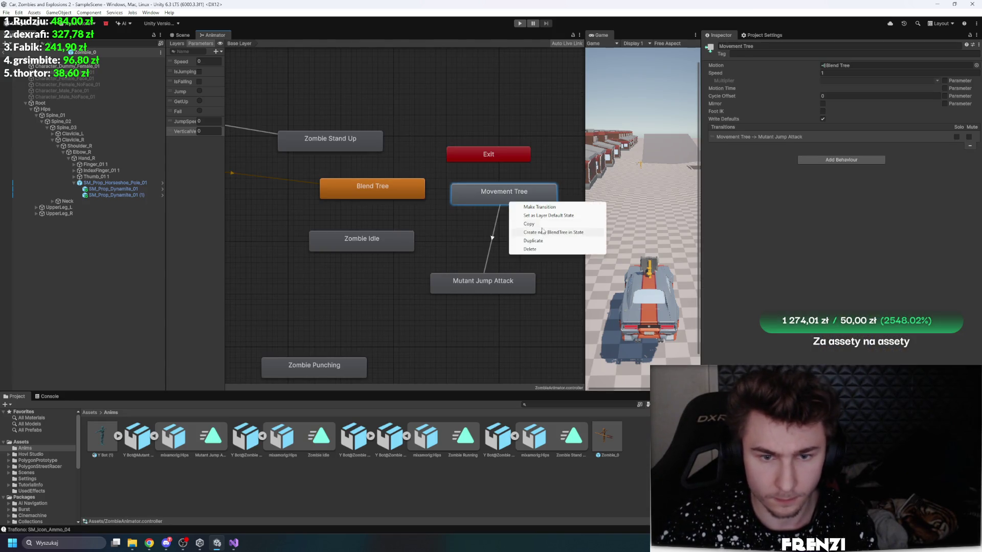
left_click(527, 216)
mouse_move(499, 197)
left_mouse_down()
mouse_move(301, 176)
mouse_move(293, 191)
left_mouse_up()
left_click_drag(412, 189, 563, 213)
Step: Check Movement Tree's blend tree, then place Mutant Jump Attack directly below it
left_click(327, 178)
double_click(327, 179)
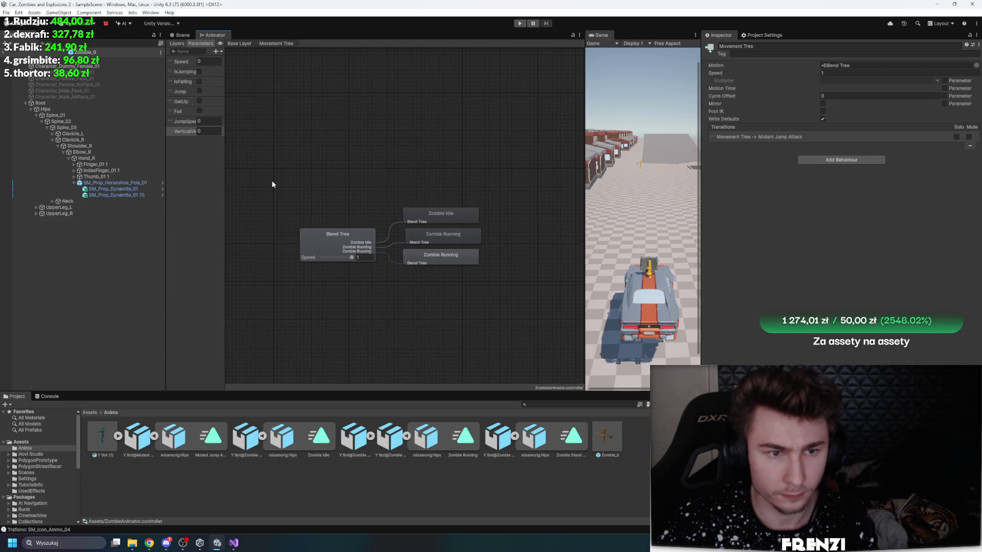
left_click(326, 245)
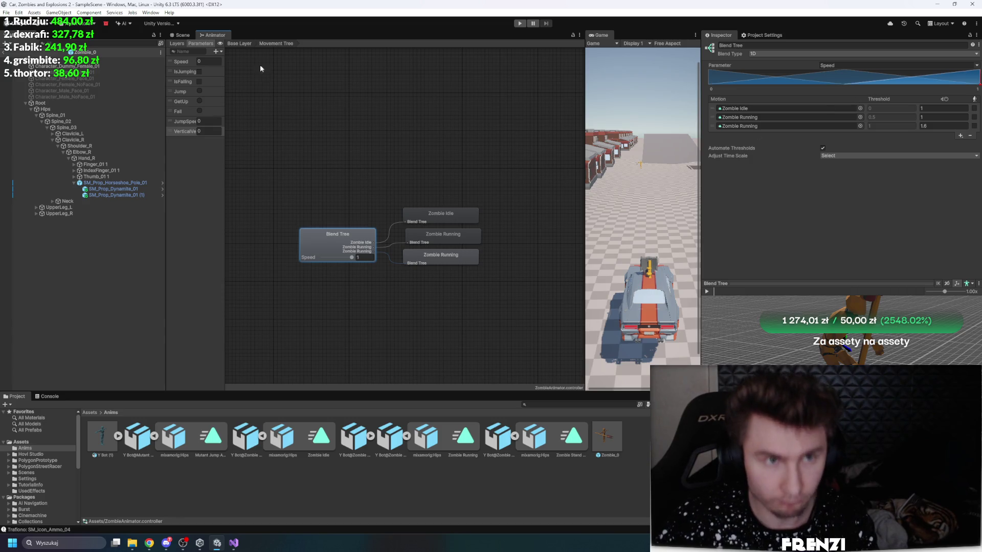
left_click(239, 43)
left_click(369, 279)
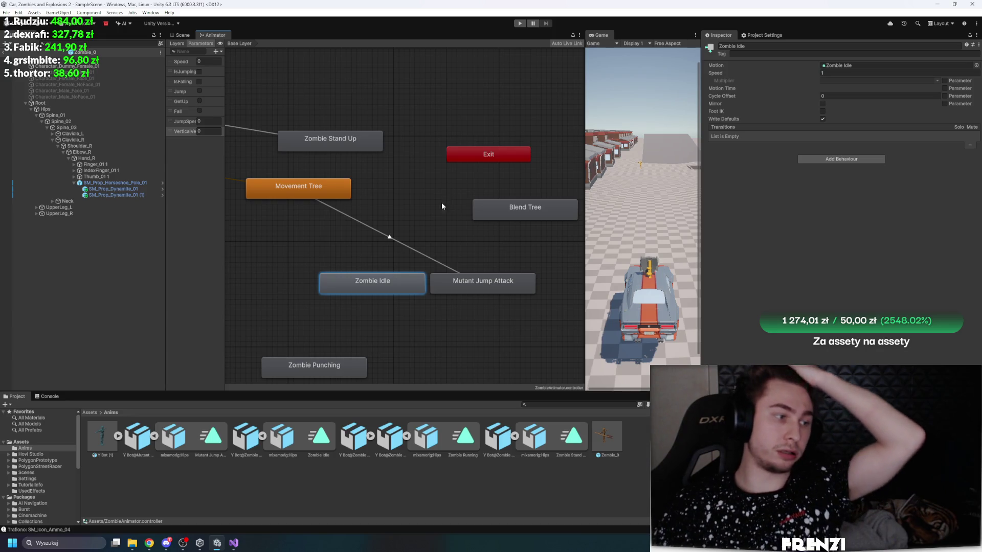
mouse_move(485, 294)
left_mouse_down()
mouse_move(418, 193)
mouse_move(384, 263)
mouse_move(299, 259)
left_mouse_up()
left_click(297, 219)
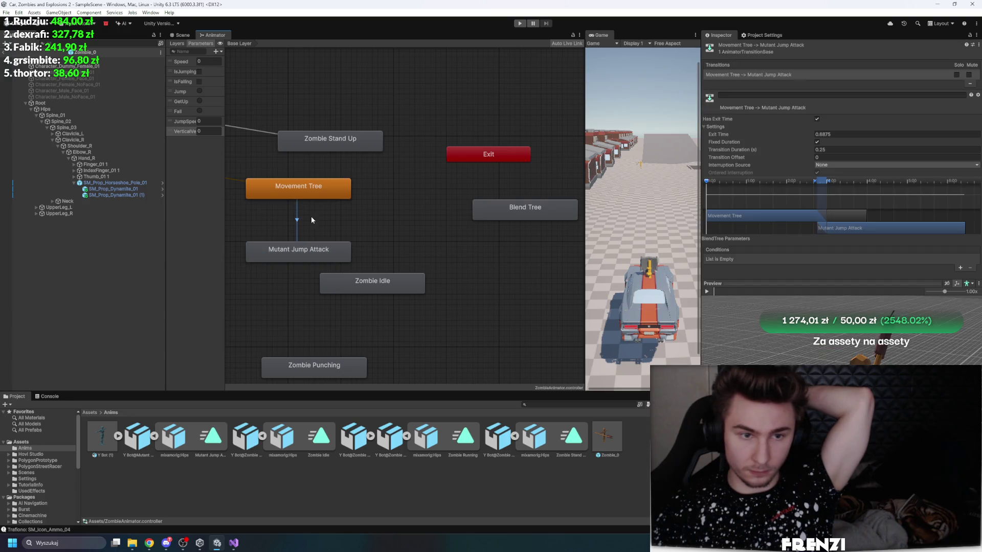
Step: Add an IsJumping true condition, turn off Has Exit Time, and set Transition Duration to 0.13
left_click(229, 152)
left_click(297, 215)
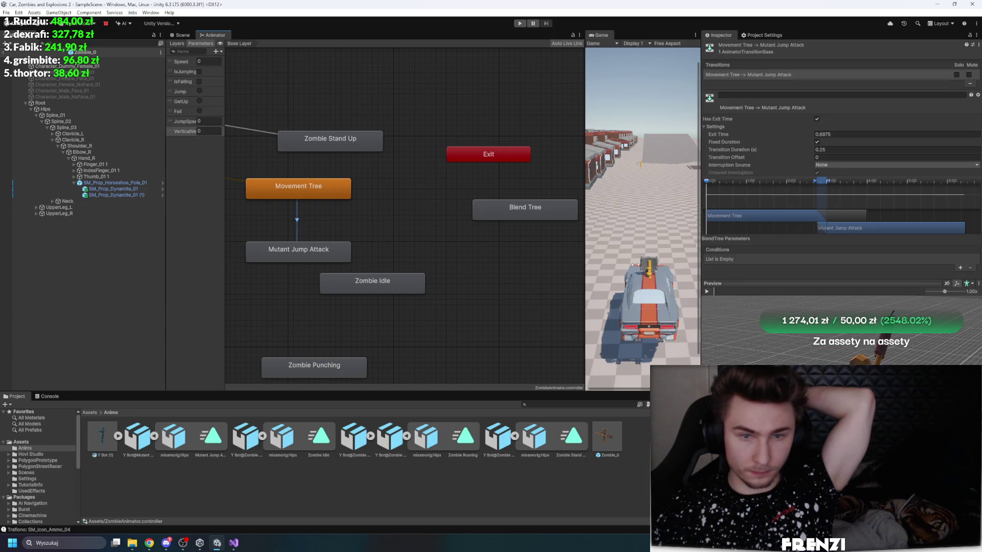
left_click(960, 268)
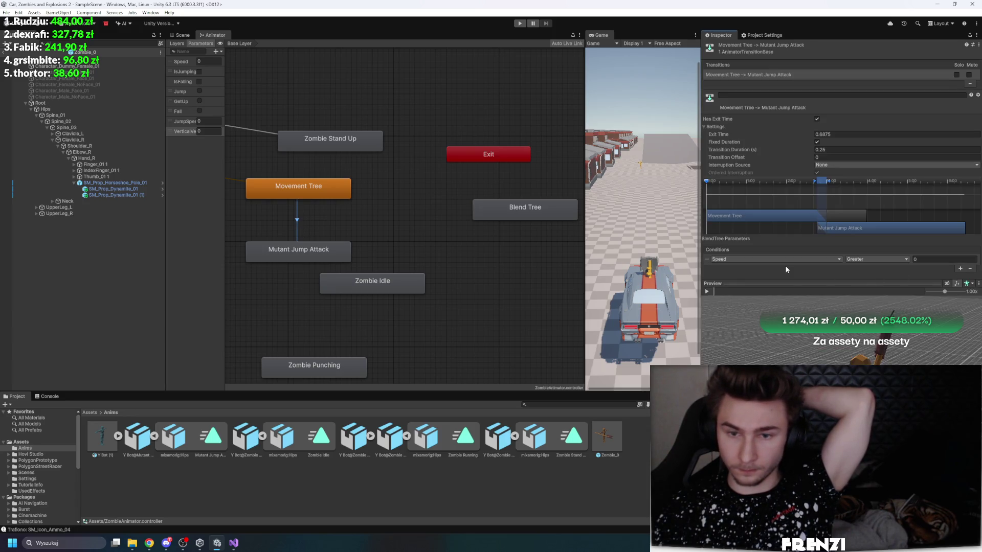
left_click(772, 259)
left_click(753, 291)
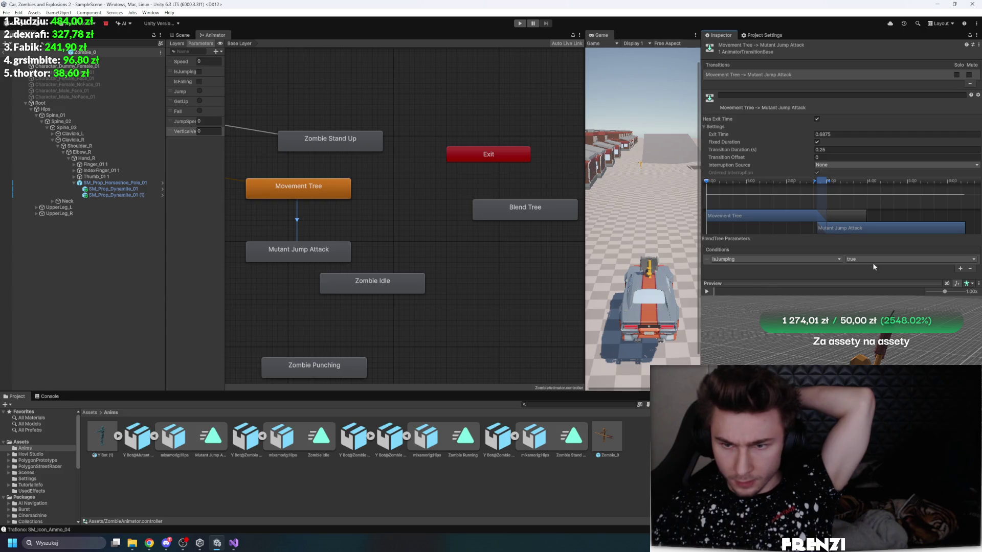
left_click(817, 119)
left_click_drag(754, 151, 746, 152)
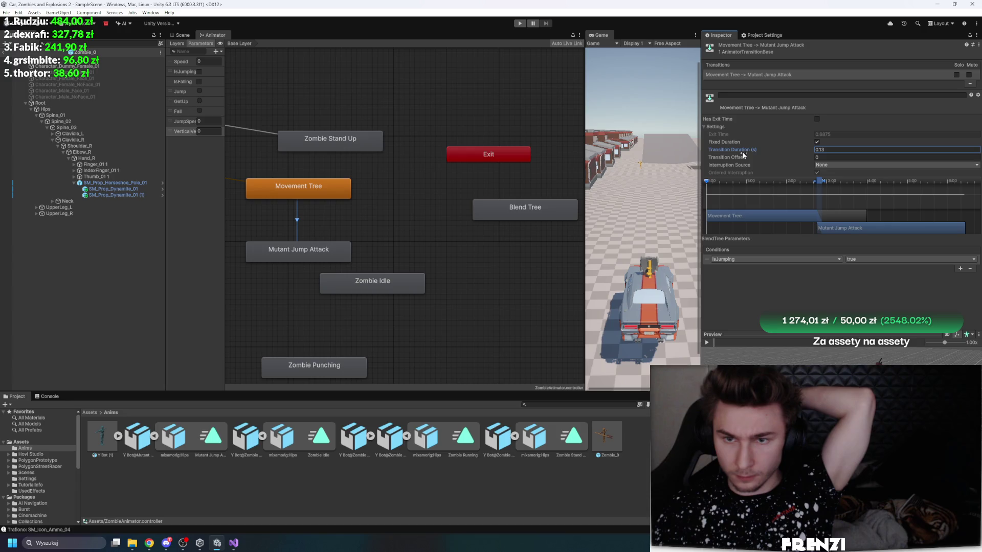
mouse_move(722, 341)
left_mouse_down()
mouse_move(856, 348)
mouse_move(782, 358)
mouse_move(824, 357)
mouse_move(812, 360)
mouse_move(801, 350)
mouse_move(807, 342)
mouse_move(872, 341)
left_mouse_up()
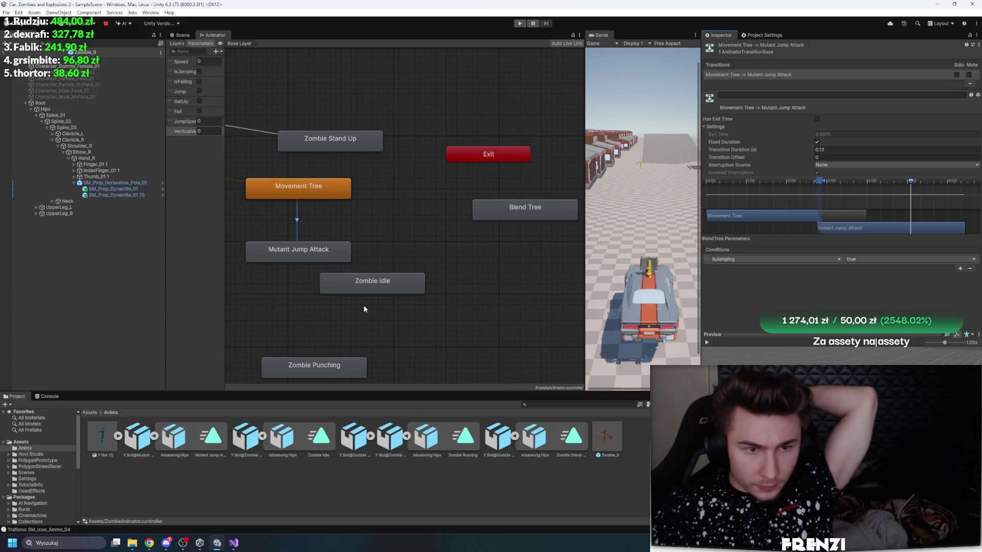
Step: Box-select the Blend Tree, Zombie Idle and Zombie Punching states and delete them
left_click(459, 208)
scroll(345, 186, "down", 2)
scroll(415, 269, "up", 2)
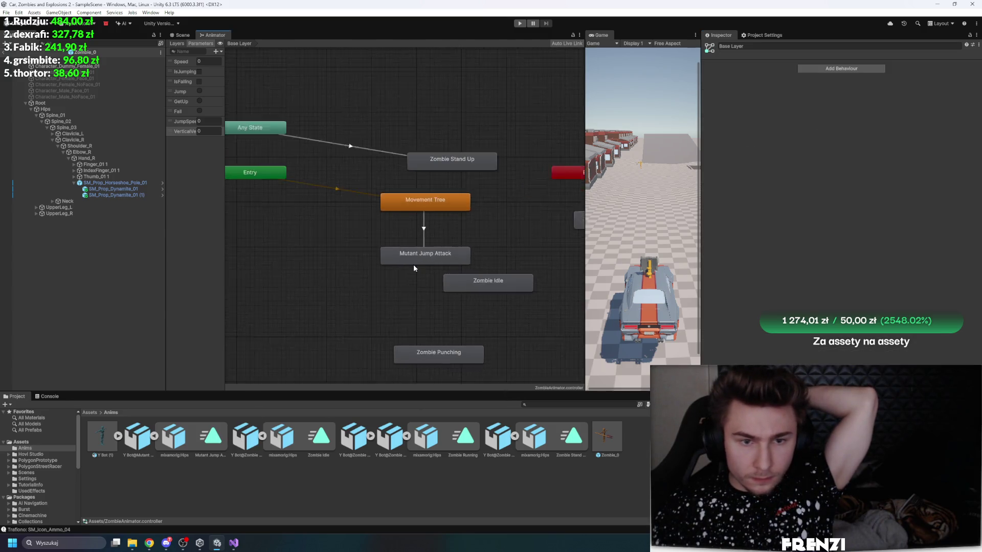
left_click(416, 258)
left_click(480, 229)
left_click(485, 285)
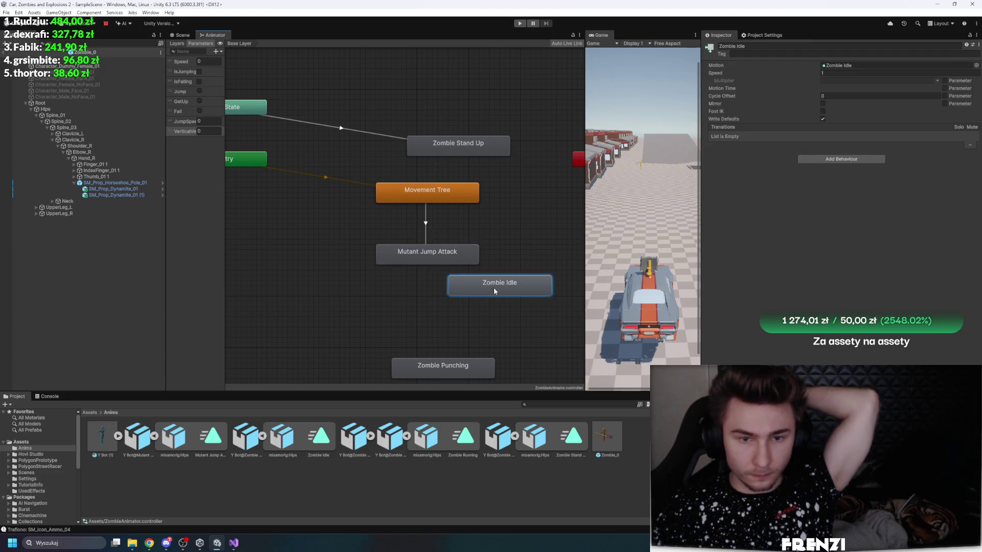
scroll(453, 208, "down", 2)
scroll(452, 209, "up", 2)
scroll(441, 235, "down", 1)
mouse_move(568, 202)
left_mouse_down()
mouse_move(424, 312)
mouse_move(417, 330)
left_mouse_up()
key("Delete")
Step: Add a new layer to the controller in the Layers list
key("a")
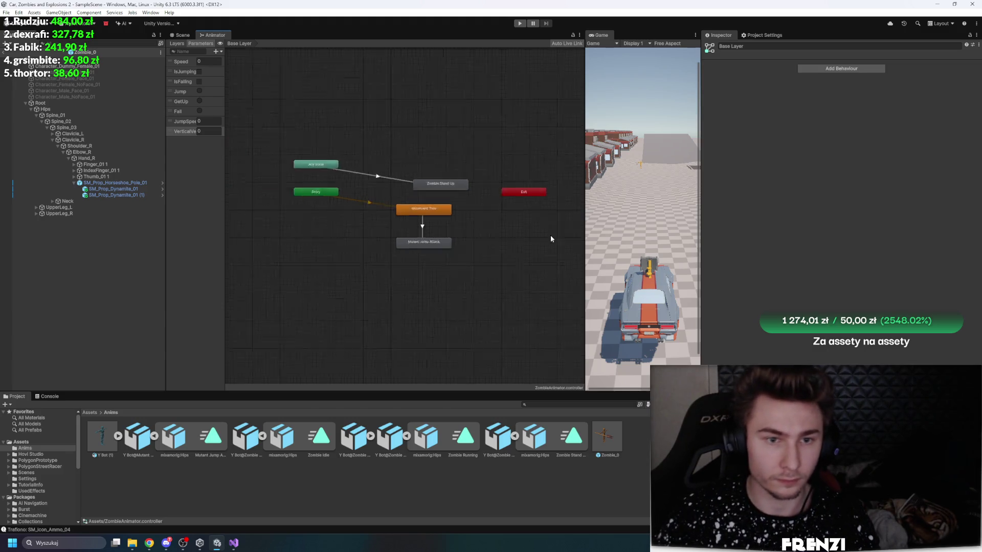
left_click(177, 43)
left_click(218, 51)
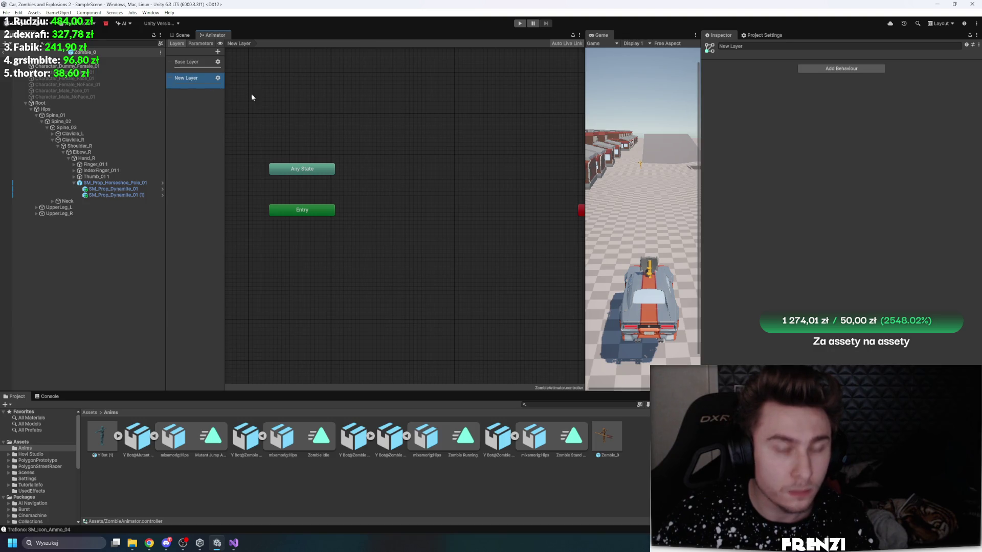
Step: Rename the new layer to Hand
double_click(186, 82)
type("and")
key("Return")
Step: Create a new Avatar Mask asset in the Anims folder via Create > Animation > Avatar Mask
right_click(514, 475)
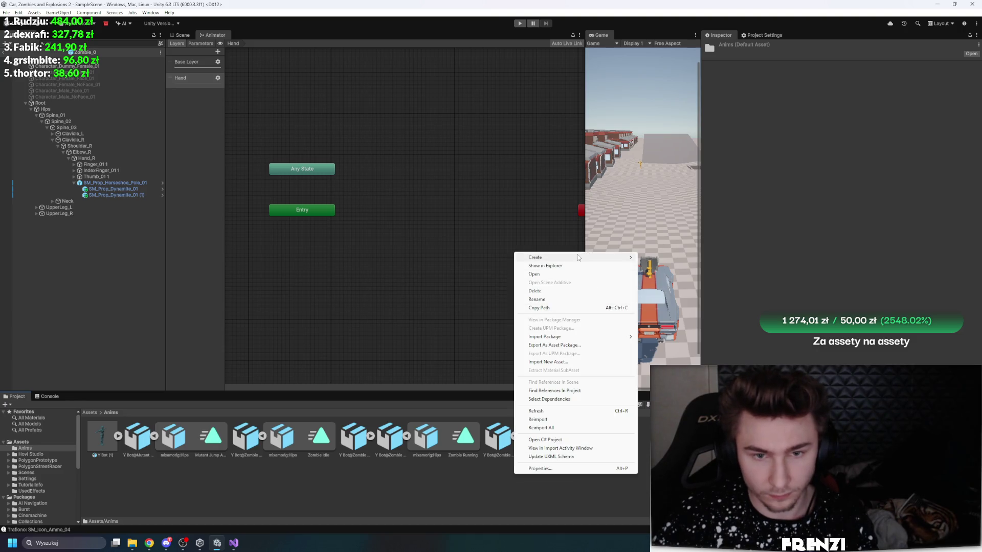
mouse_move(579, 257)
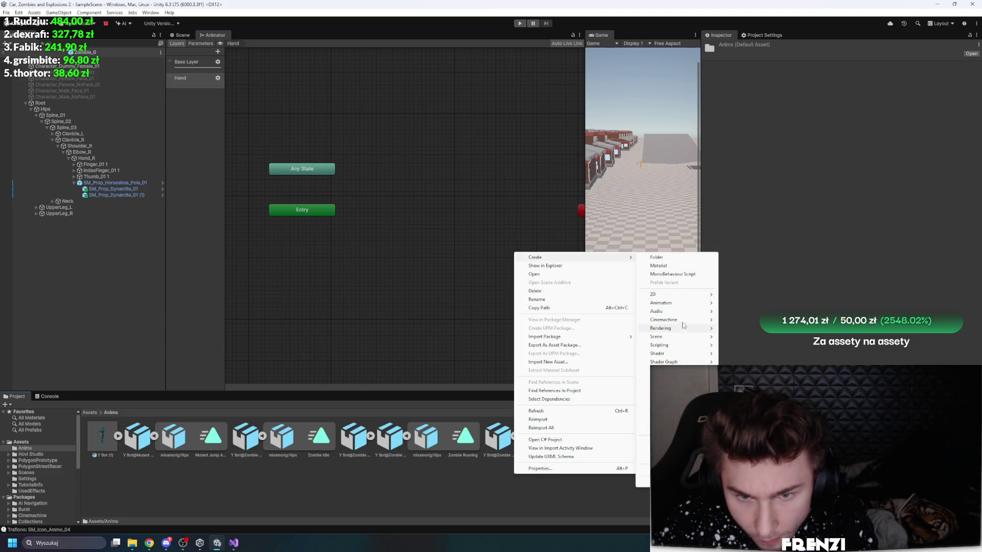
mouse_move(686, 305)
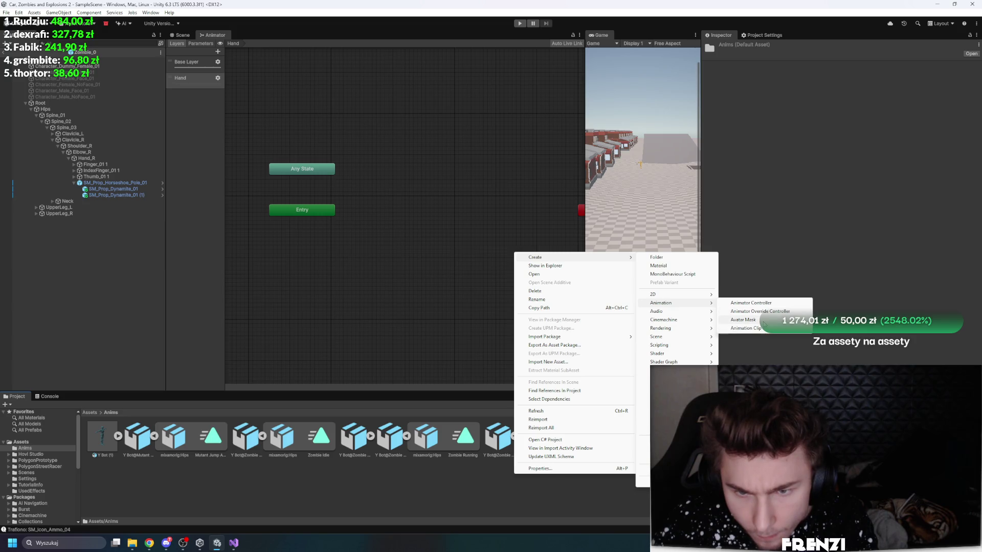
left_click(744, 320)
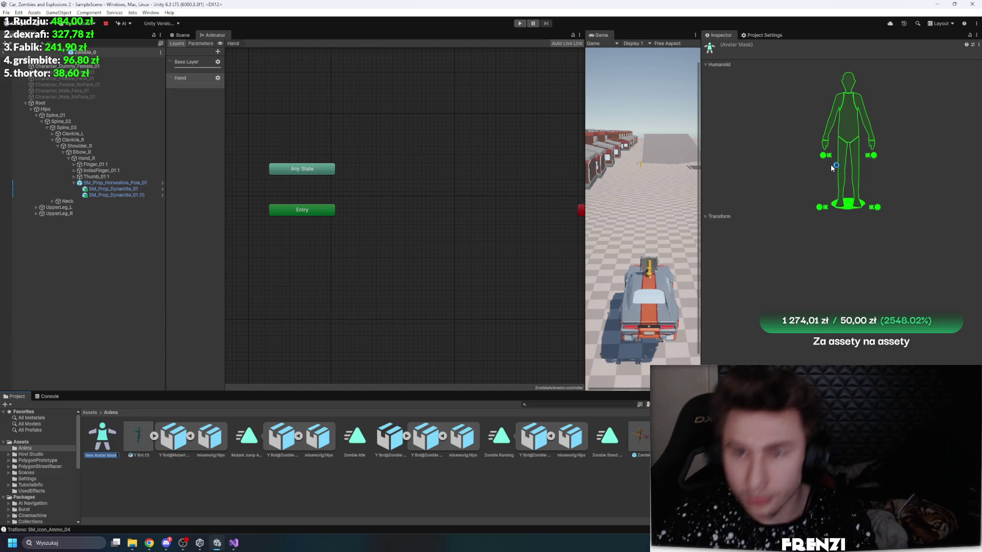
Step: Disable the legs, head and one arm in the mask, keeping the torso and one arm with hand
left_click(841, 168)
left_click(850, 197)
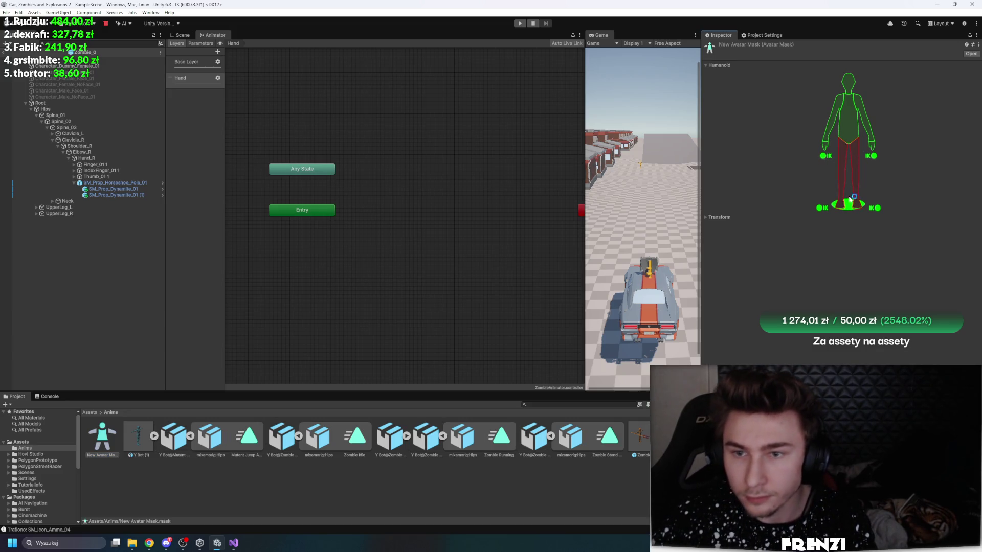
left_click(878, 208)
left_click(827, 148)
left_click(832, 120)
left_click(848, 120)
left_click(849, 83)
left_click(849, 82)
left_click(832, 120)
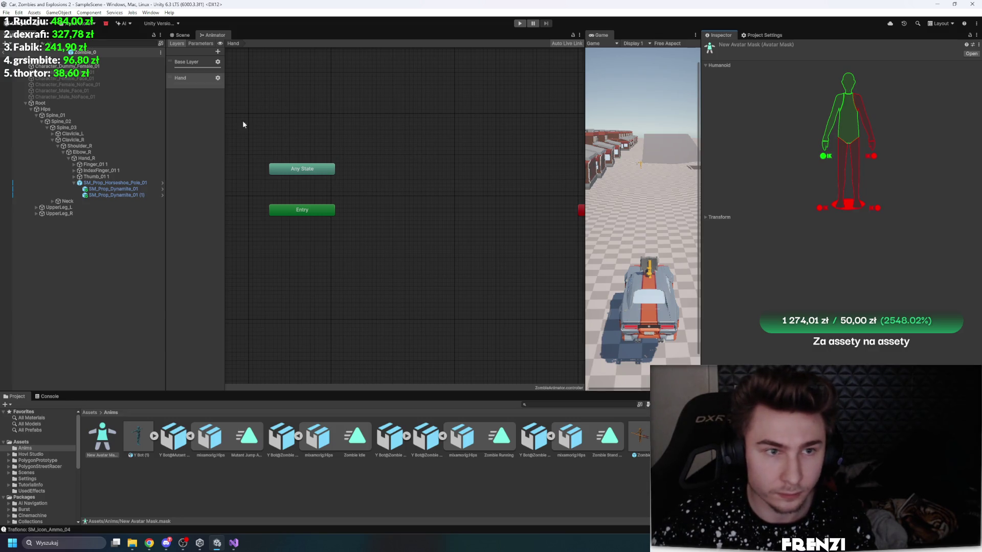
left_click(218, 78)
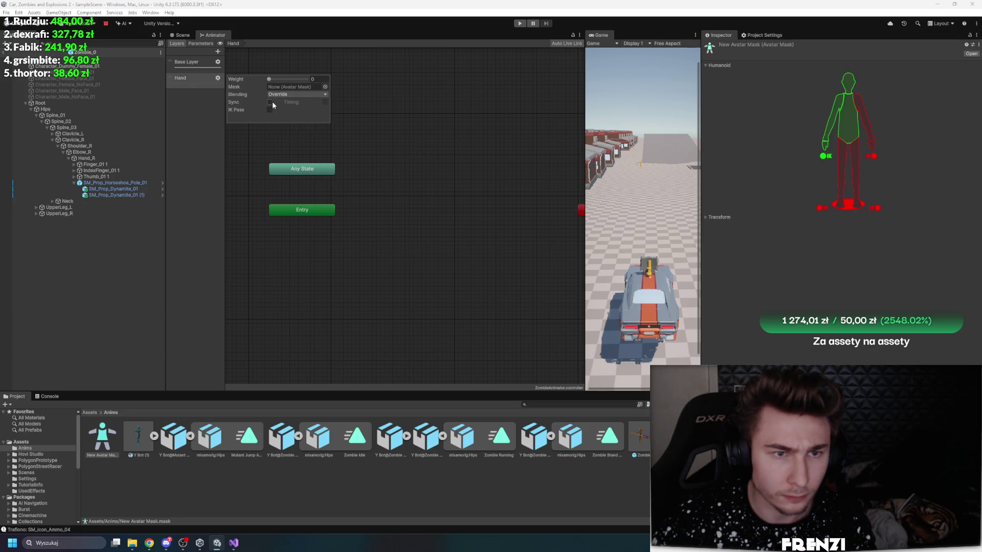
Step: Tick Sync on the Hand layer and assign New Avatar Mask as its mask
left_click(270, 102)
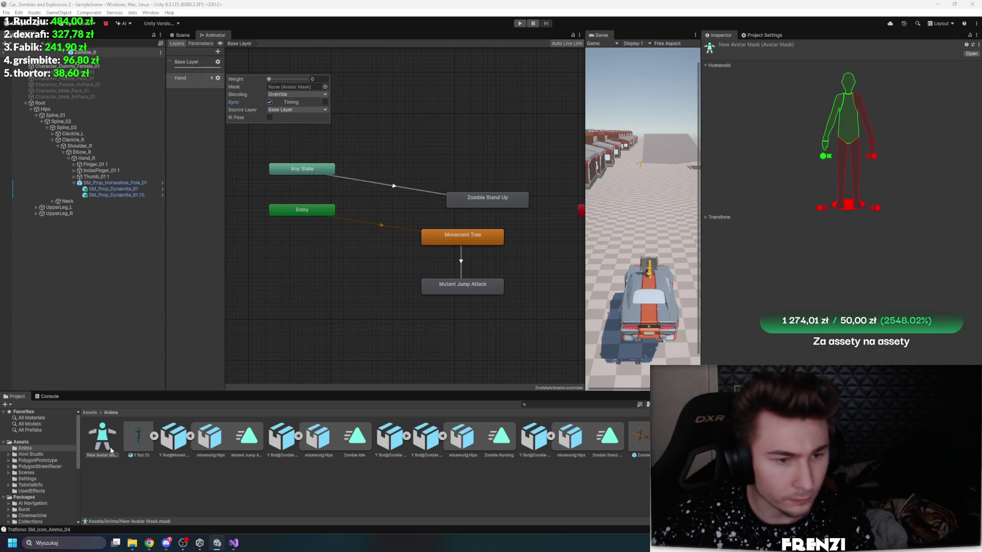
left_click_drag(111, 450, 270, 102)
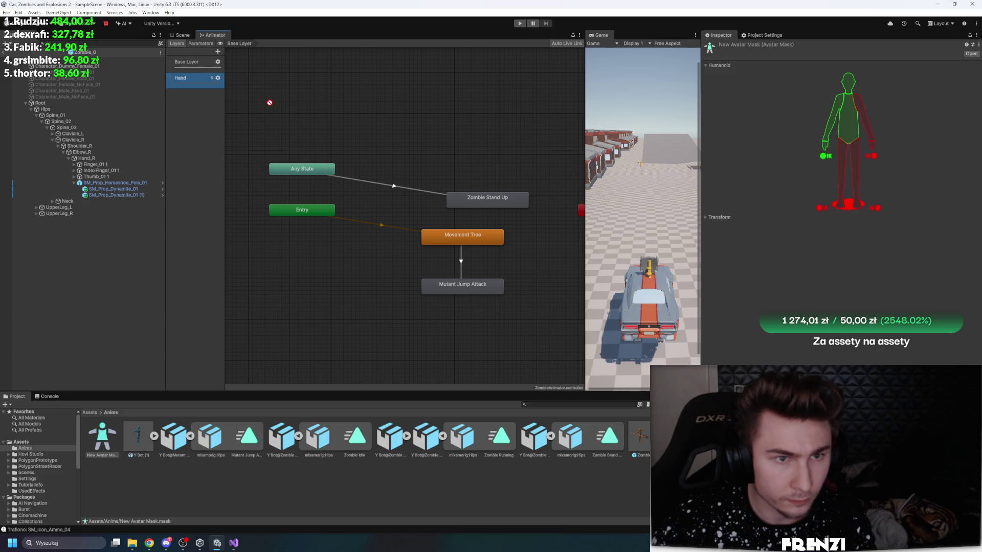
left_click(217, 79)
mouse_move(100, 443)
left_mouse_down()
mouse_move(256, 103)
mouse_move(249, 86)
left_mouse_up()
left_click(324, 87)
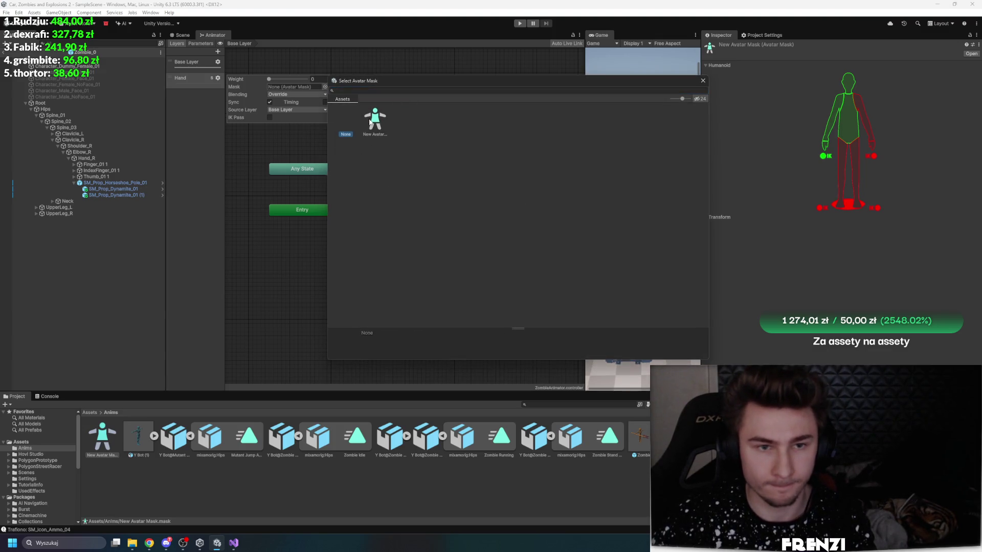
double_click(373, 116)
Step: Rename the avatar mask asset to RightHandTorso
left_click(113, 451)
left_click(102, 456)
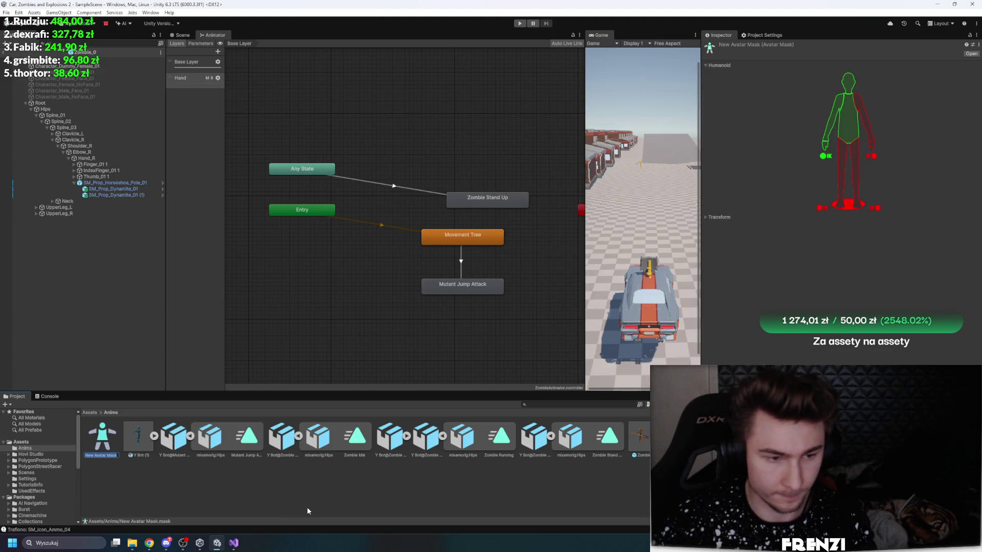
type("RightHandTor")
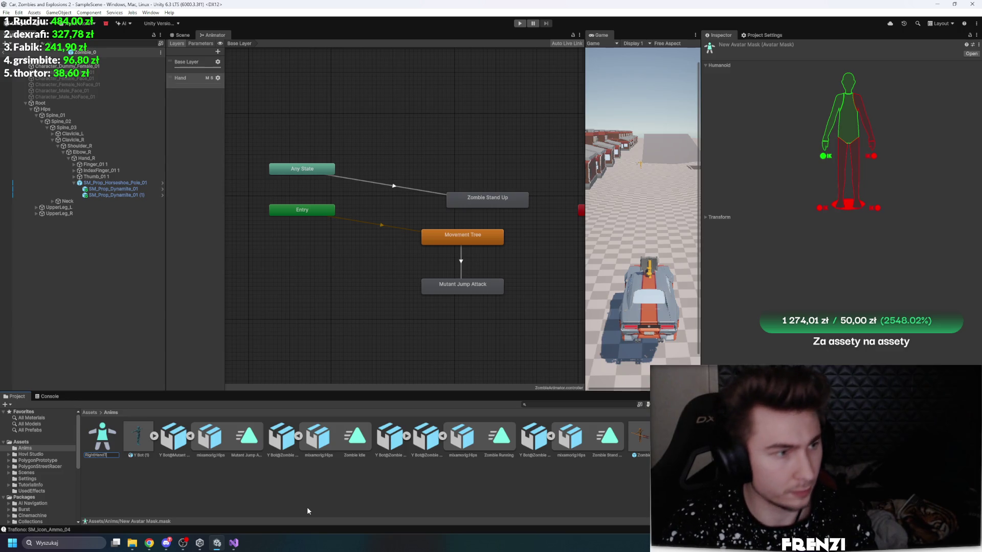
type("so")
key("Return")
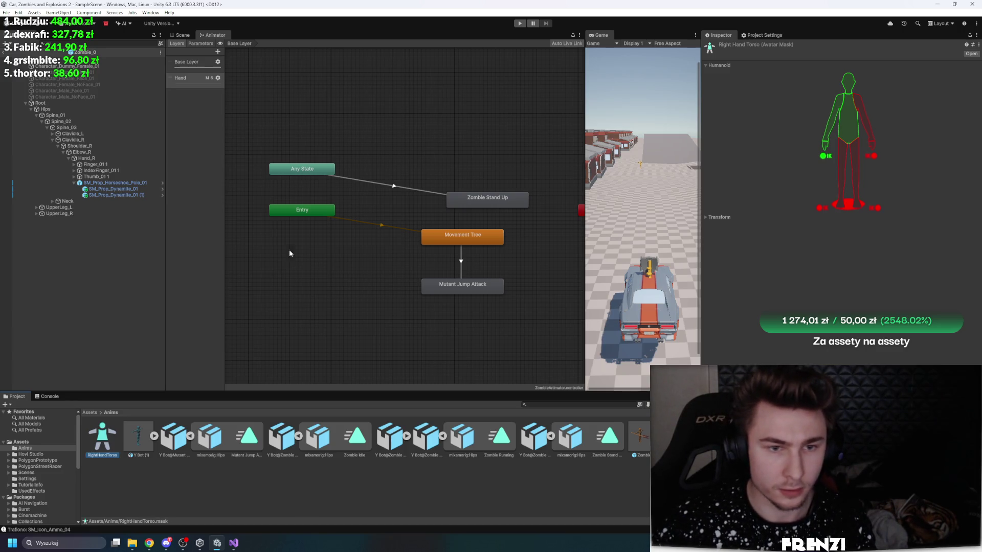
Step: Reselect the Movement Tree to Mutant Jump Attack transition and restore its timeline preview
left_click(218, 79)
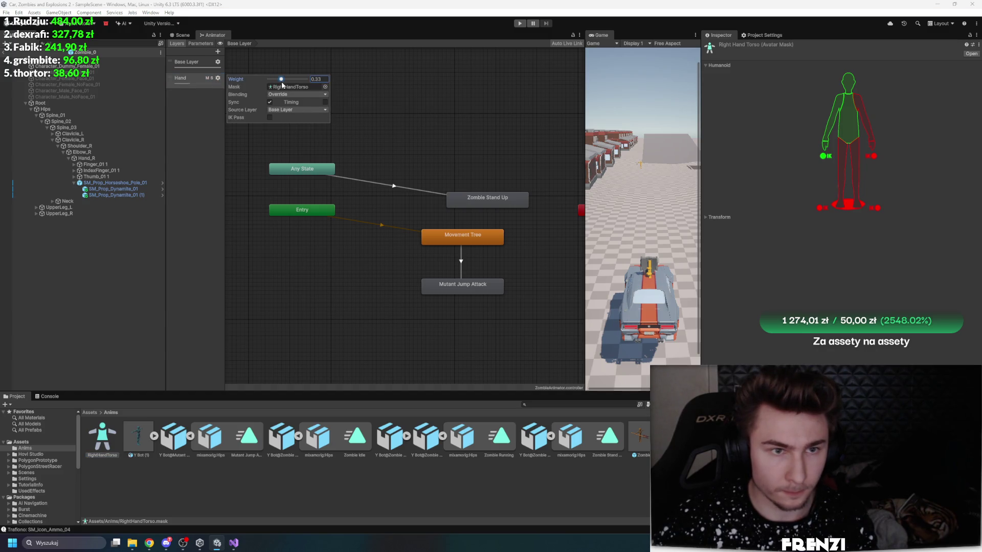
left_click(461, 263)
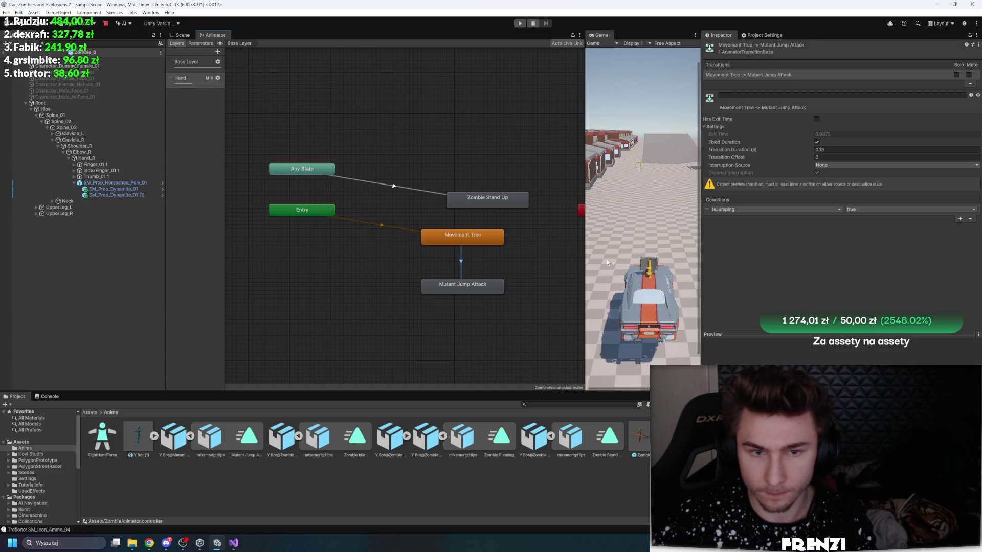
left_click(476, 240)
left_click(461, 263)
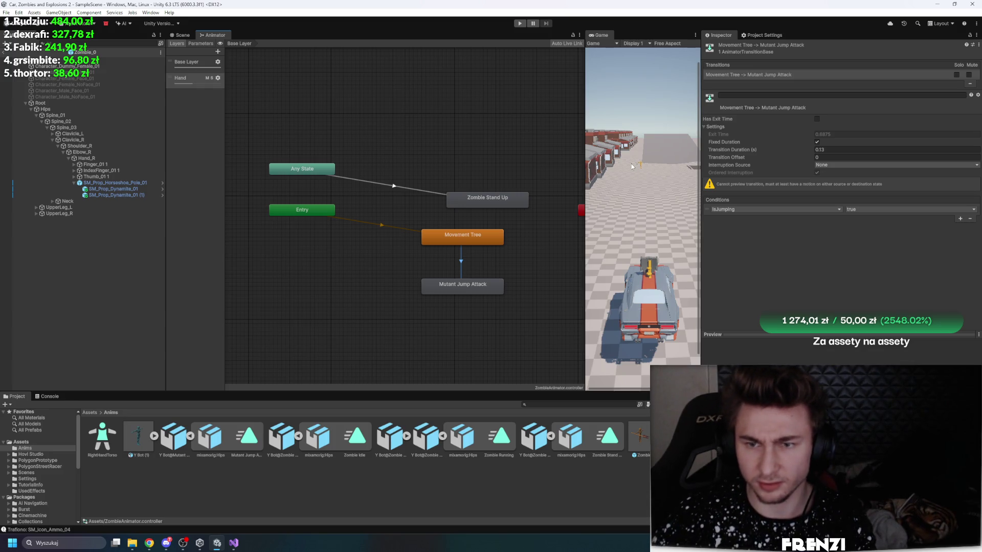
left_click(259, 120)
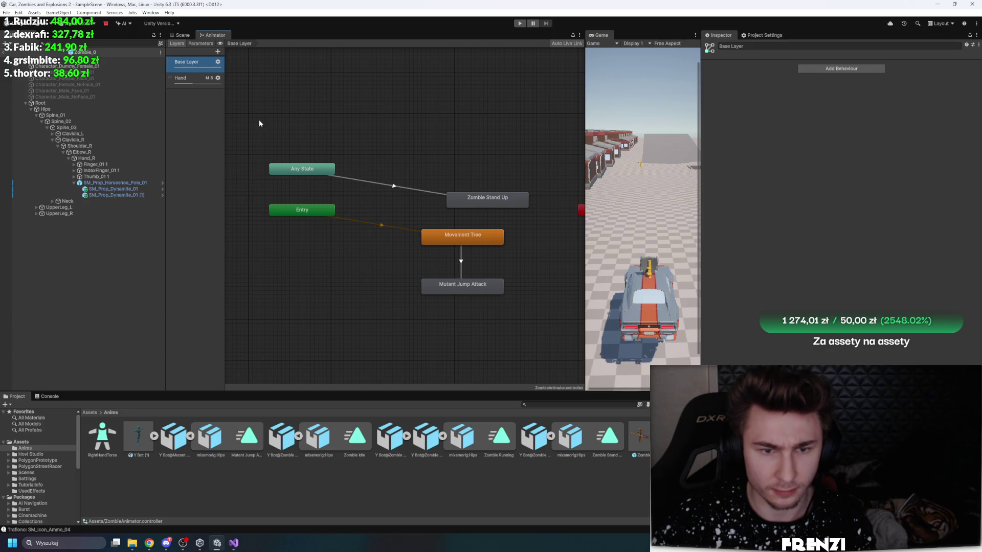
left_click(461, 256)
Step: Select the Movement Tree state and confirm its Motion field shows the Blend Tree asset
left_click(708, 342)
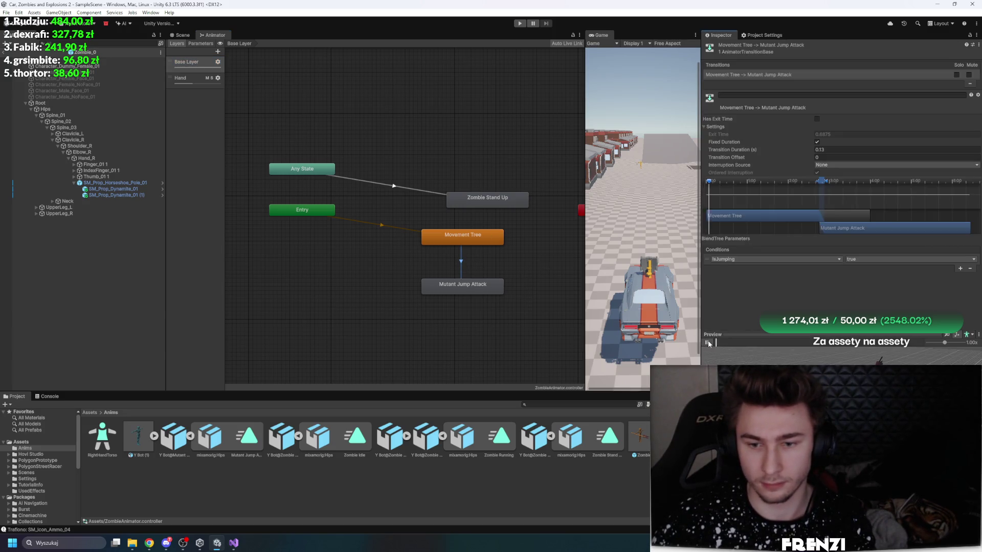
left_click(186, 84)
left_click(186, 85)
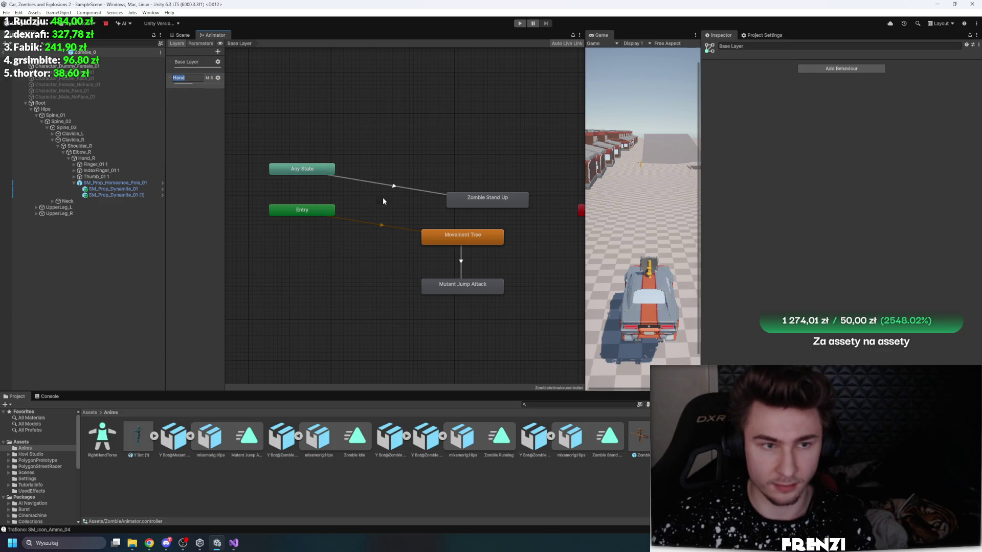
left_click(186, 62)
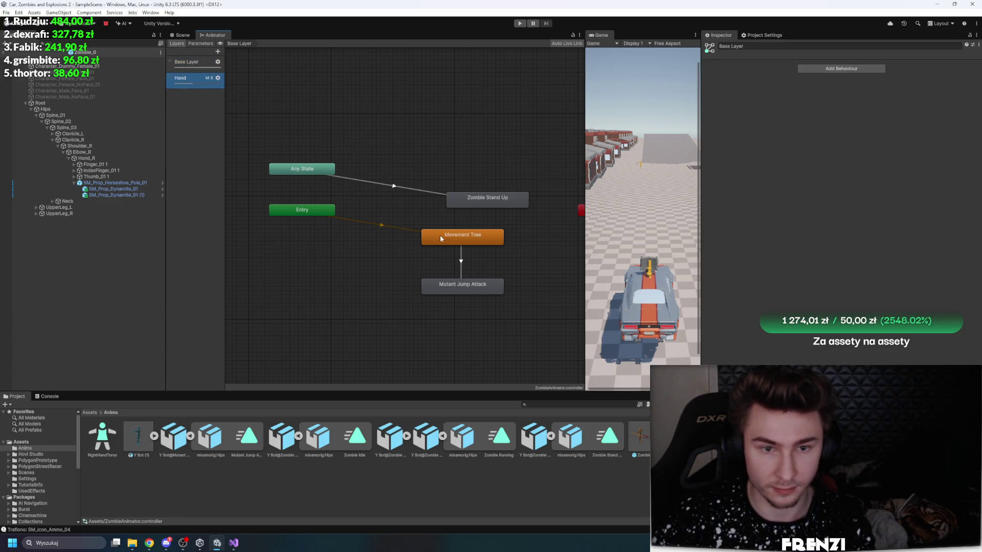
left_click(440, 235)
left_click(467, 284)
left_click(456, 244)
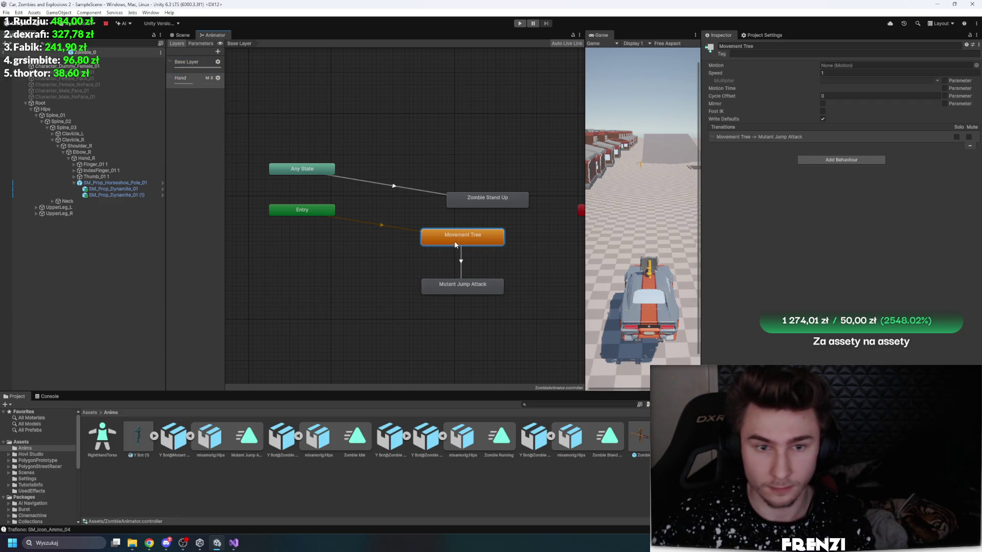
left_click(185, 69)
left_click(484, 240)
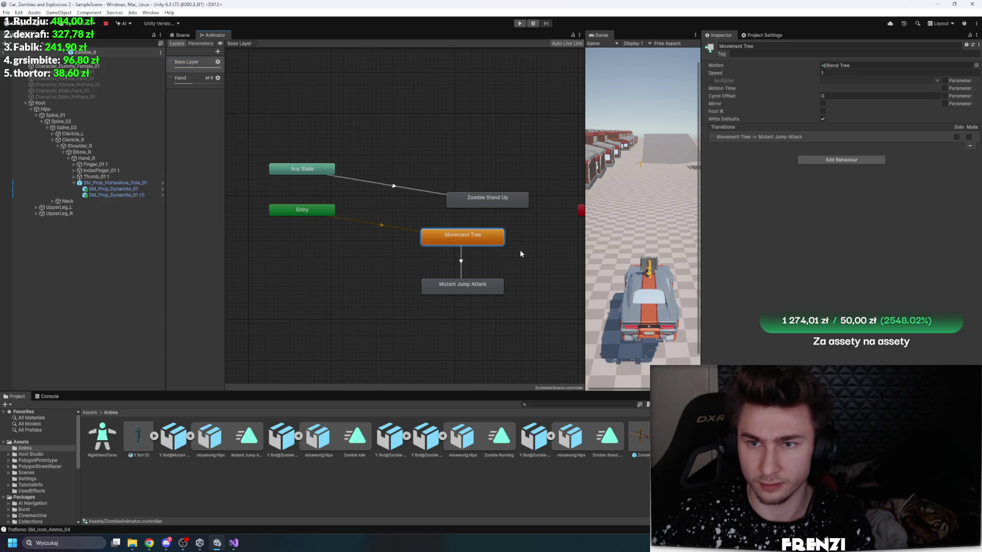
left_click(854, 65)
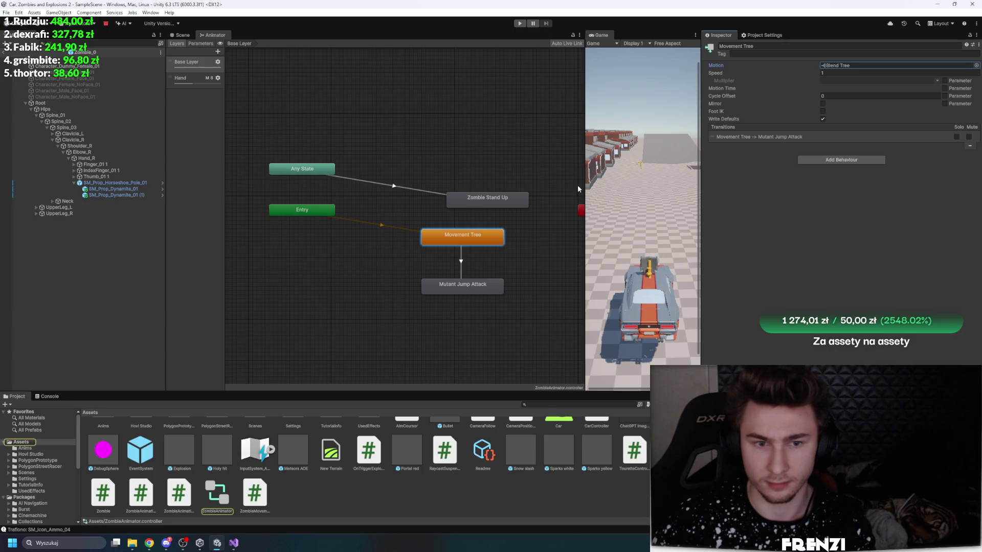
left_click(379, 135)
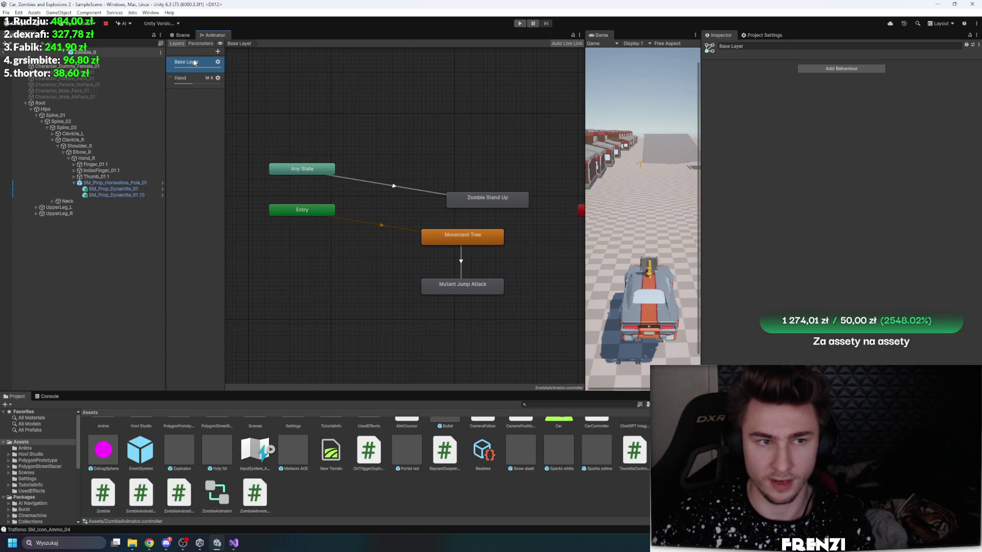
Step: Try Additive blending on the Hand layer, then set it back to Override
left_click(453, 238)
left_click(555, 255)
left_click(461, 236)
left_click(215, 144)
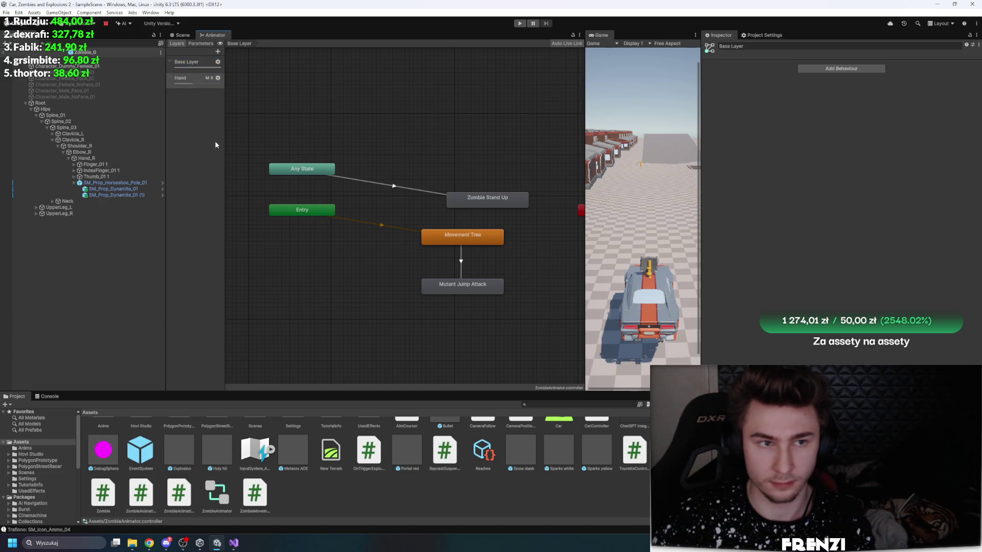
left_click(217, 79)
left_click(296, 95)
left_click(296, 115)
left_click(297, 95)
left_click(289, 102)
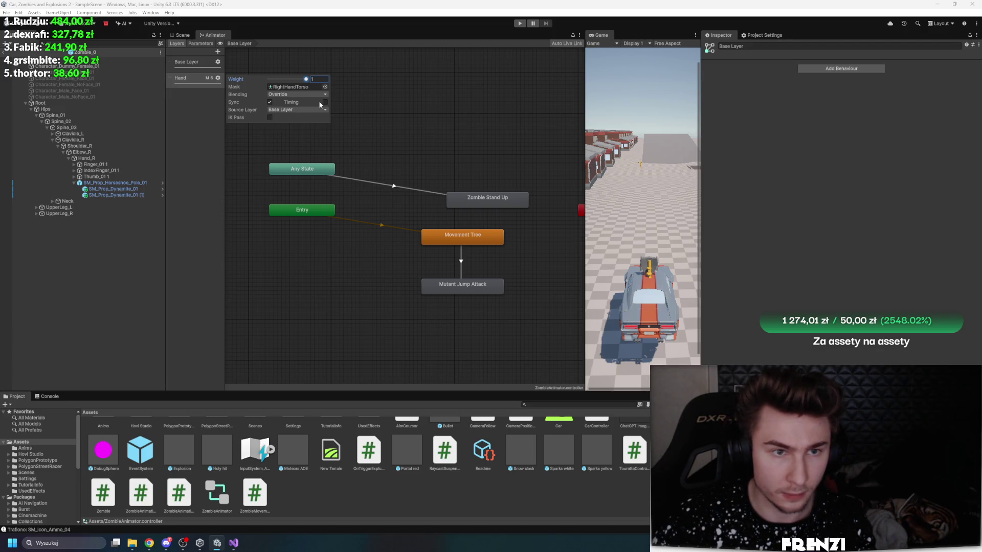
Step: Inspect the jump transition and frame all states in the Base Layer graph
scroll(365, 255, "up", 3)
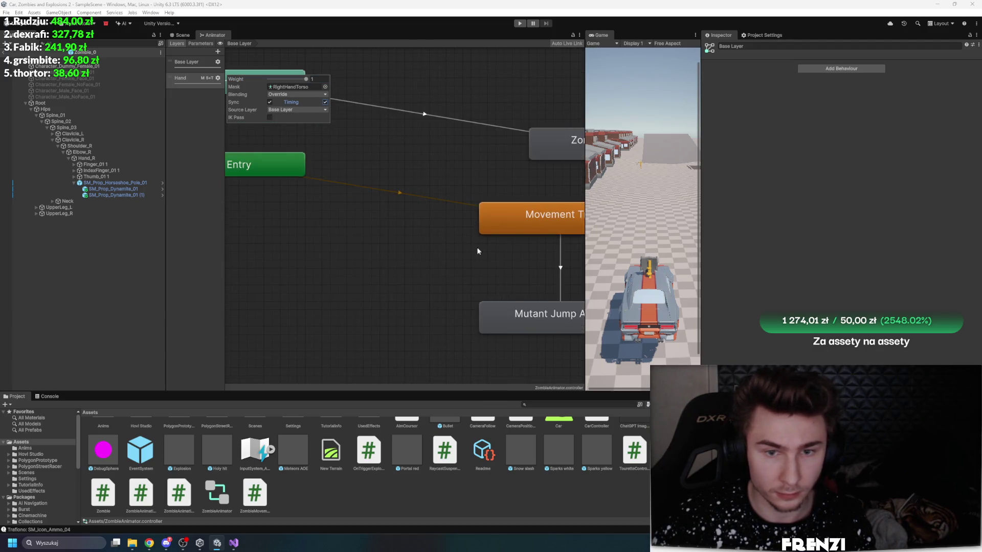
left_click(558, 263)
left_click(511, 239)
key("a")
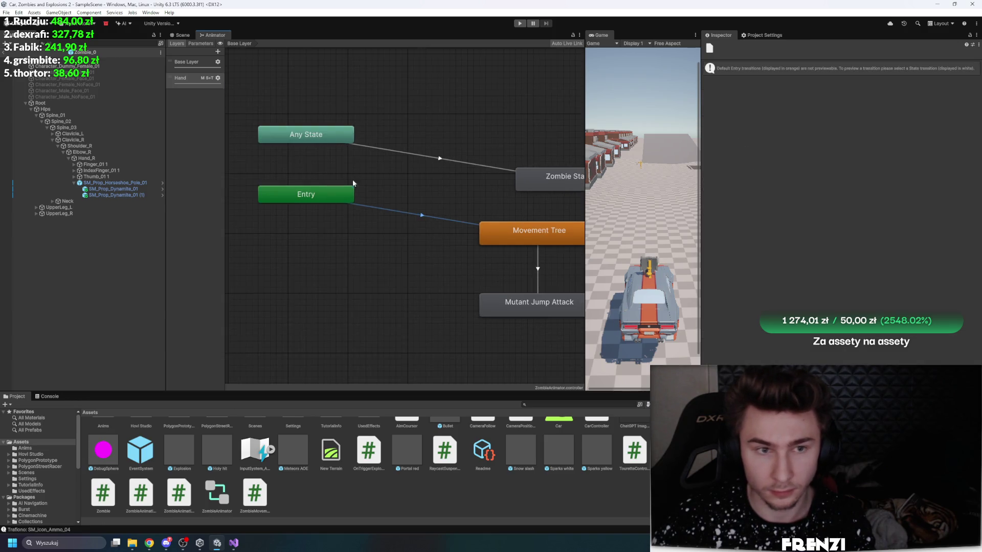
left_click(385, 207)
left_click(398, 138)
scroll(376, 179, "down", 2)
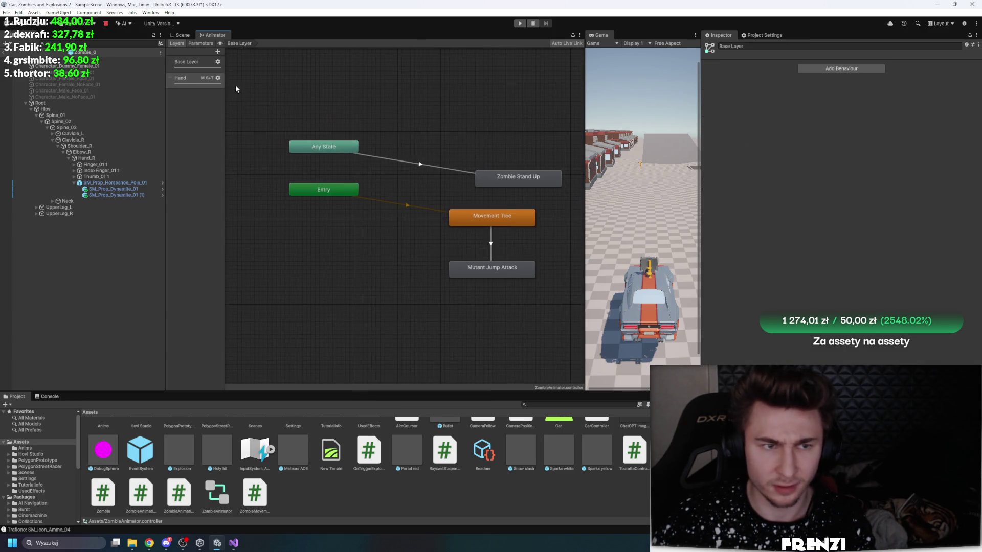
Step: Confirm Override blending with the RightHandTorso mask, review the IsJumping condition, and show the Scene view
left_click(218, 78)
left_click(298, 94)
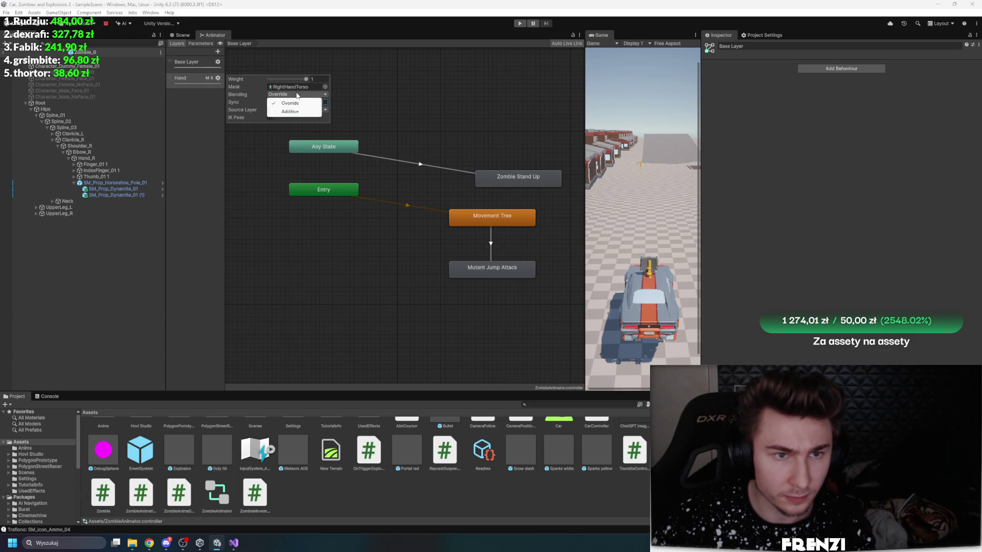
left_click(285, 89)
left_click(420, 207)
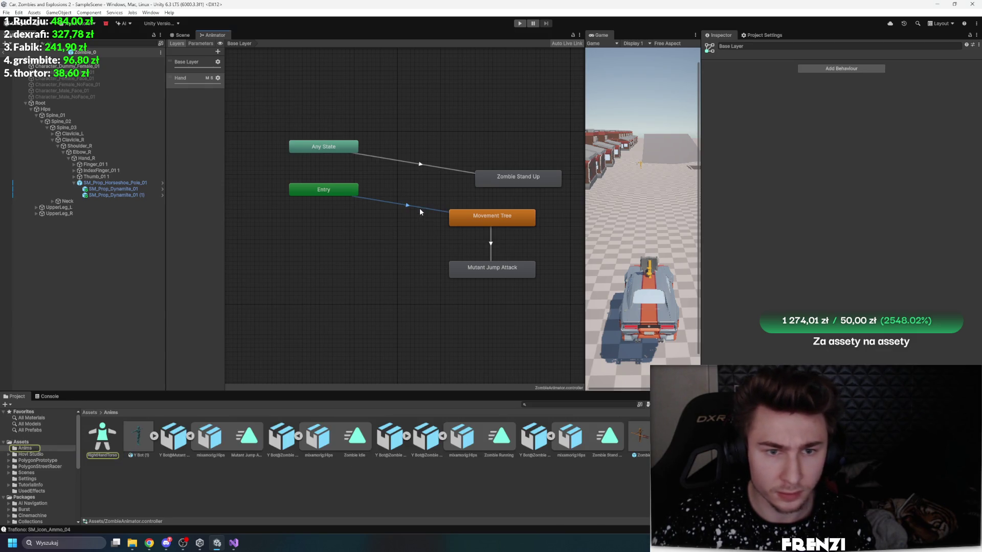
left_click(491, 245)
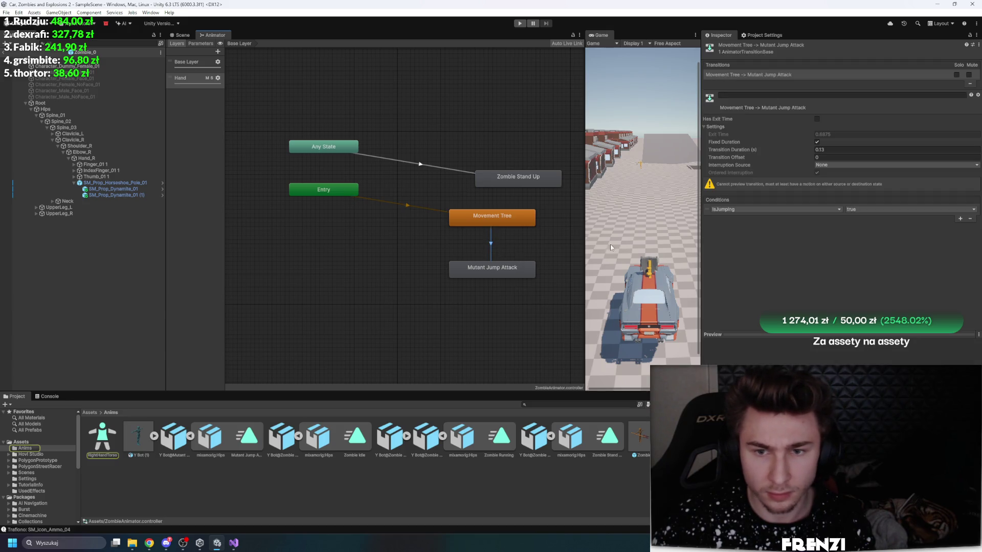
left_click_drag(583, 231, 579, 231)
left_click(181, 35)
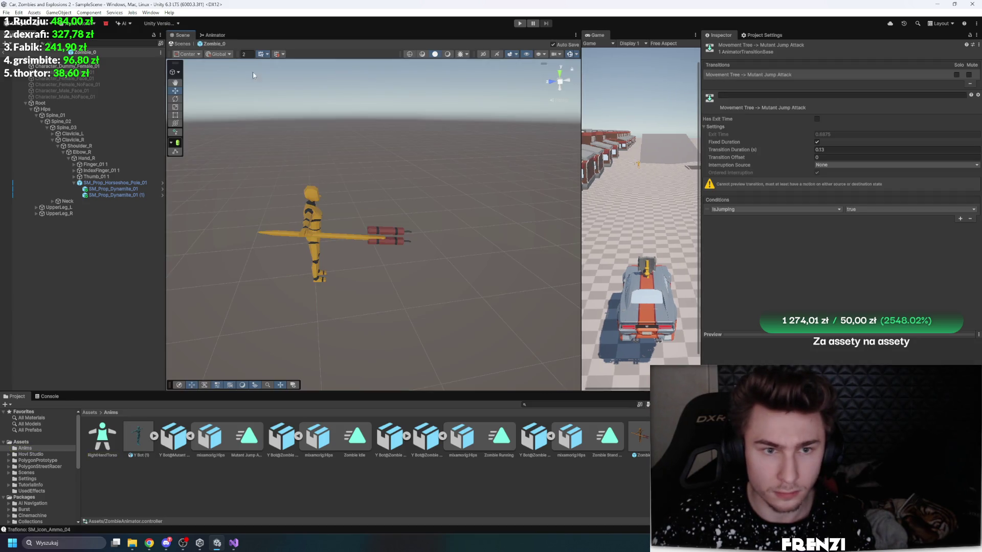
Step: Return from the zombie prefab to the street scene and scroll through Zombie_0's components
left_click(5, 51)
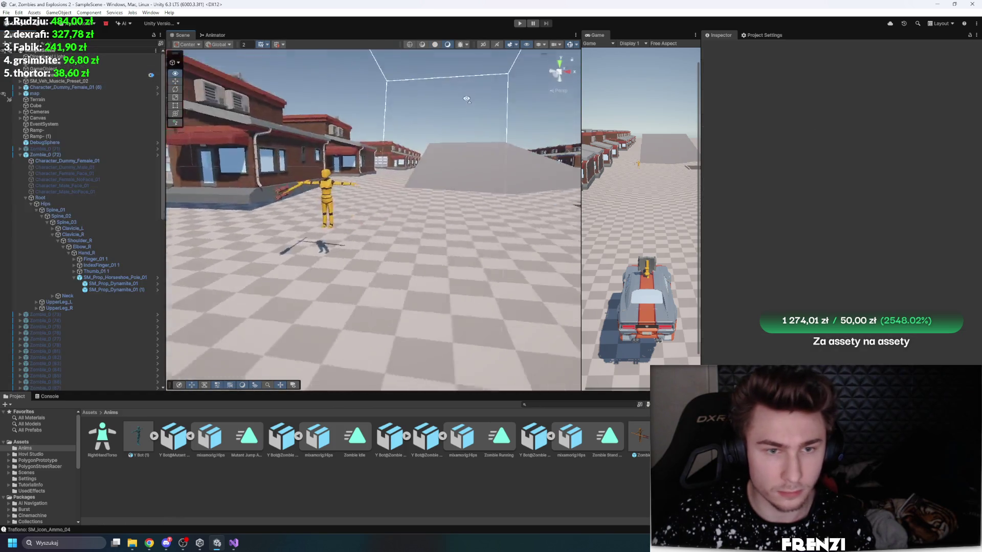
scroll(777, 307, "down", 5)
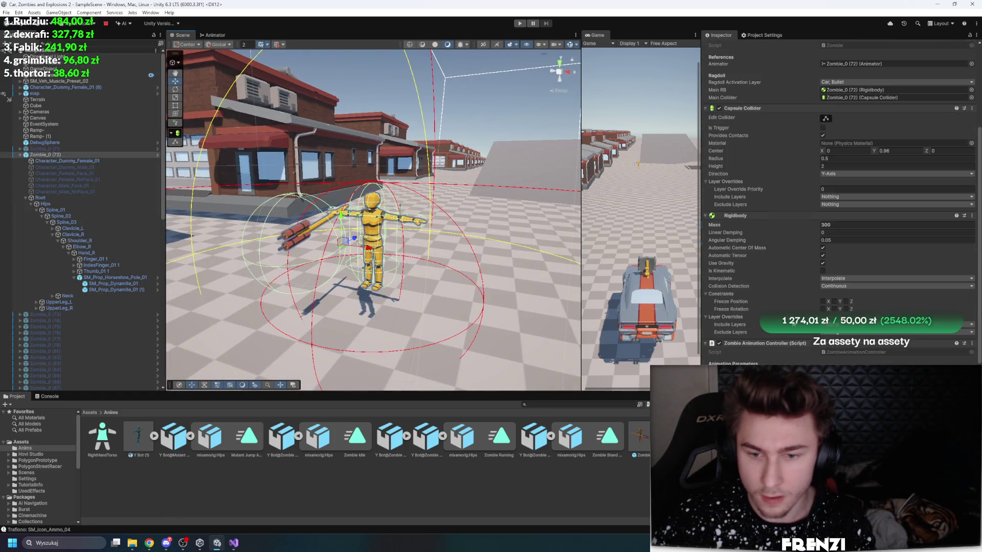
scroll(772, 268, "up", 3)
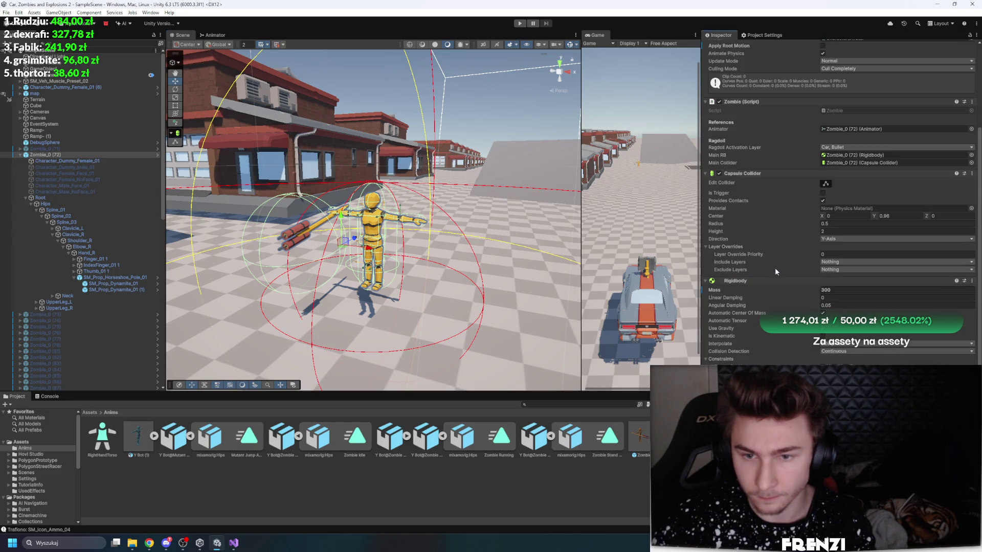
scroll(772, 268, "up", 2)
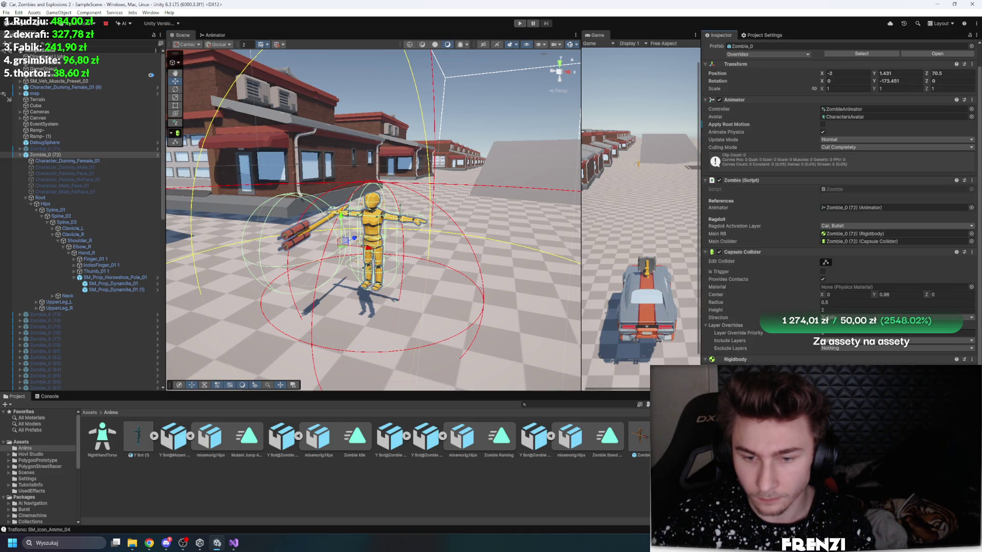
scroll(839, 255, "down", 3)
Step: Check the zombie's Walk Speed value in the Inspector, then deselect the zombie
left_click(870, 357)
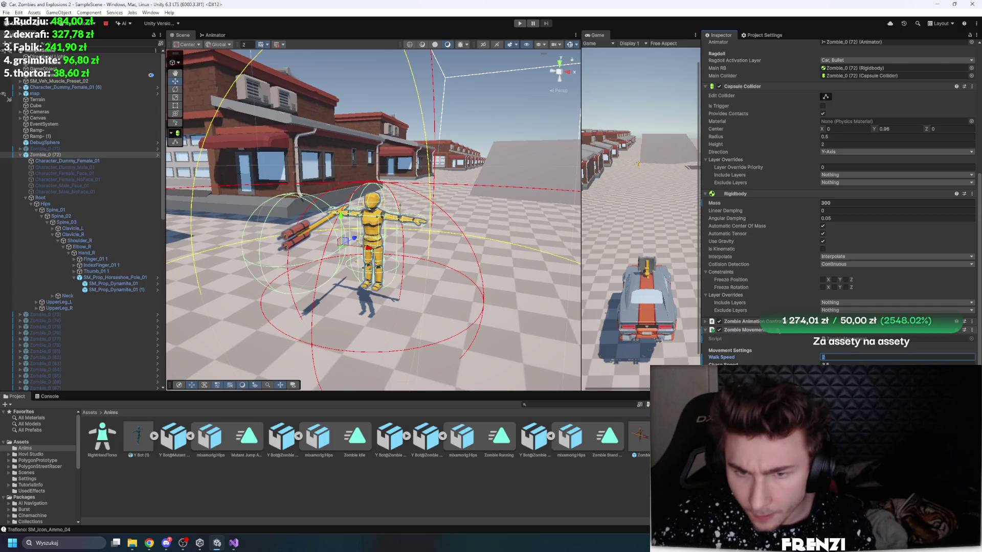
scroll(781, 348, "up", 3)
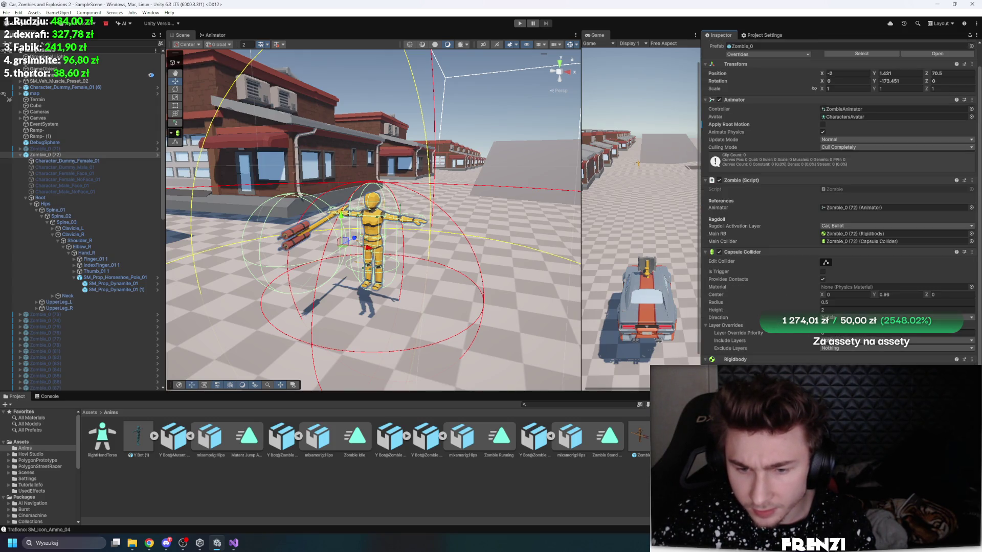
scroll(724, 350, "down", 2)
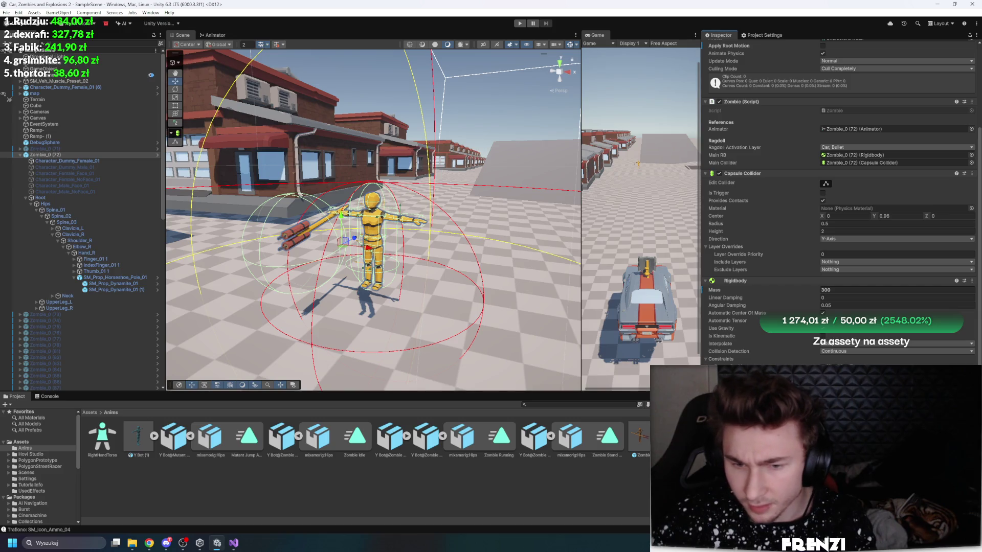
scroll(839, 204, "up", 2)
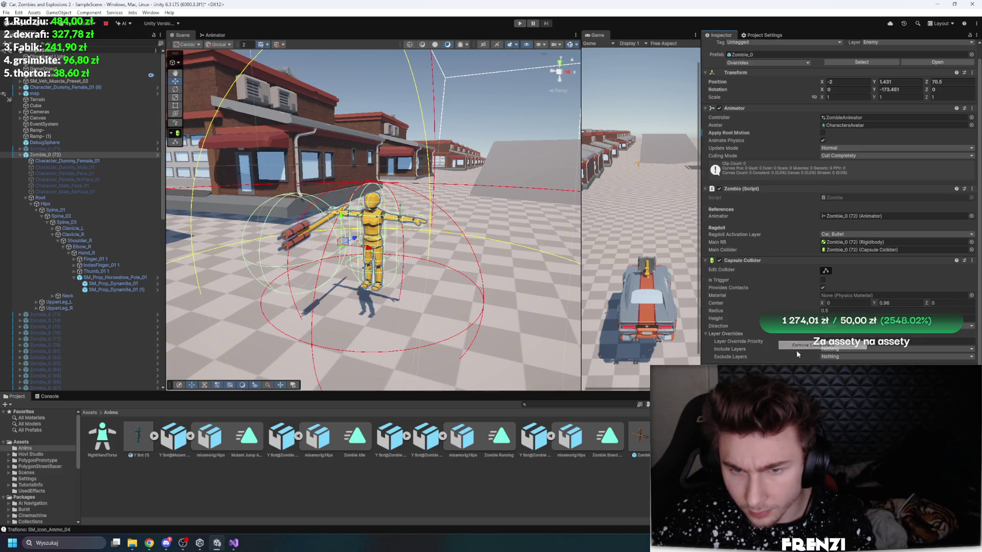
left_click(501, 478)
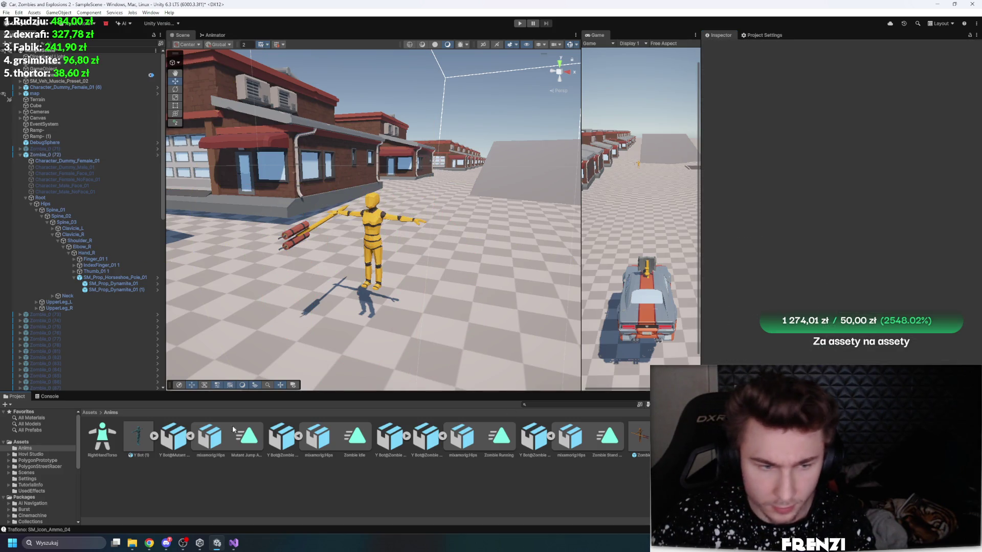
Step: Select the ZombieAnimationEvents.cs script in the Assets root folder
left_click(90, 413)
scroll(562, 440, "down", 1)
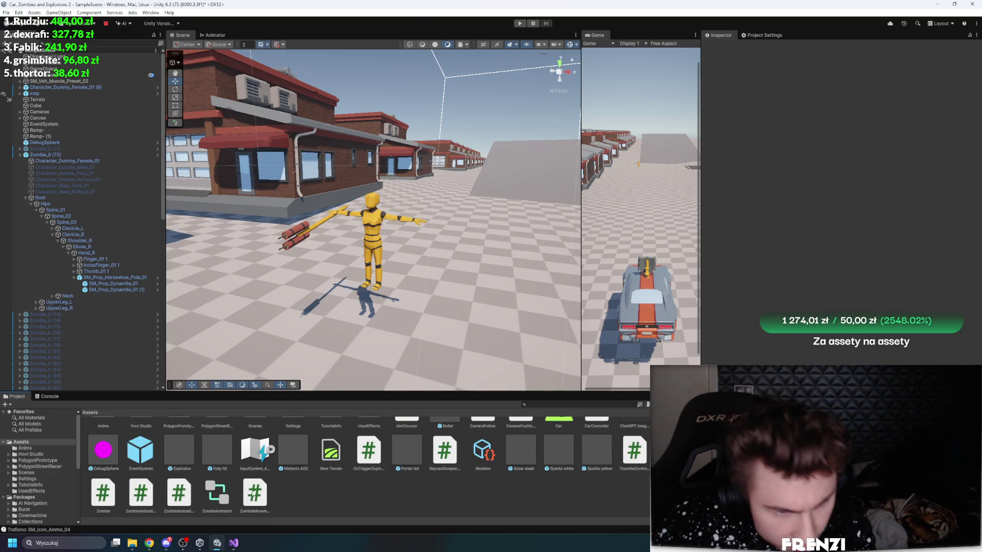
left_click(179, 494)
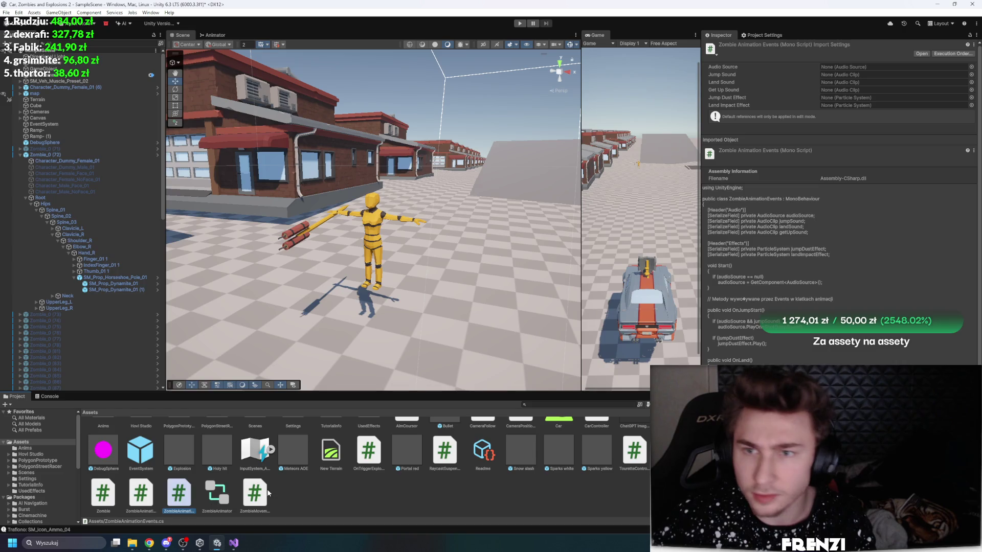
Step: Delete ZombieAnimationEvents.cs, decline the script API update, and widen the scene and game views
key("Delete")
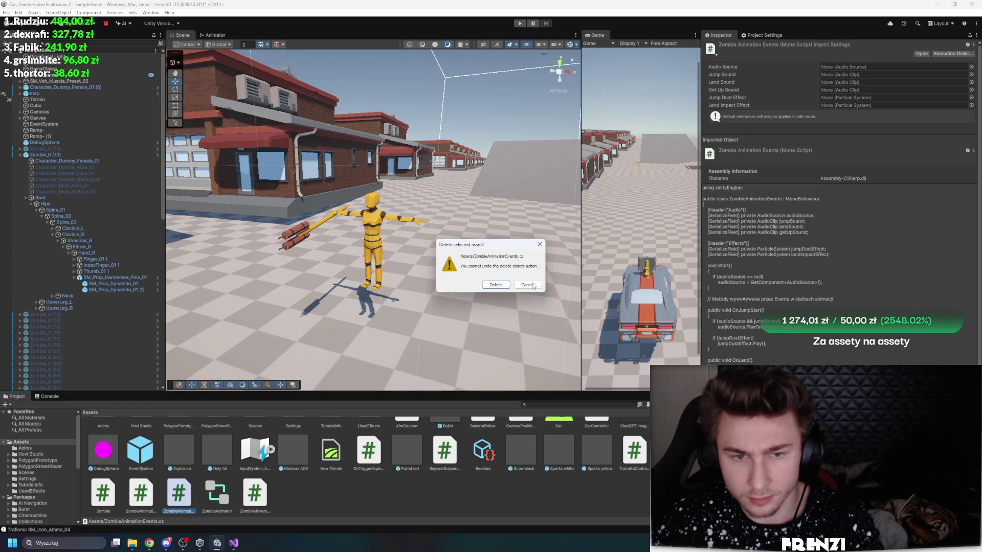
left_click(496, 285)
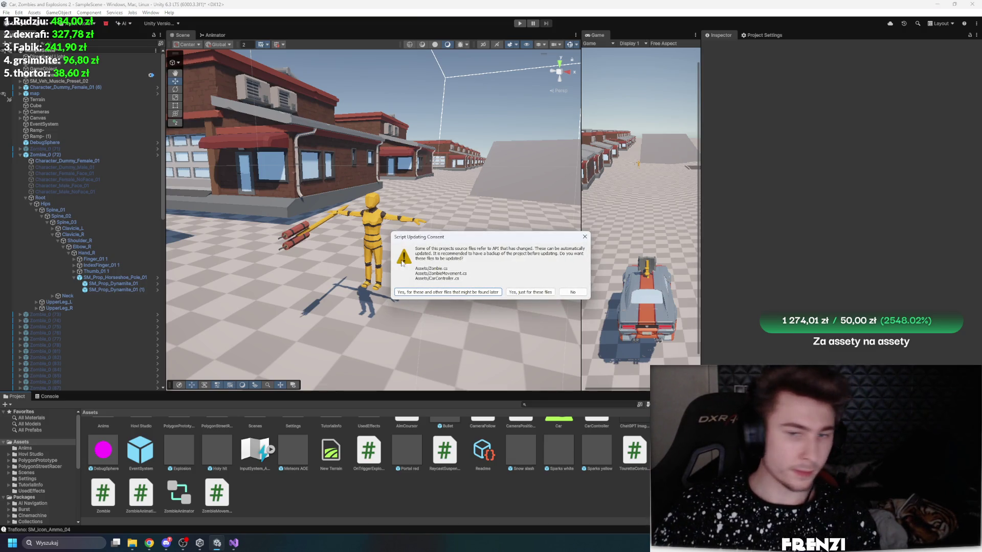
left_click(573, 292)
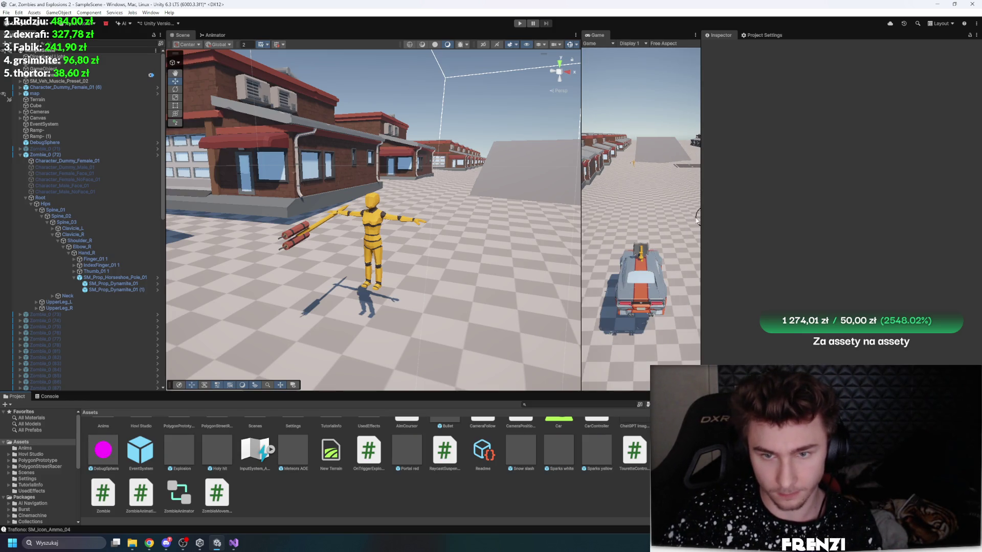
left_click_drag(701, 217, 811, 216)
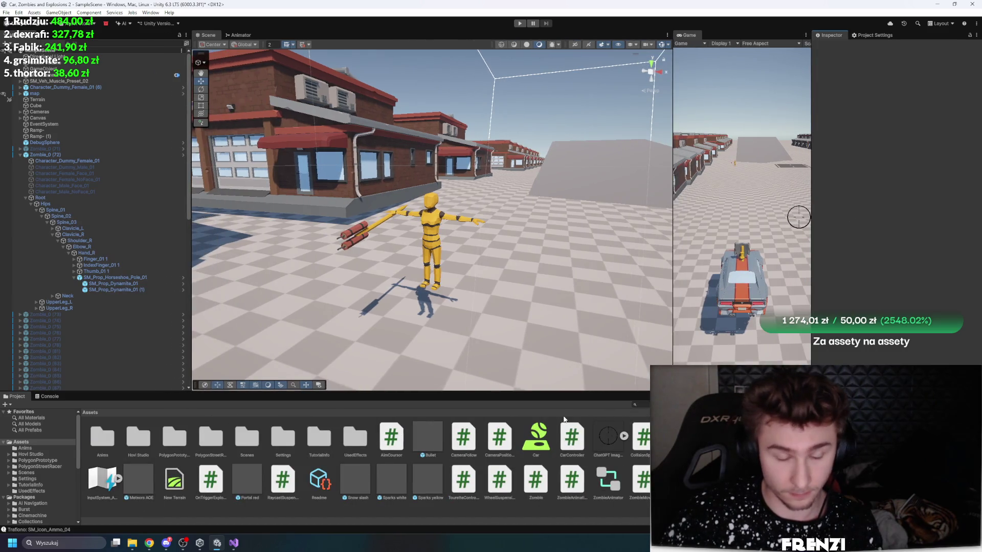
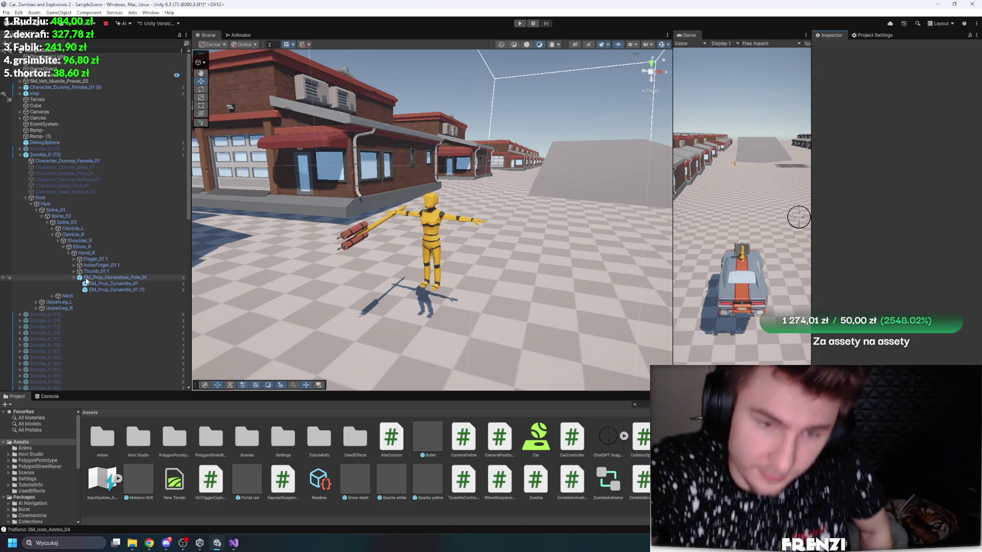
Step: Lower the system volume, then select Zombie_0 (72) and its Root child bone to show its Transform
key("XF86AudioMute")
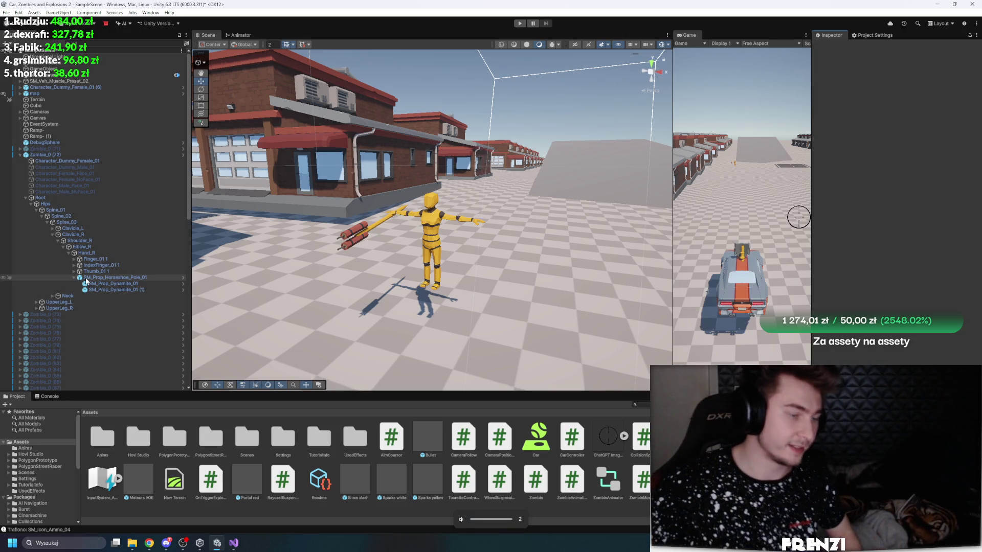
key("XF86AudioLowerVolume")
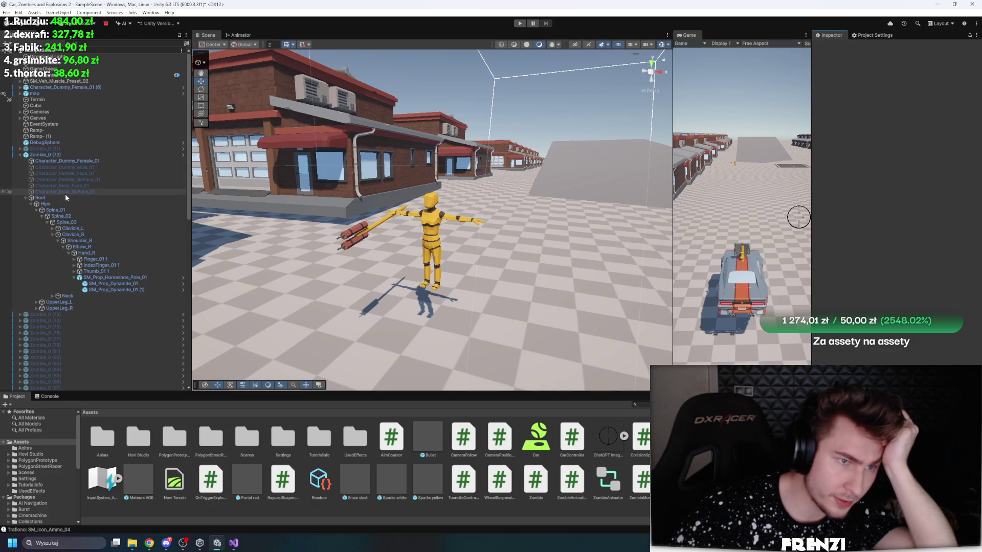
left_click(45, 155)
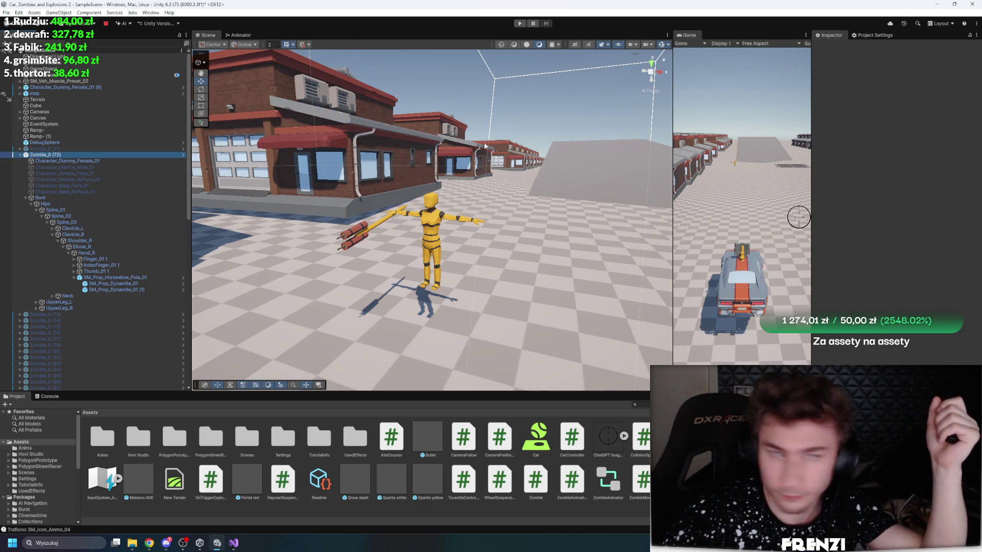
key("Down")
key("Down")
key("Down")
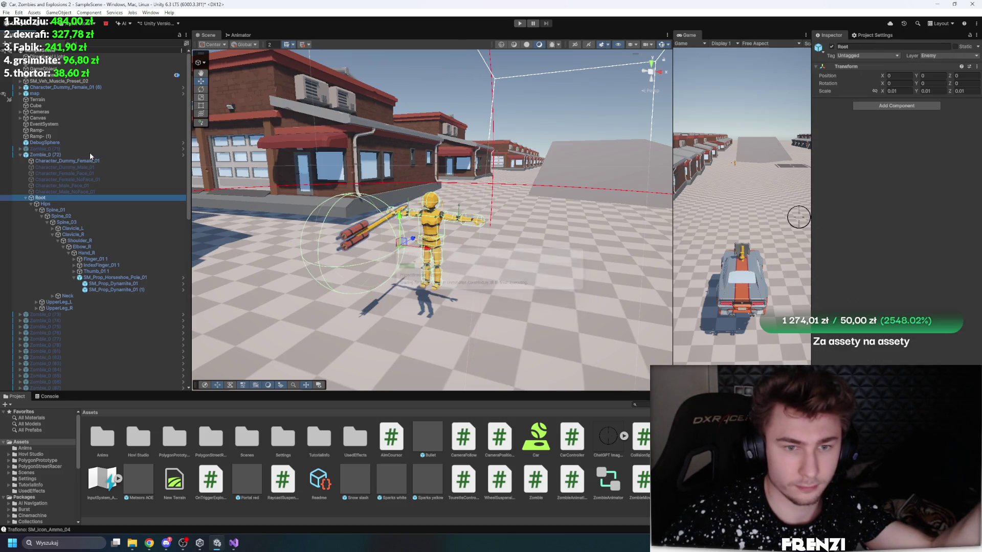
Step: Collapse Zombie_0's Animator, Zombie script, Capsule Collider and Rigidbody components, then orbit the Scene view
left_click(66, 154)
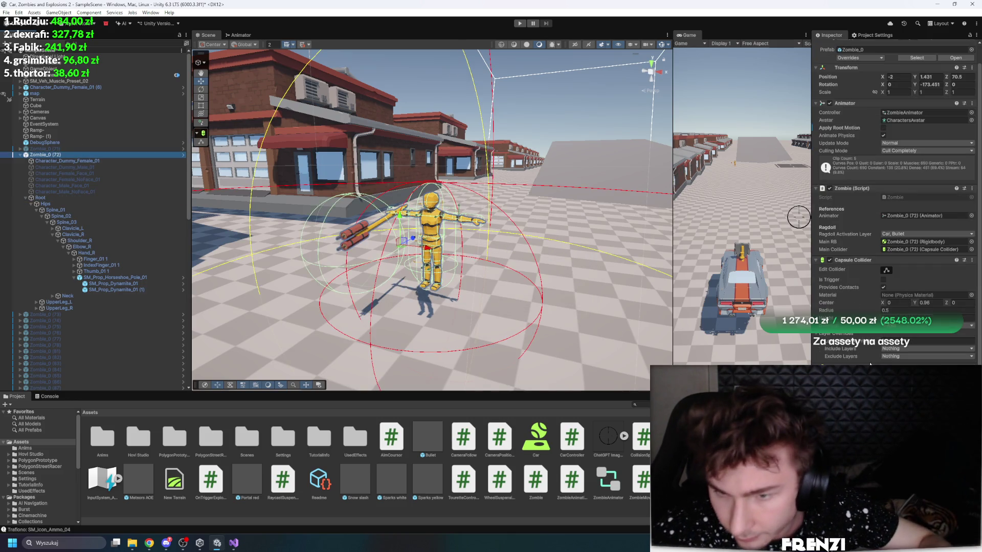
left_click(891, 338)
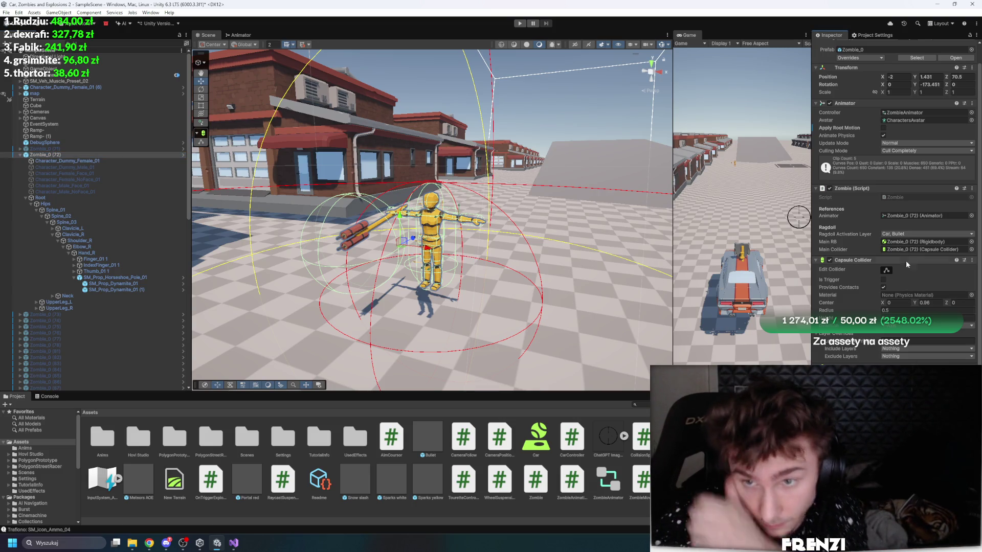
scroll(893, 204, "down", 2)
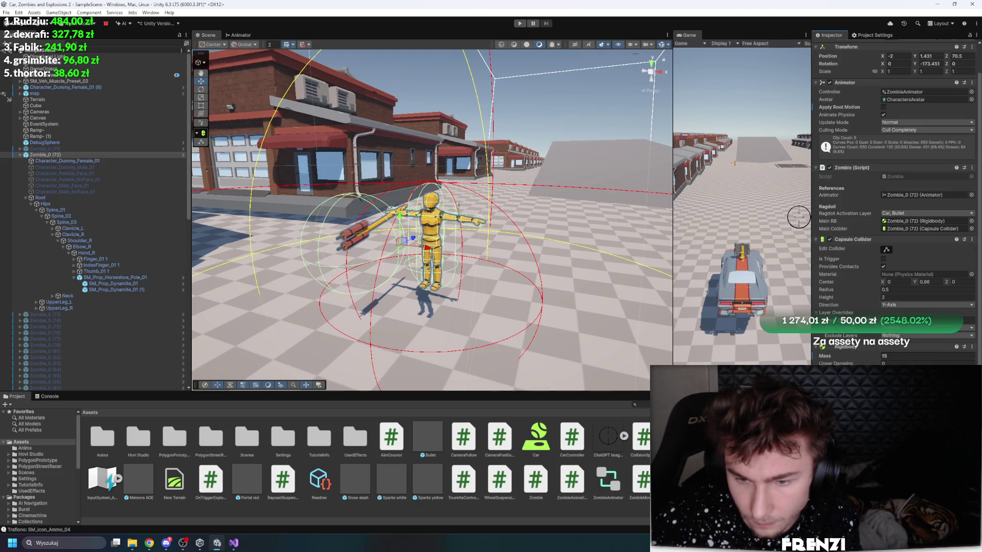
scroll(891, 244, "up", 2)
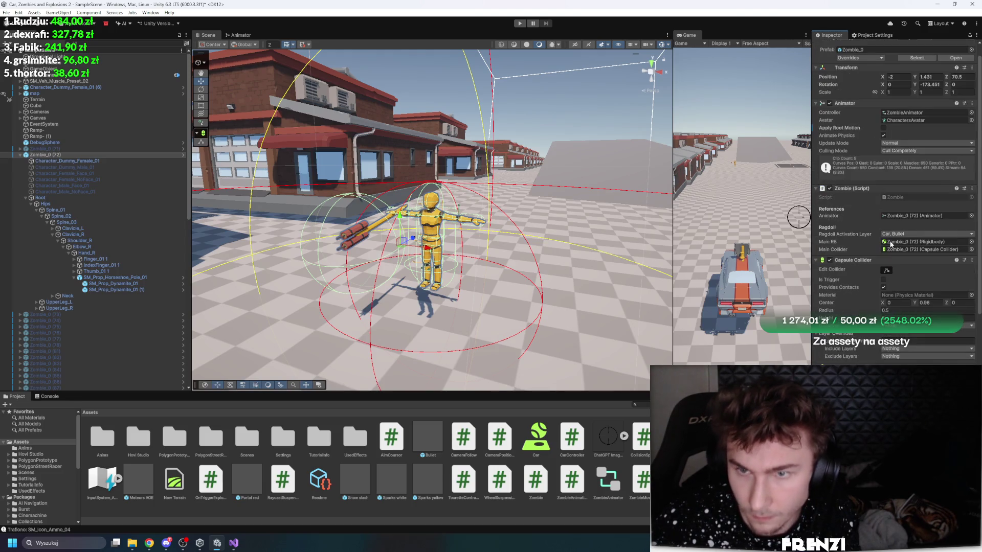
left_click(863, 103)
left_click(859, 111)
left_click(858, 120)
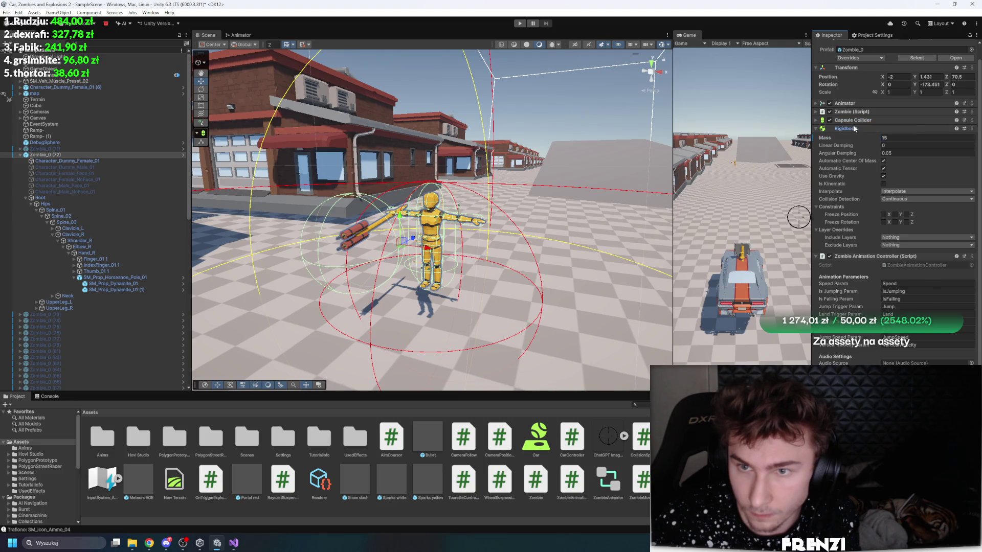
left_click(854, 129)
scroll(905, 213, "down", 2)
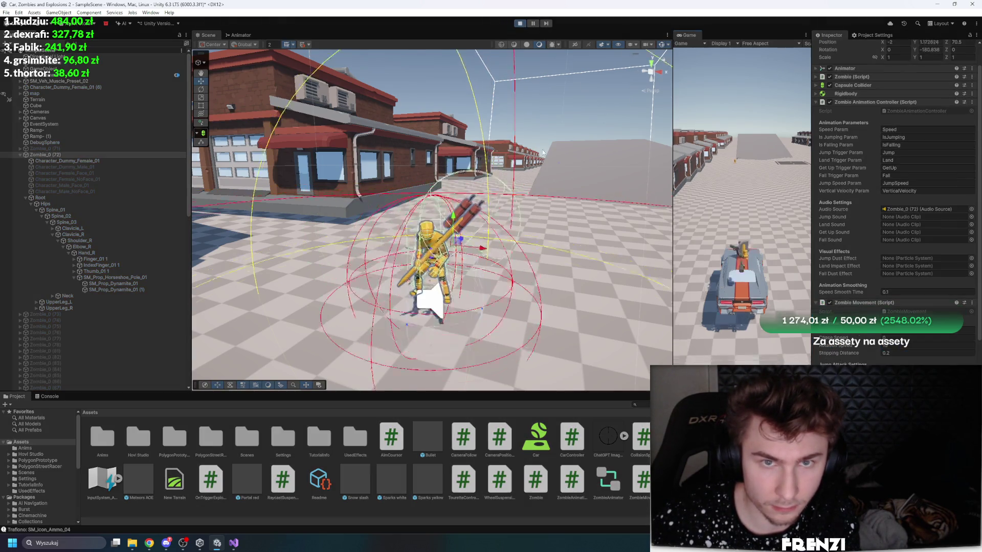
mouse_move(574, 174)
left_mouse_down()
mouse_move(530, 139)
mouse_move(515, 205)
left_mouse_up()
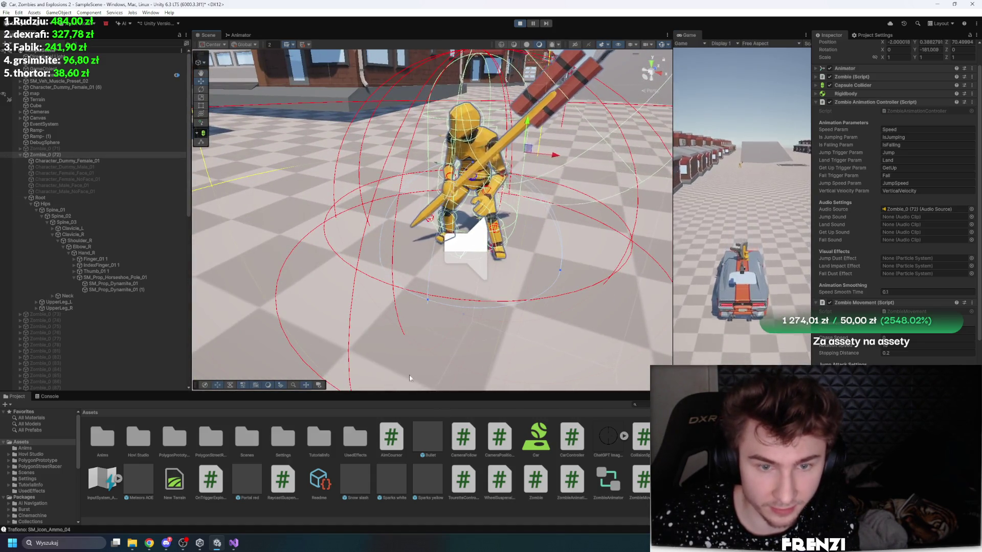
Step: Browse the ZombieAnimator asset and Hovl Studio folders, then reselect and frame Zombie_0 (72)
scroll(859, 112, "up", 3)
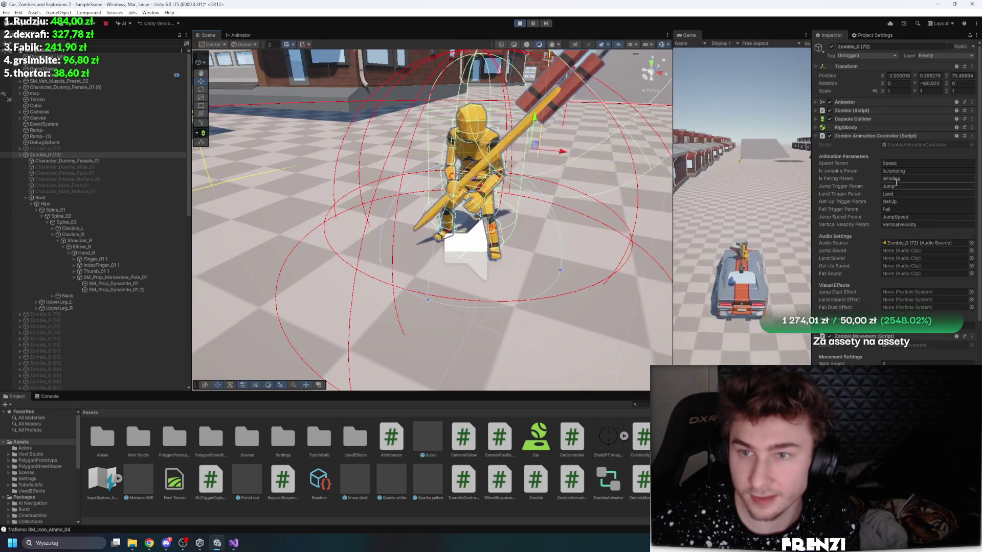
left_click(859, 111)
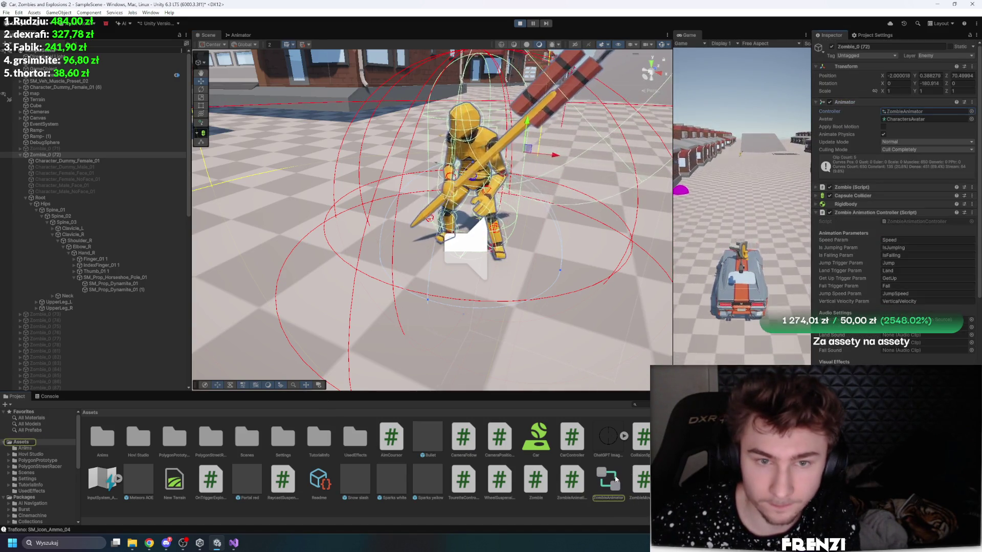
left_click(608, 481)
left_click(138, 438)
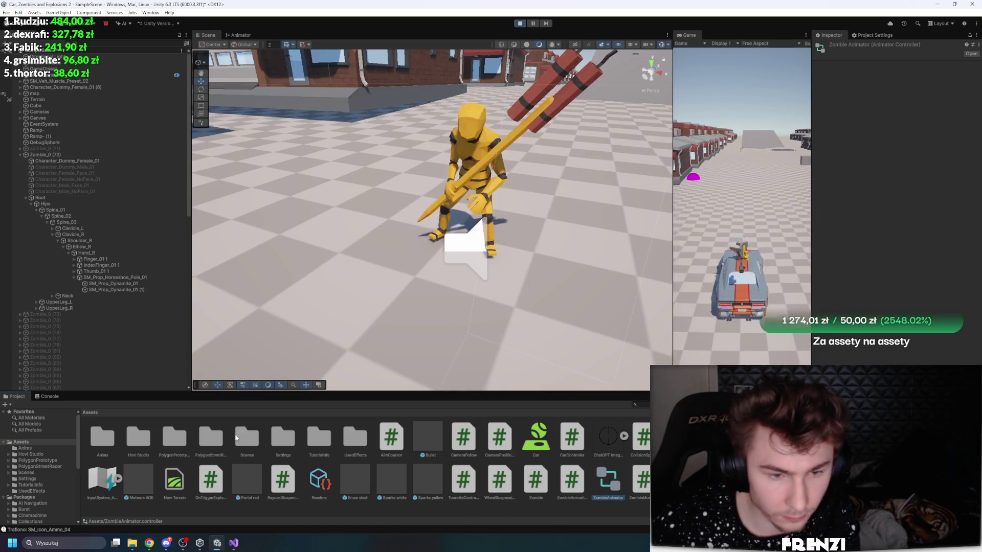
left_click(283, 438)
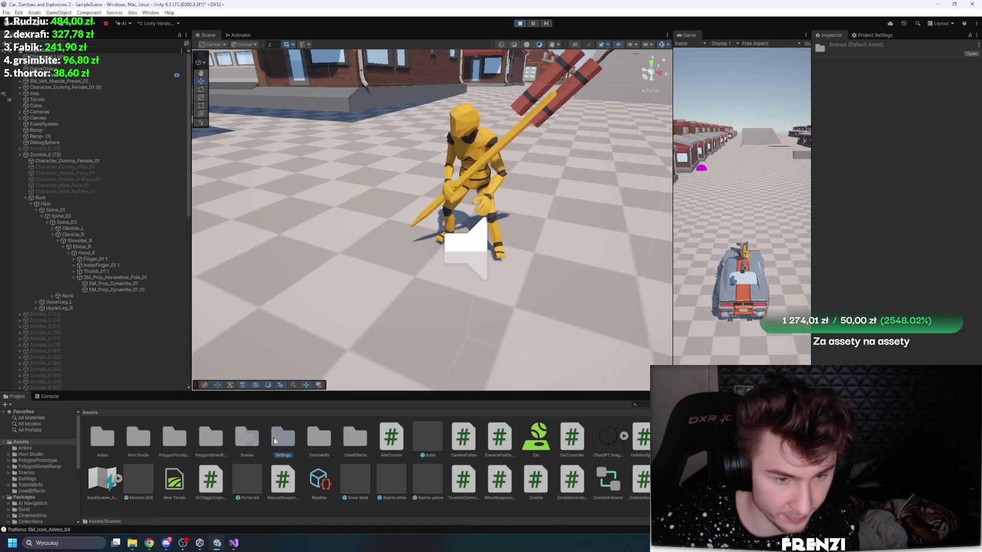
left_click(468, 169)
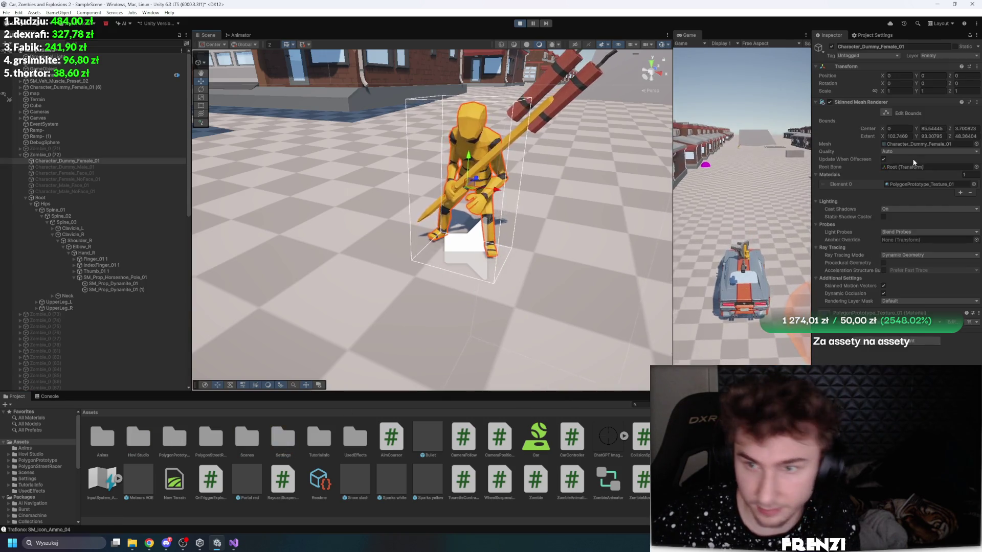
double_click(148, 154)
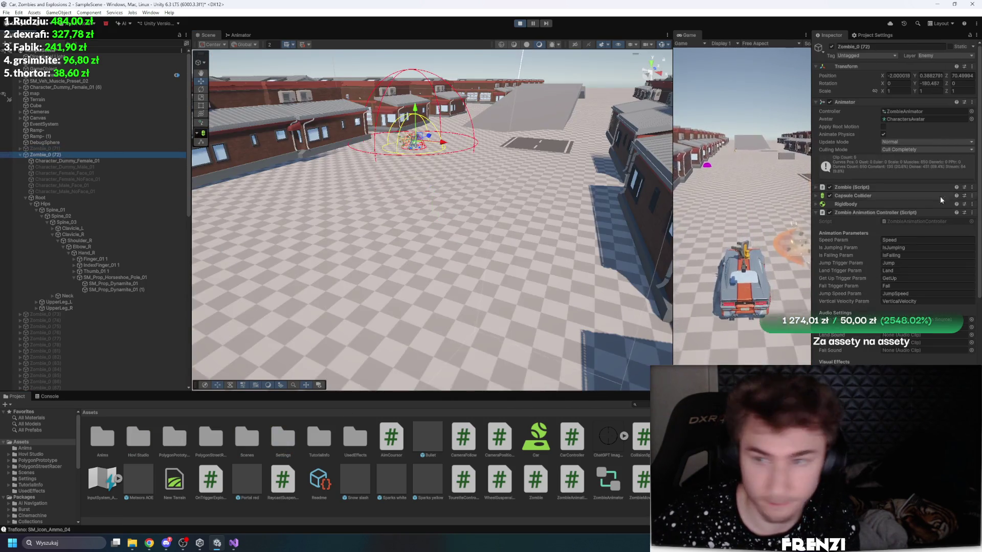
Step: Open the ZombieAnimator graph docked beside the Scene view and enter the Movement Tree blend tree
double_click(912, 112)
left_click(506, 216)
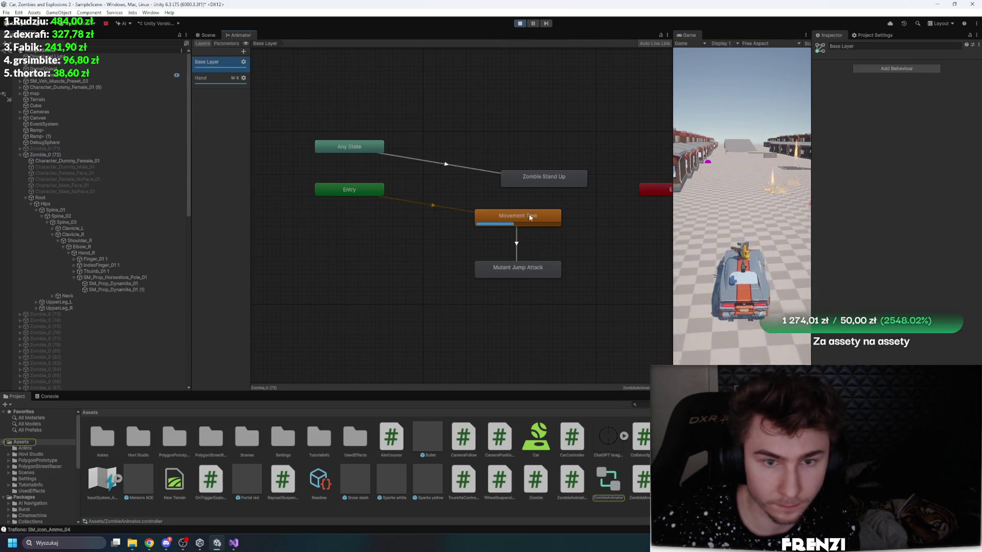
left_click(456, 194)
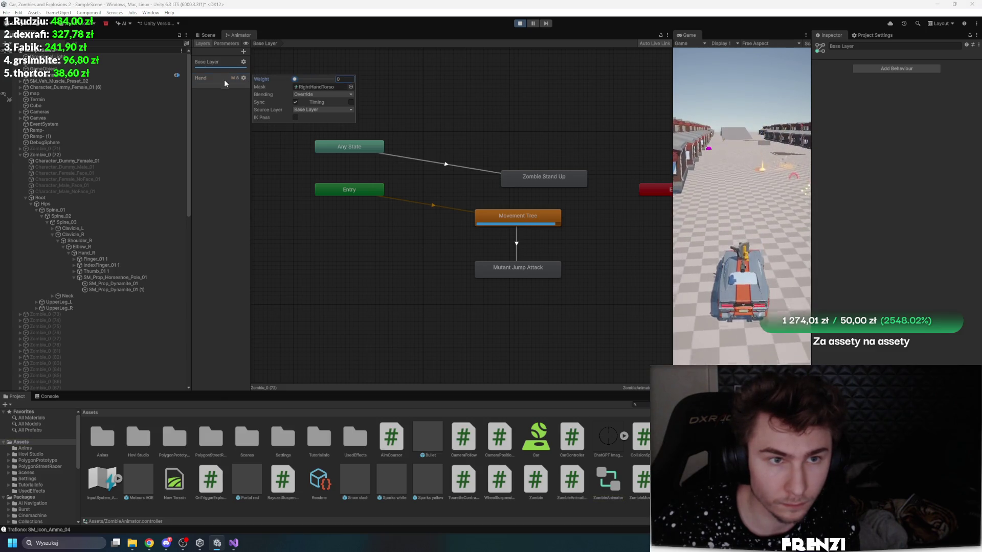
left_click(261, 58)
left_click_drag(239, 35, 578, 189)
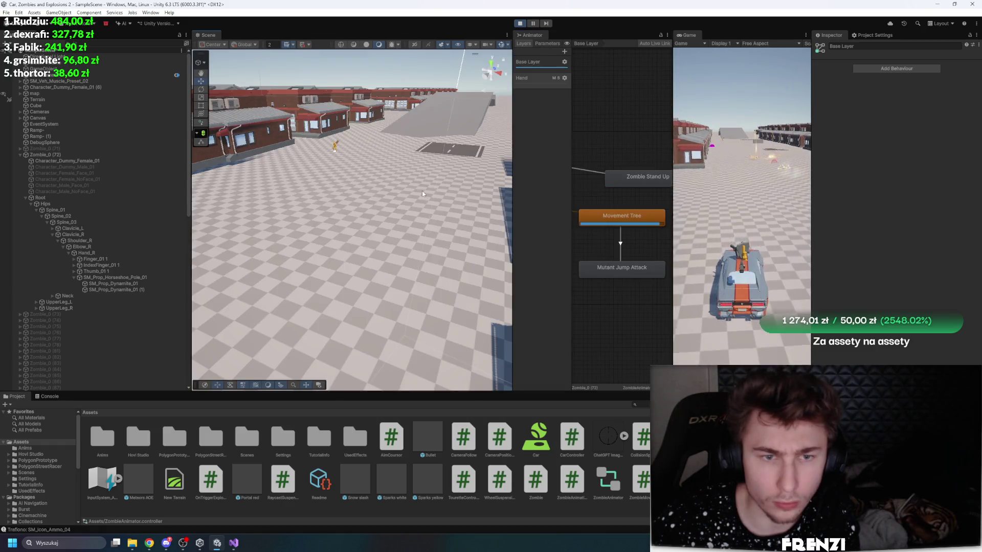
mouse_move(409, 159)
left_mouse_down()
mouse_move(369, 169)
mouse_move(512, 165)
mouse_move(436, 159)
left_mouse_up()
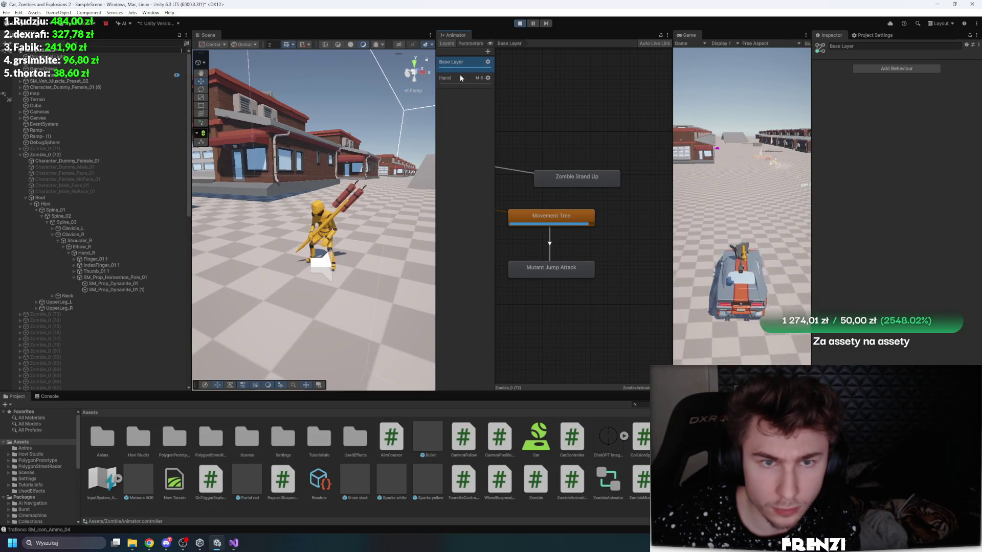
double_click(557, 218)
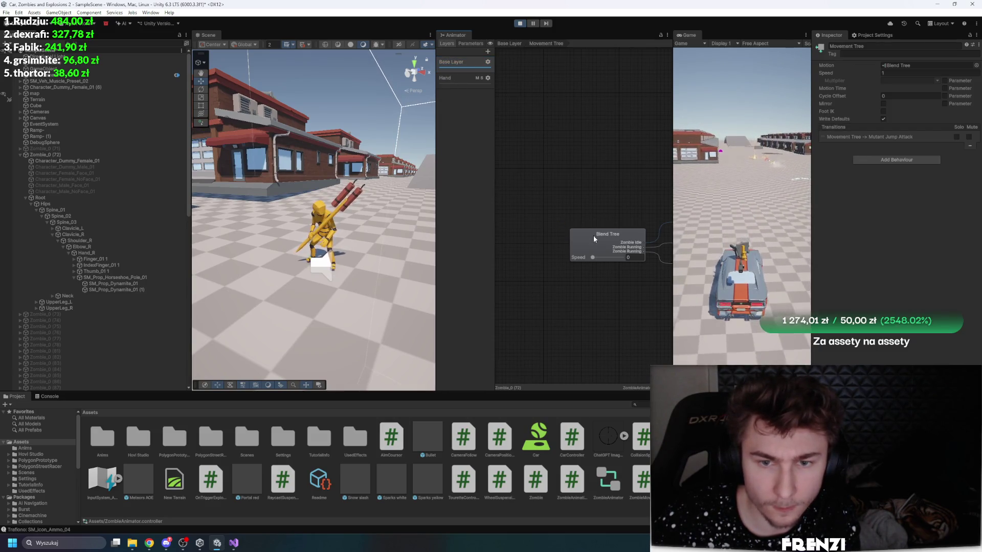
Step: Set Zombie Idle's Root Transform Rotation Based Upon to Original in its FBX Animation settings and apply
left_click(625, 206)
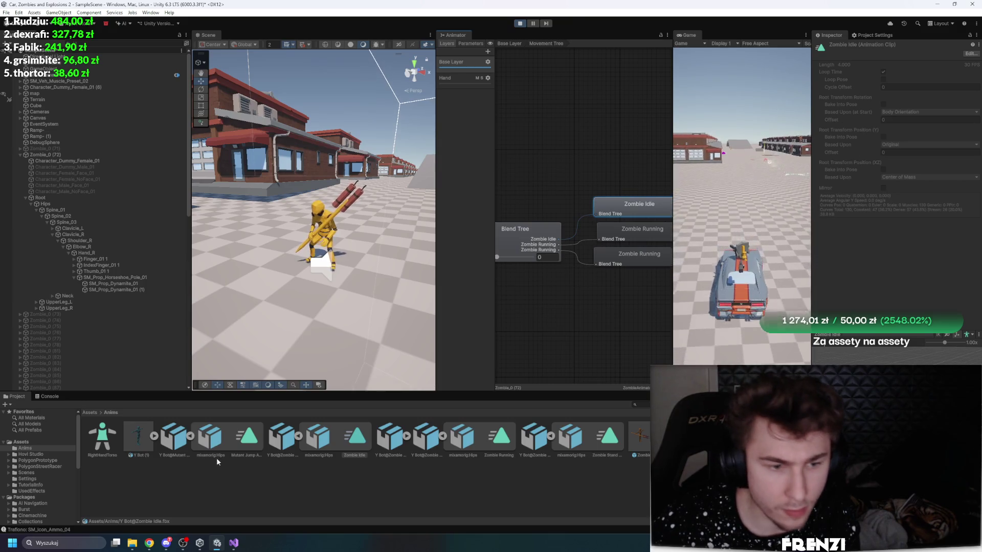
left_click(282, 437)
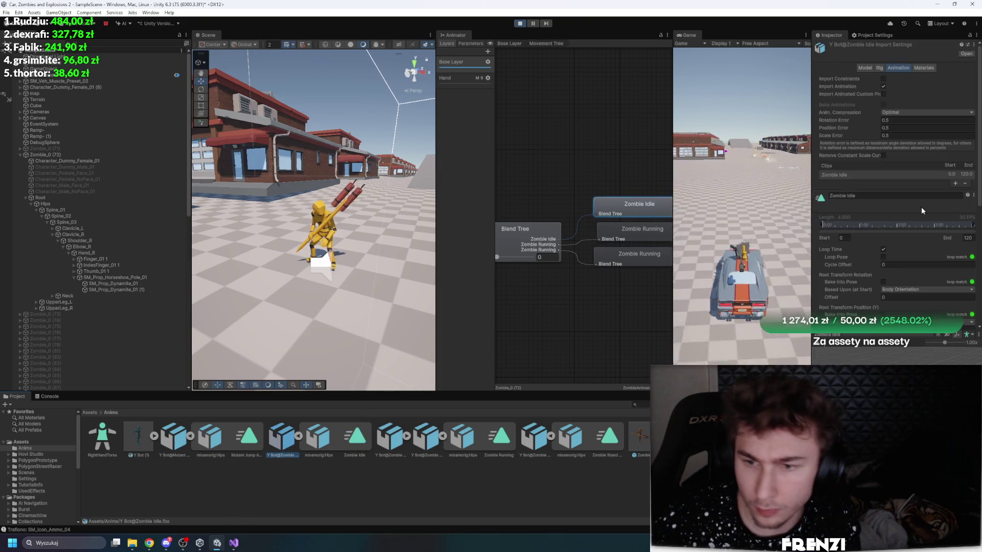
scroll(871, 223, "down", 5)
left_click(910, 186)
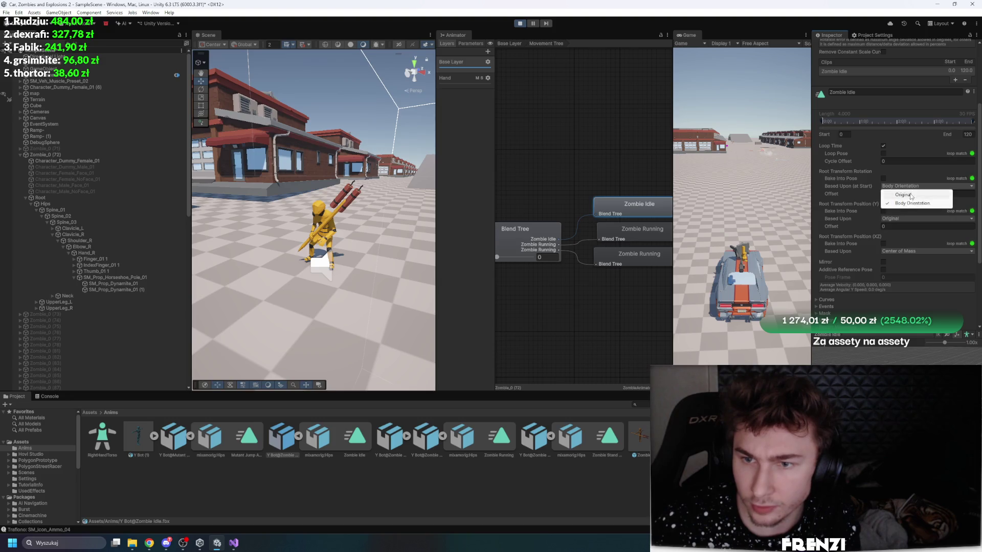
left_click(900, 190)
scroll(951, 292, "down", 5)
left_click(966, 230)
left_click_drag(338, 213, 348, 234)
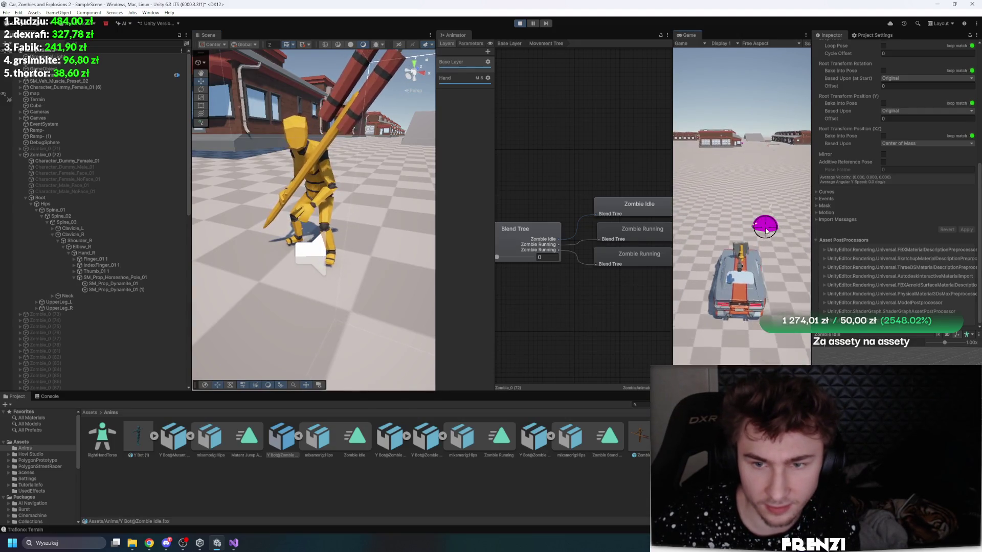
scroll(844, 210, "up", 5)
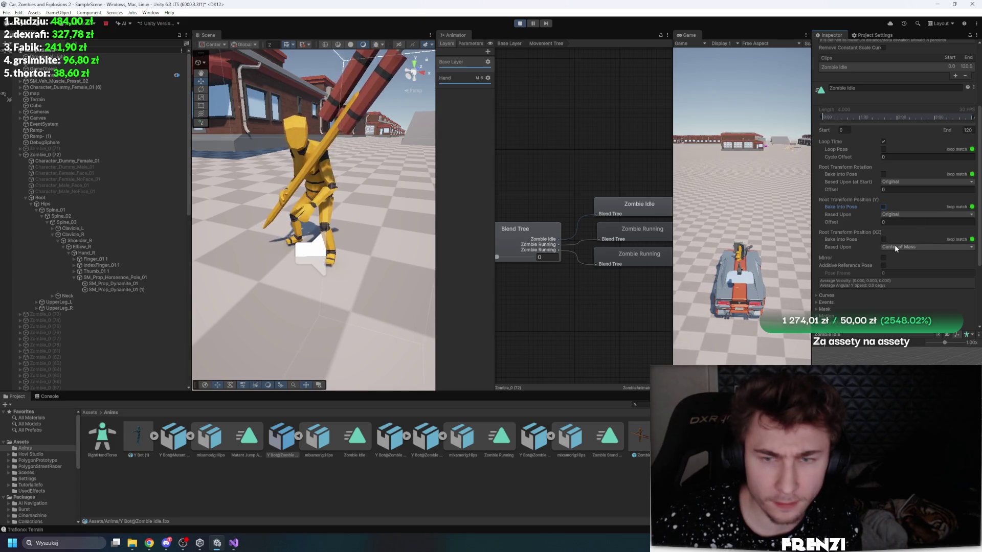
Step: Bake Zombie Idle's root rotation and Y position into the pose, with rotation based on Original, and apply
left_click(907, 182)
left_click(905, 197)
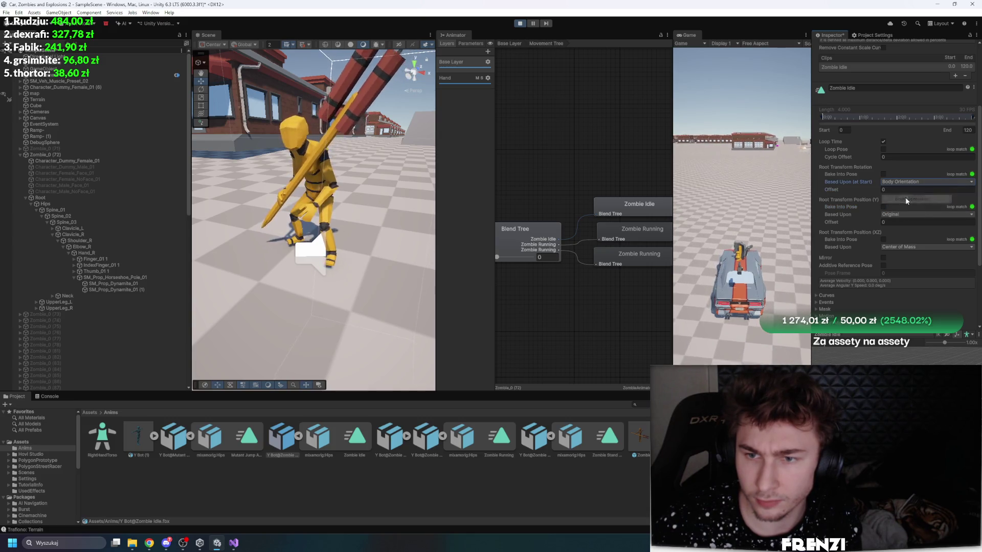
left_click(907, 182)
left_click(900, 190)
left_click(883, 174)
left_click(883, 207)
scroll(888, 212, "down", 5)
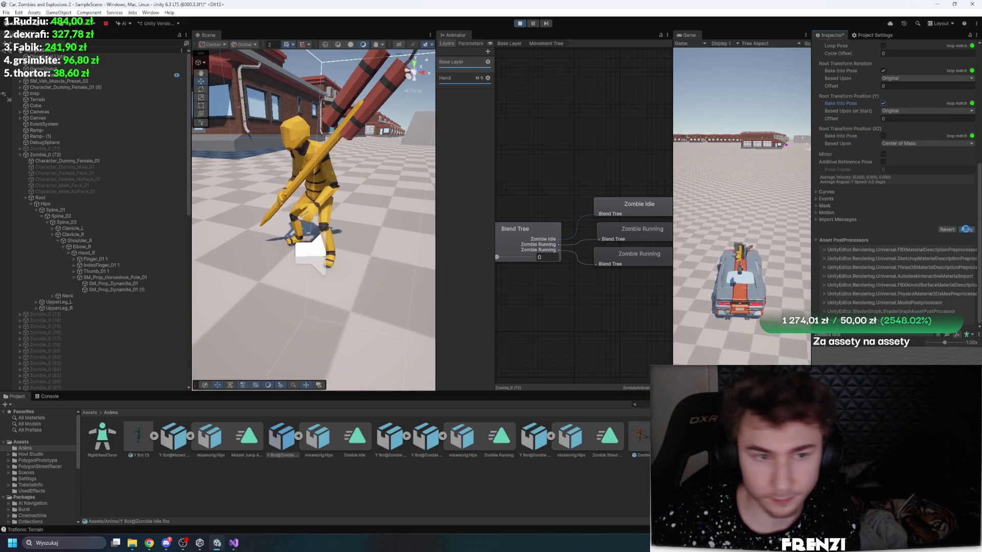
scroll(892, 168, "up", 3)
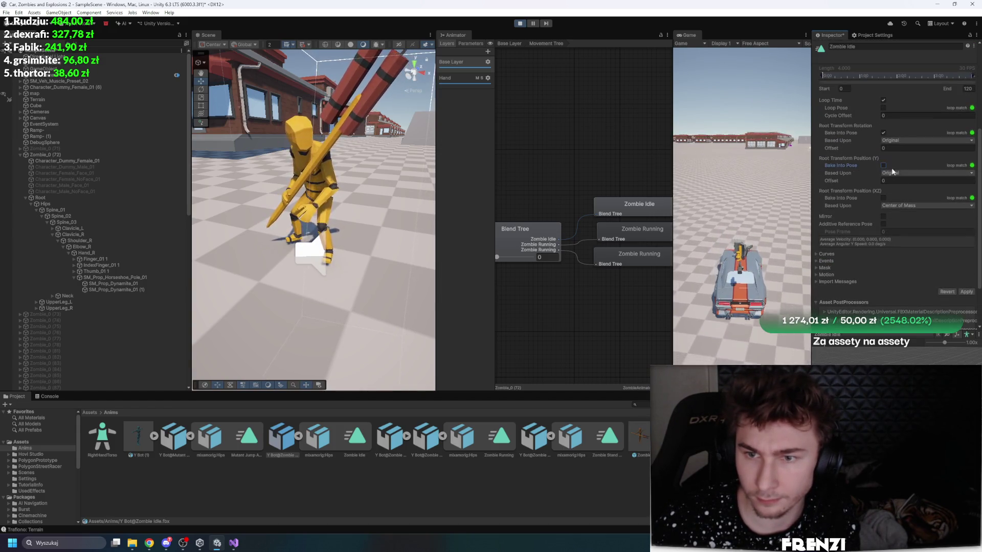
left_click(967, 292)
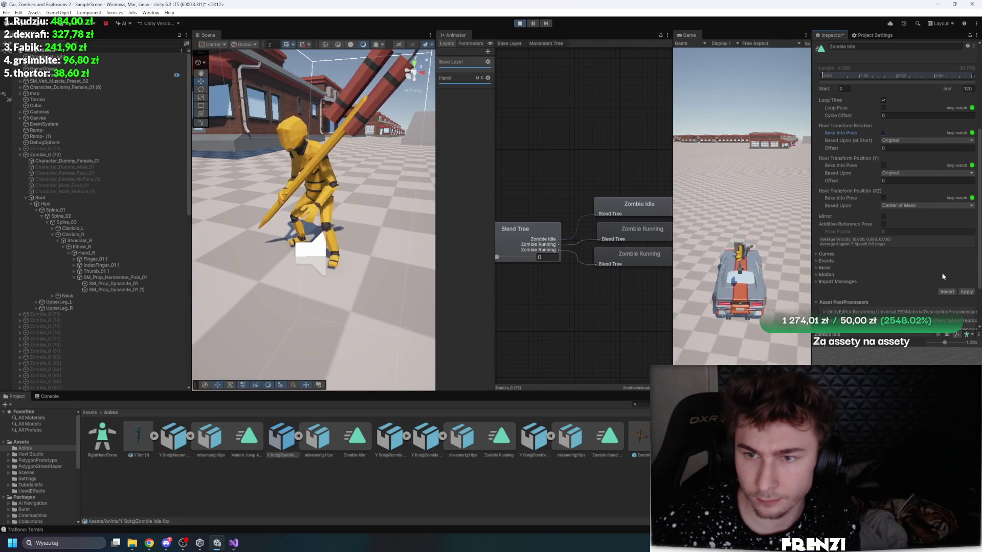
Step: Base Root Position (Y) on Original and root rotation on Body Orientation, then apply and confirm
left_click(921, 173)
left_click(916, 193)
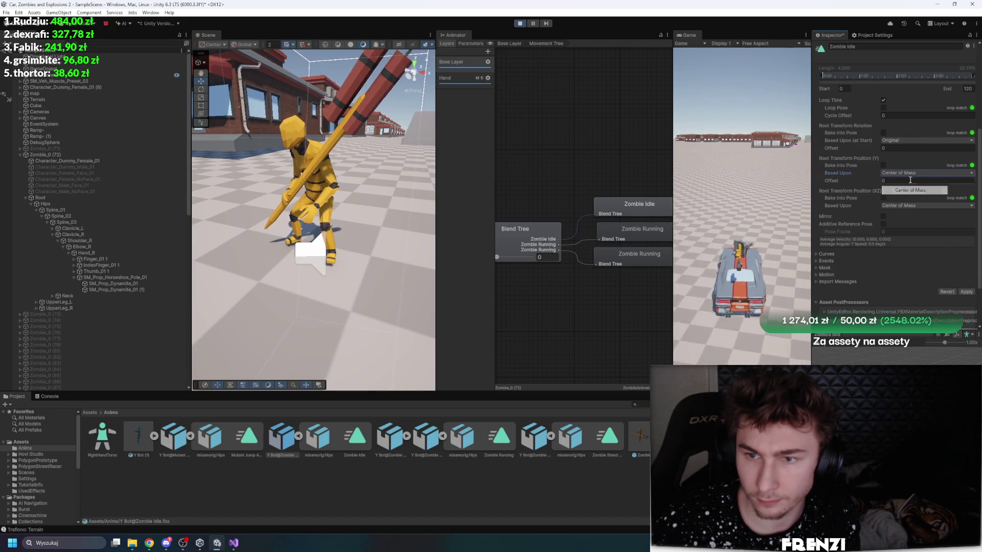
left_click(894, 173)
left_click(895, 176)
left_click(900, 140)
left_click(901, 156)
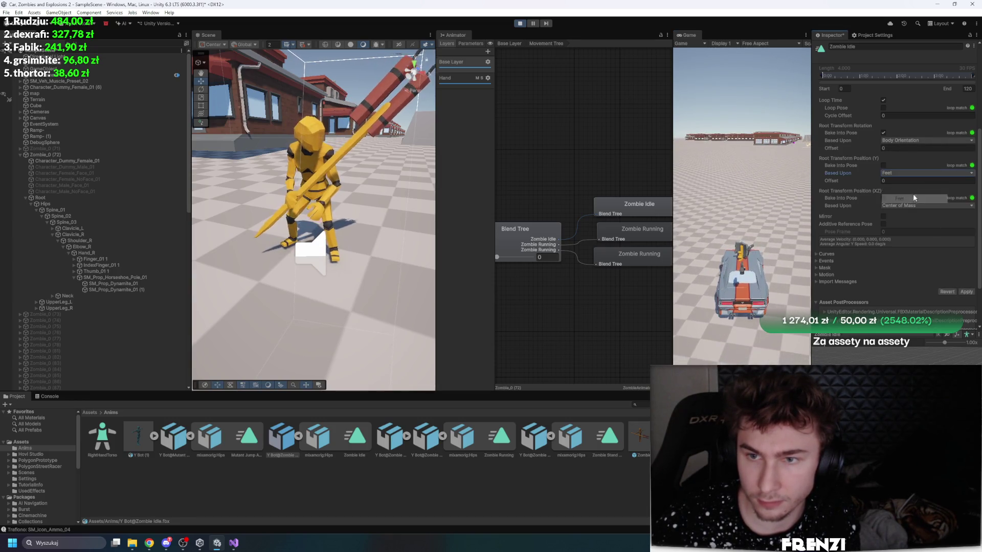
left_click(966, 292)
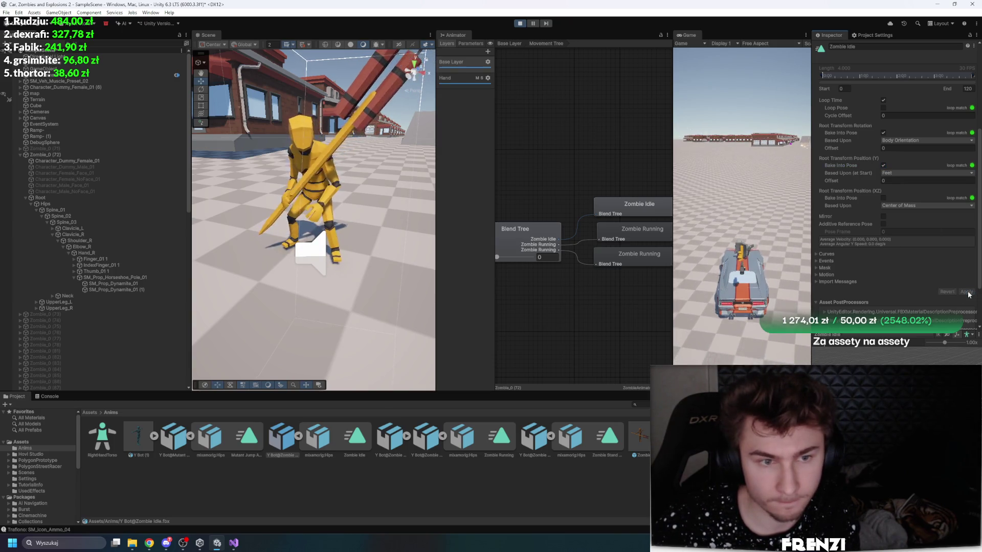
left_click(898, 148)
Step: Switch root rotation back to Original with Bake Into Pose ticked, apply, and exit Play mode
left_click(894, 141)
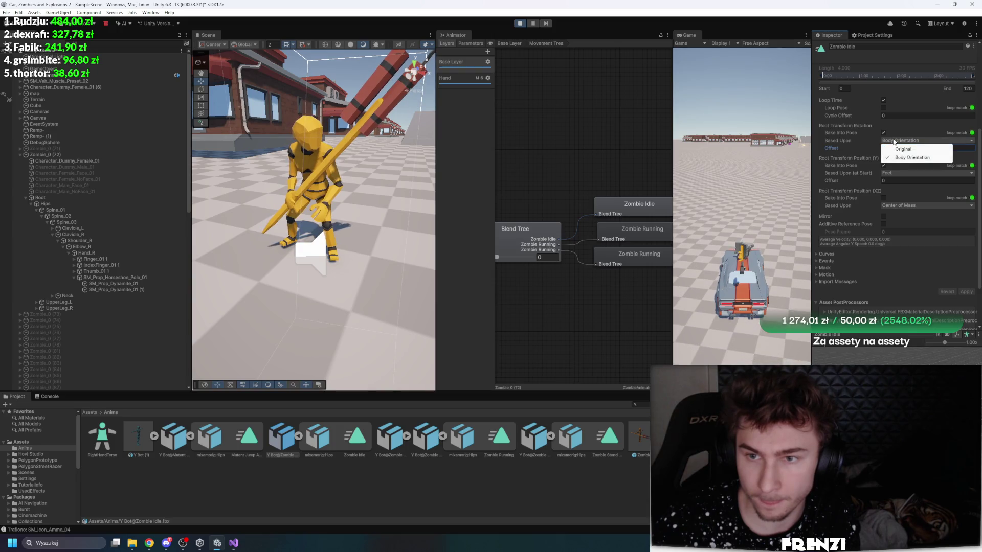
left_click(903, 149)
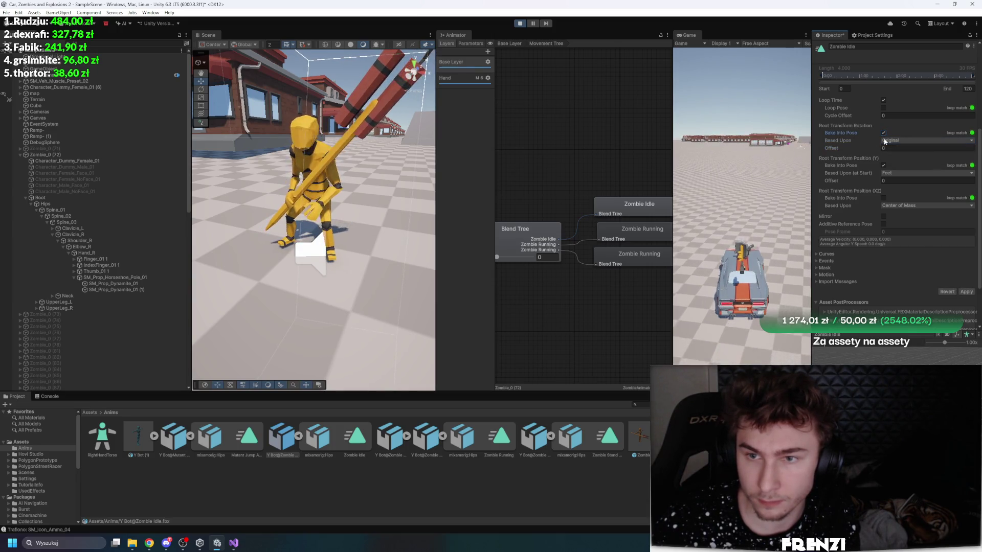
left_click(966, 292)
left_click(883, 132)
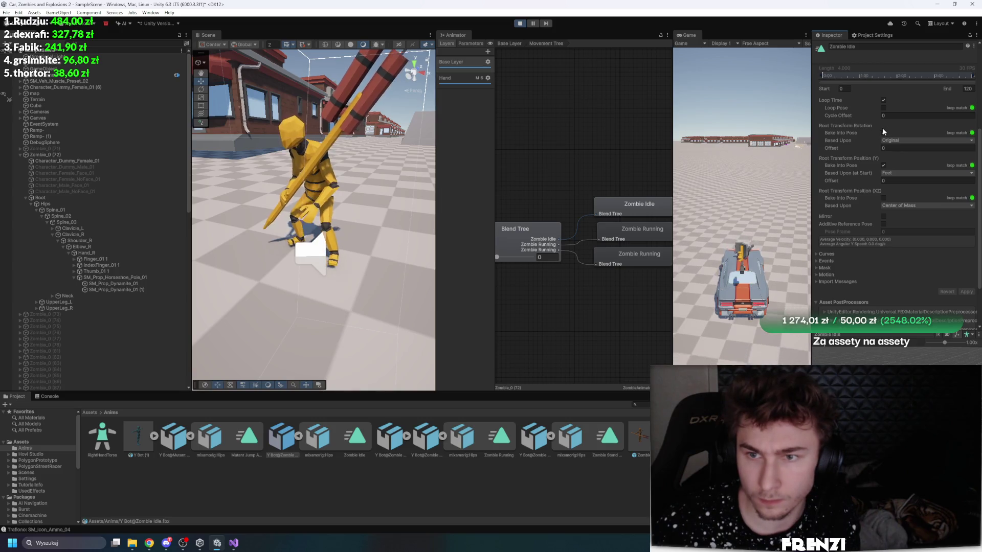
left_click(966, 293)
left_click(884, 132)
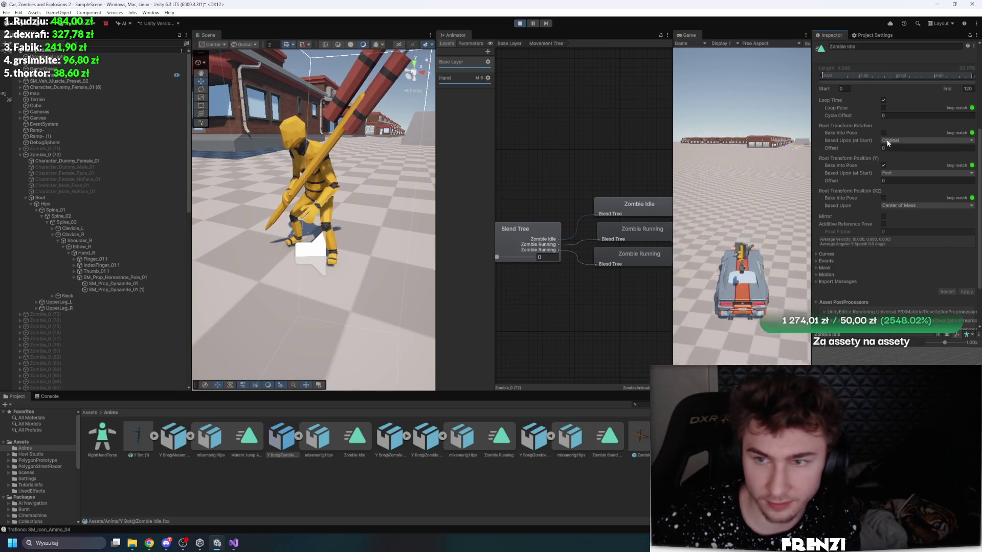
left_click(904, 182)
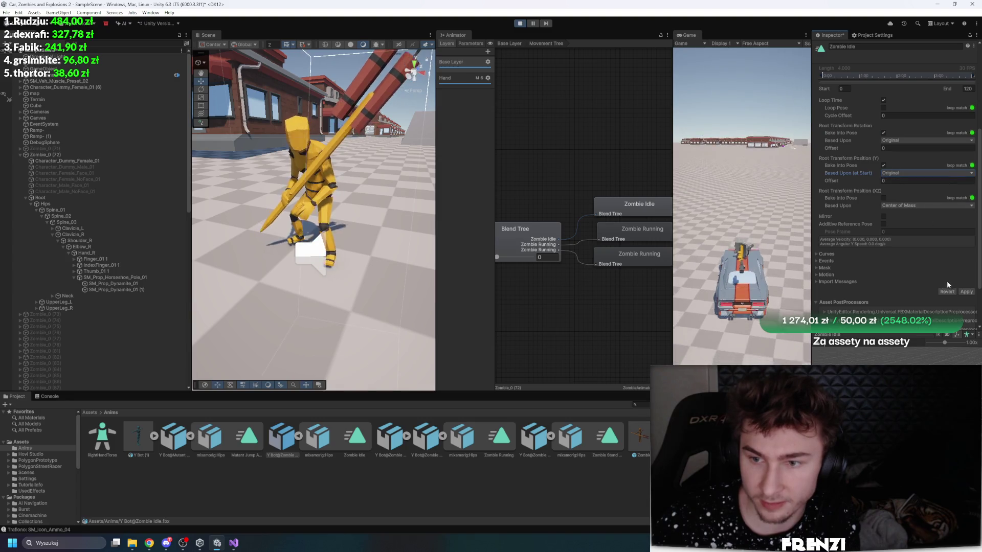
left_click(966, 292)
left_click(524, 23)
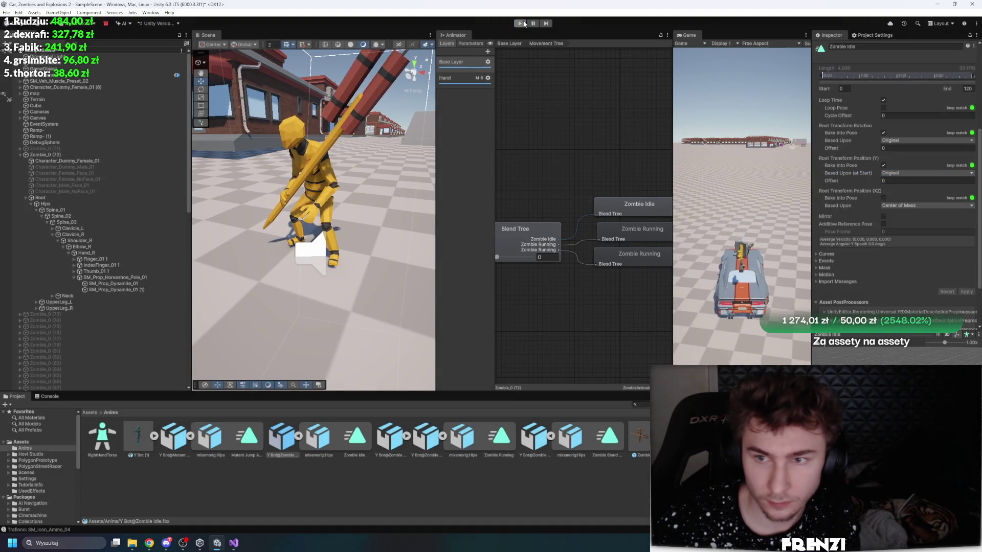
Step: In Play mode, bake Zombie Idle's Position (XZ) into the pose based on Original and apply
left_click(520, 23)
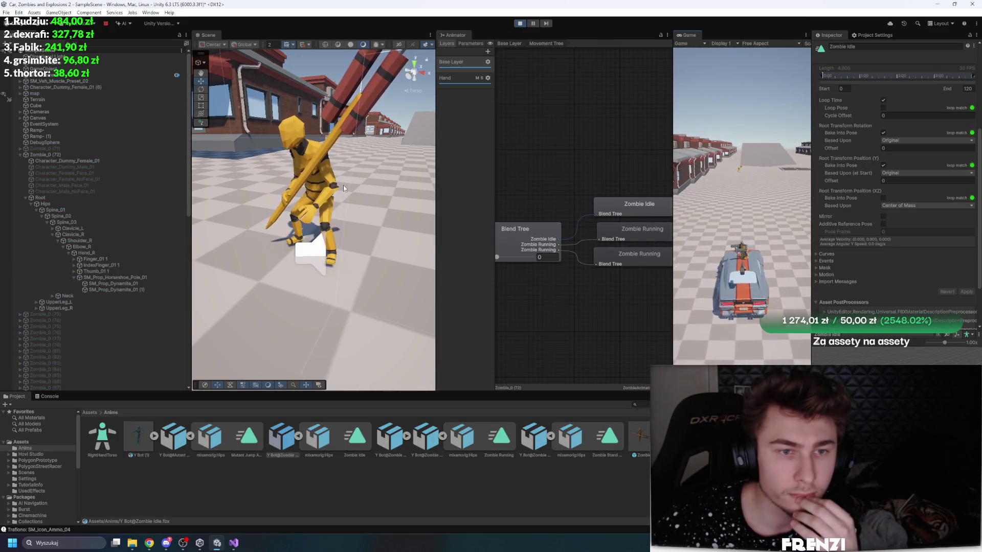
left_click(883, 198)
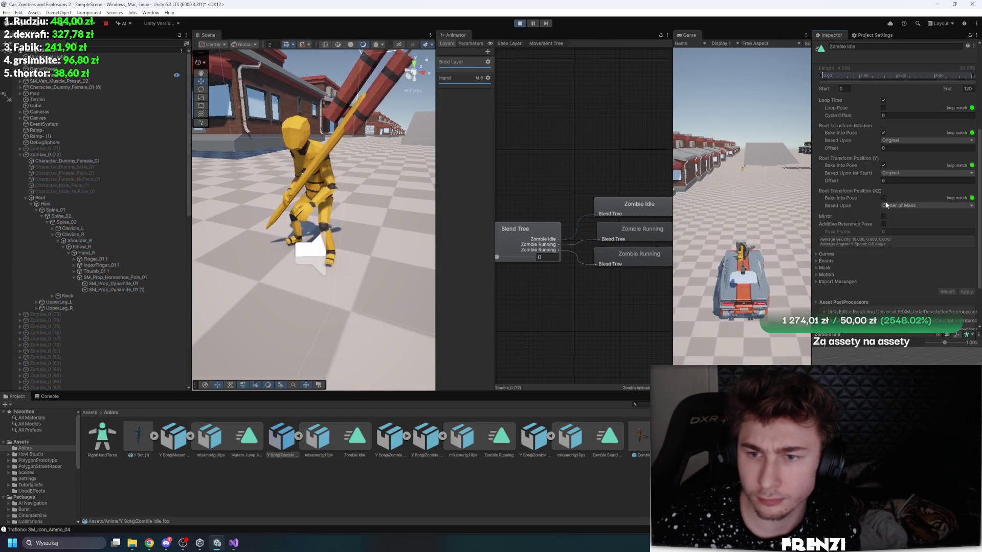
left_click(894, 207)
left_click(903, 217)
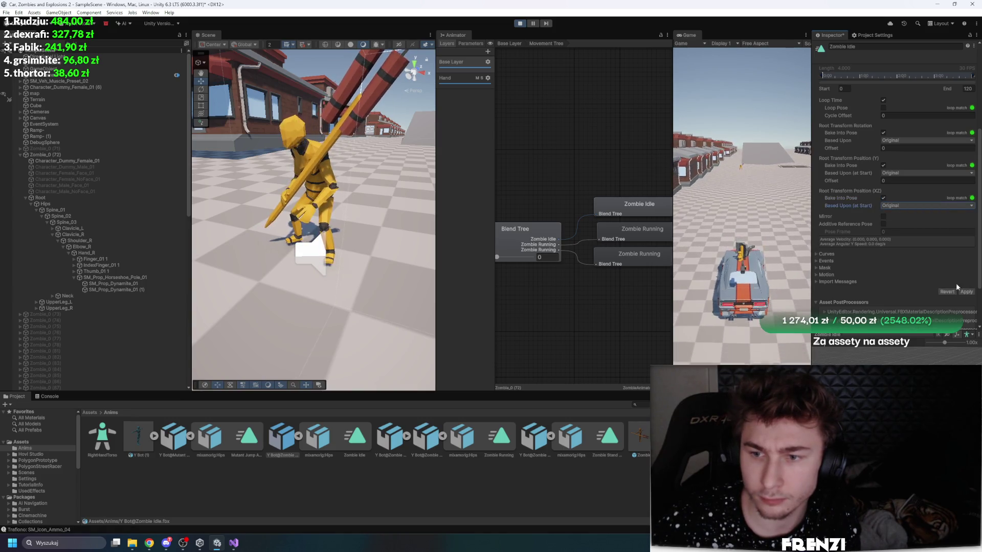
left_click(966, 292)
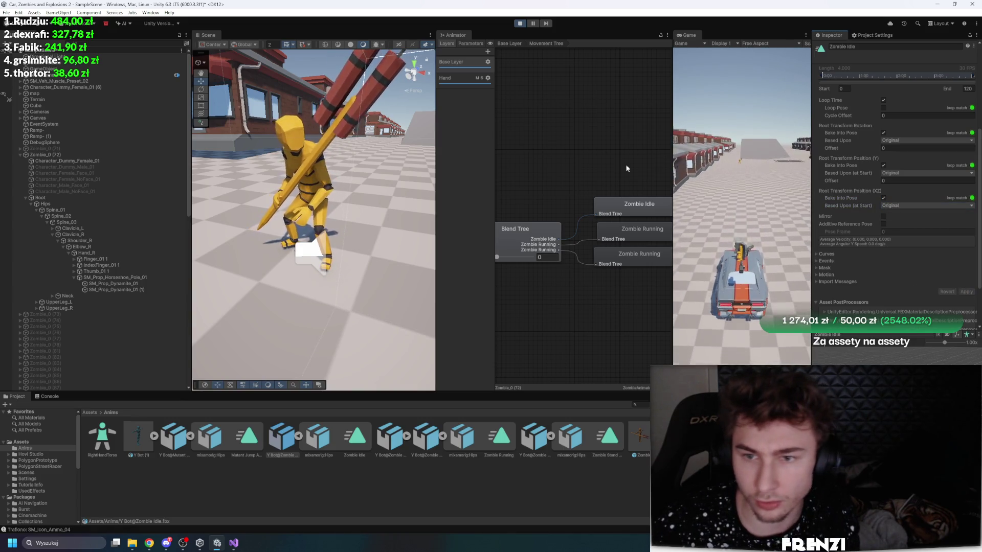
Step: Set the Animator's Speed parameter to 1 while the game runs
left_click(721, 172)
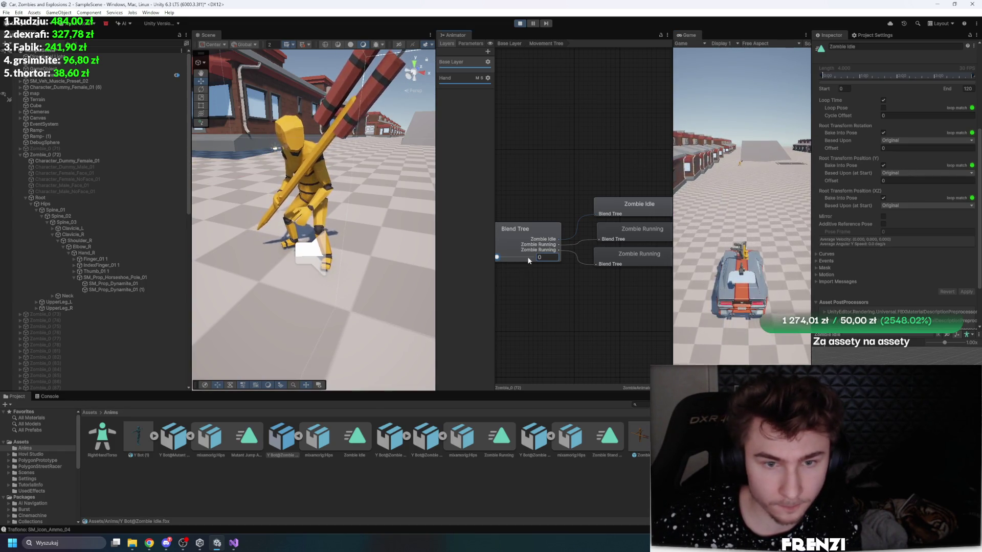
left_click(471, 44)
left_click(476, 62)
type("1")
key("Return")
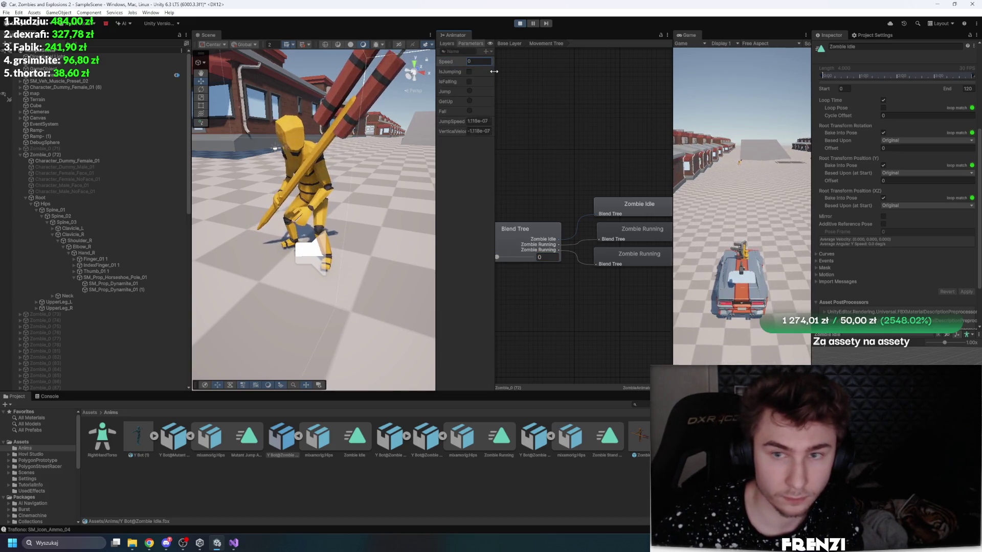
Step: Reselect Zombie_0 (72), try Speed 2134, reset it, and fire the Jump trigger
left_click(89, 155)
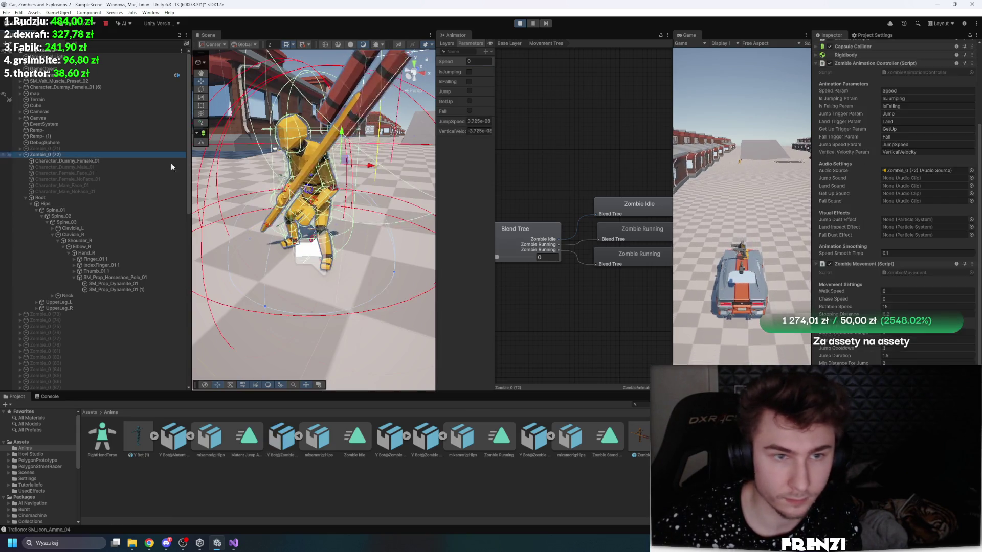
scroll(876, 230, "down", 10)
scroll(882, 158, "up", 5)
left_click(870, 150)
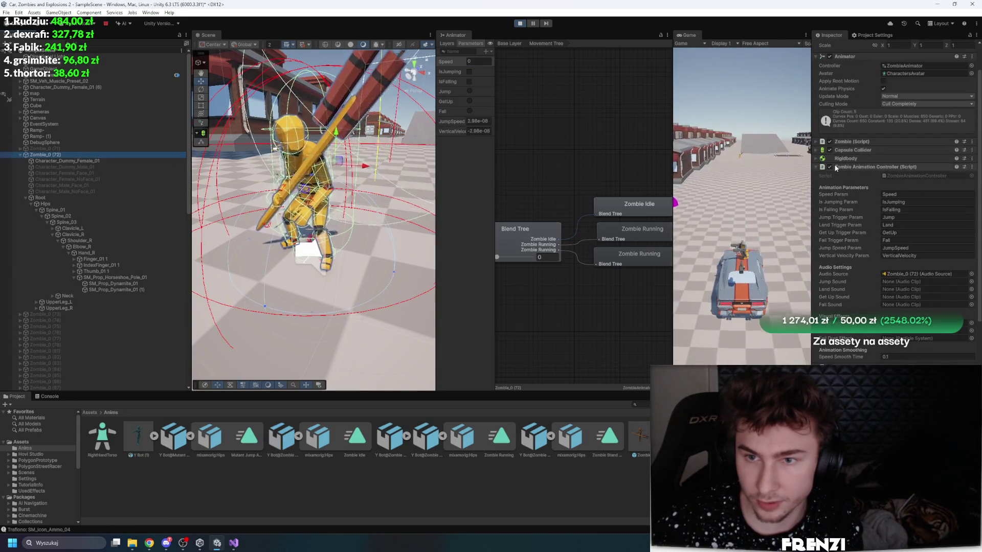
left_click(486, 61)
type("2")
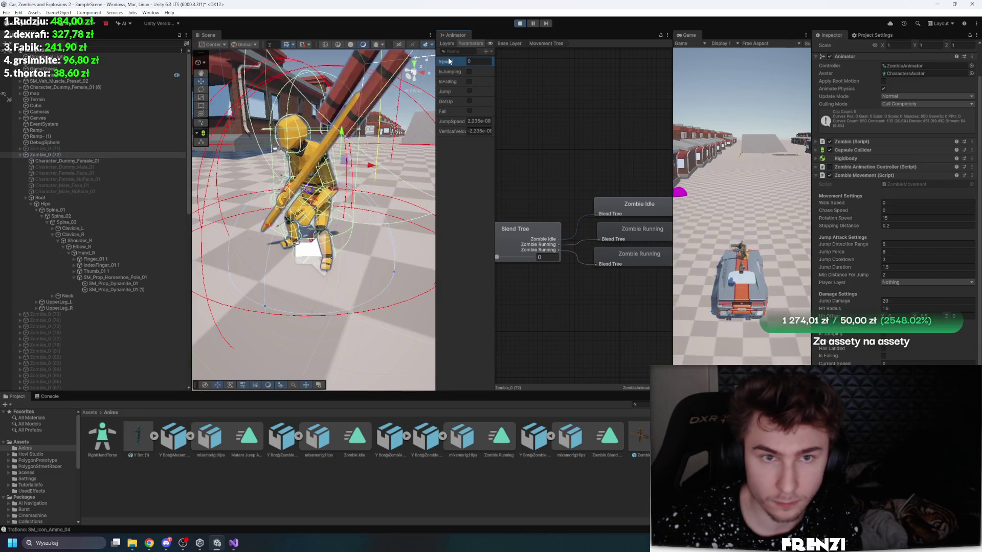
type("1")
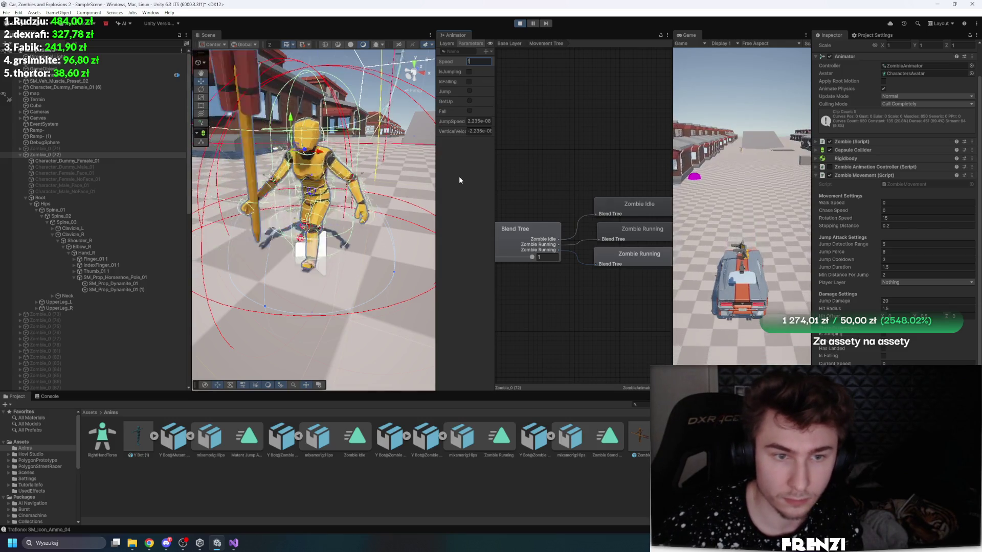
type("3")
type("4")
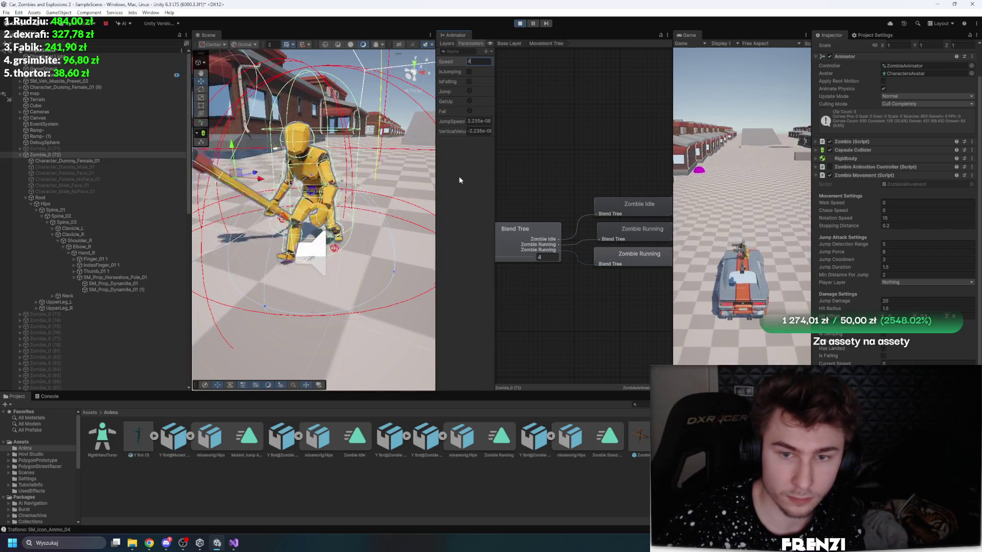
key("BackSpace")
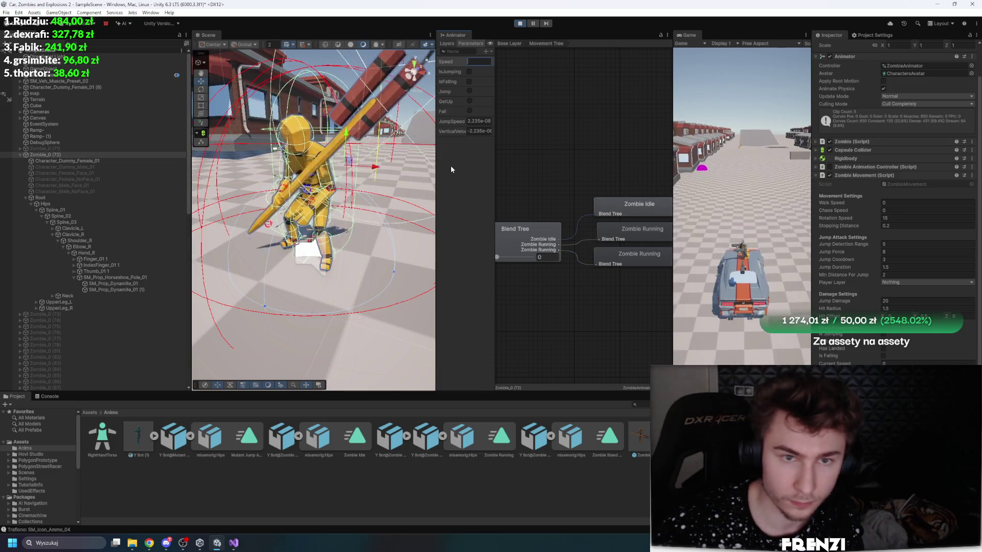
left_click(469, 92)
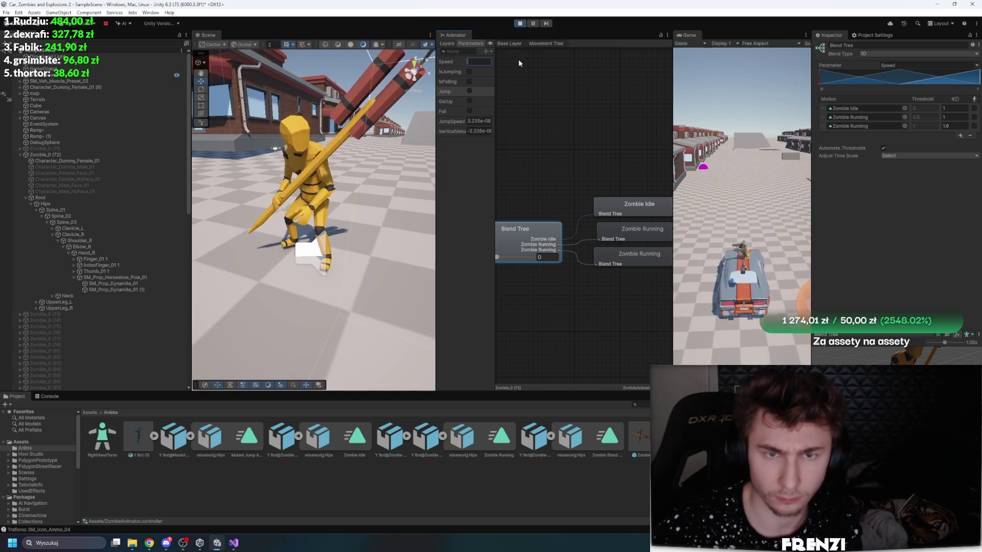
Step: Turn on IsJumping, then add a Mutant Jump Attack to Movement Tree transition in the Base Layer
left_click(470, 71)
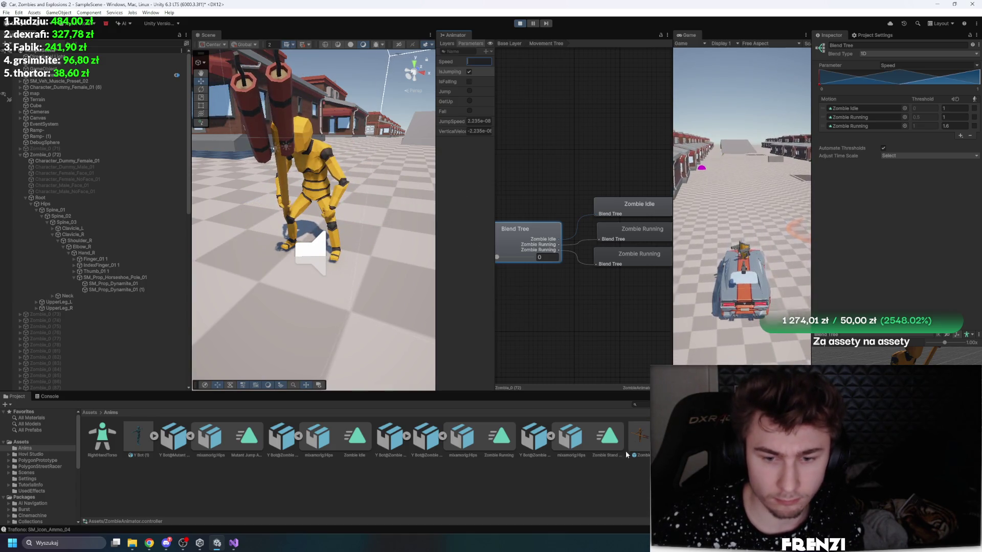
left_click(507, 43)
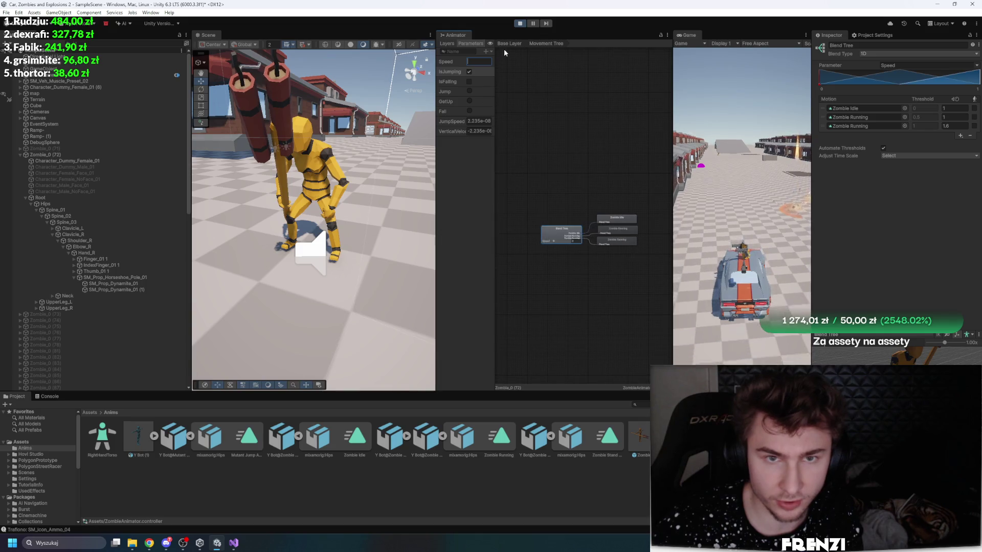
scroll(591, 243, "up", 3)
right_click(592, 259)
left_click(606, 260)
left_click(611, 209)
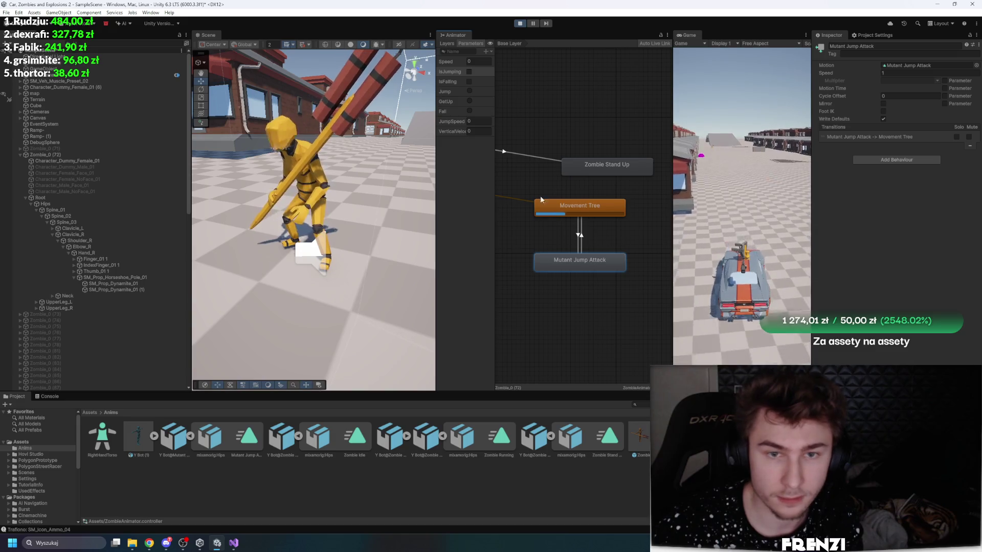
left_click(581, 235)
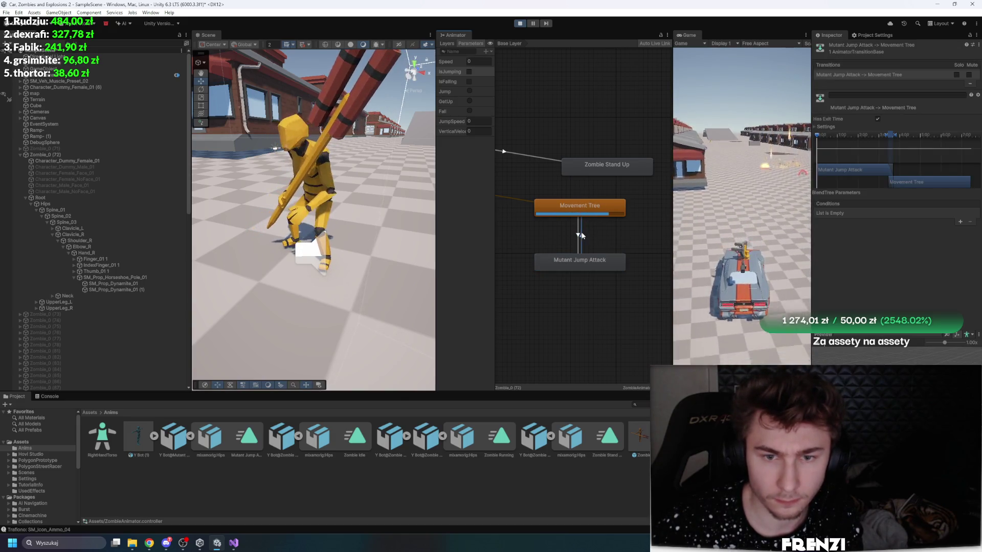
Step: Add a Mutant Jump Attack to Zombie Stand Up transition, toggle IsFalling, and inspect the Running and Stand Up clips
right_click(595, 261)
left_click(608, 266)
left_click(609, 178)
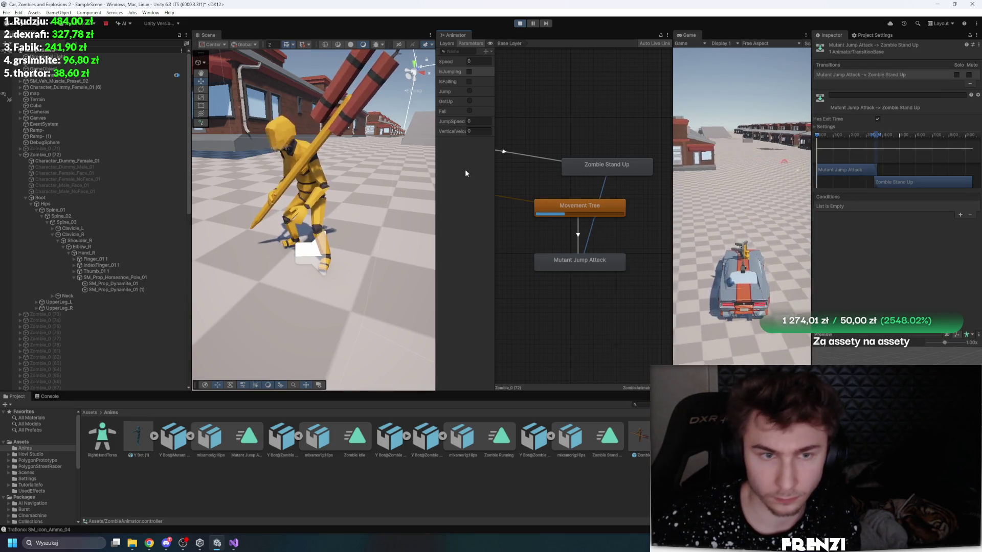
left_click(470, 82)
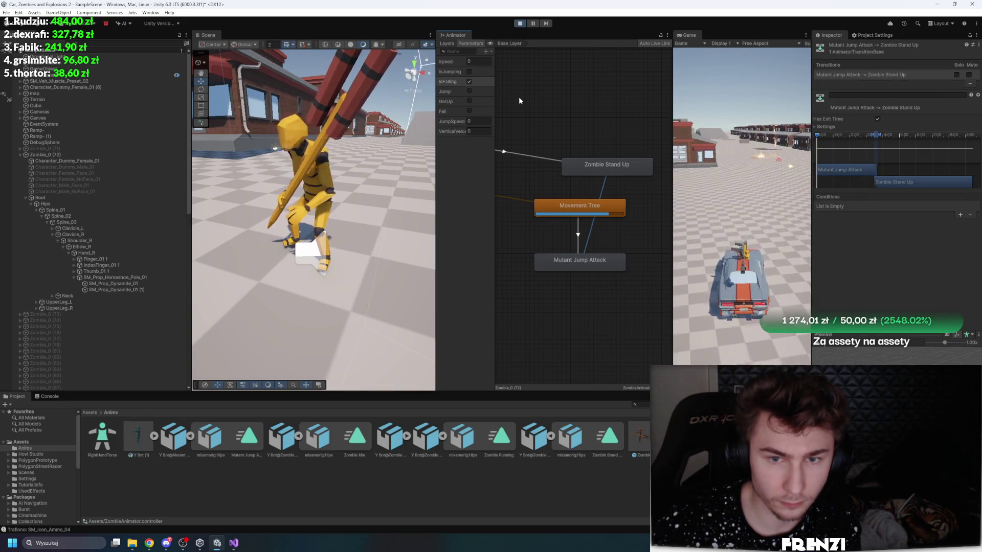
left_click(469, 78)
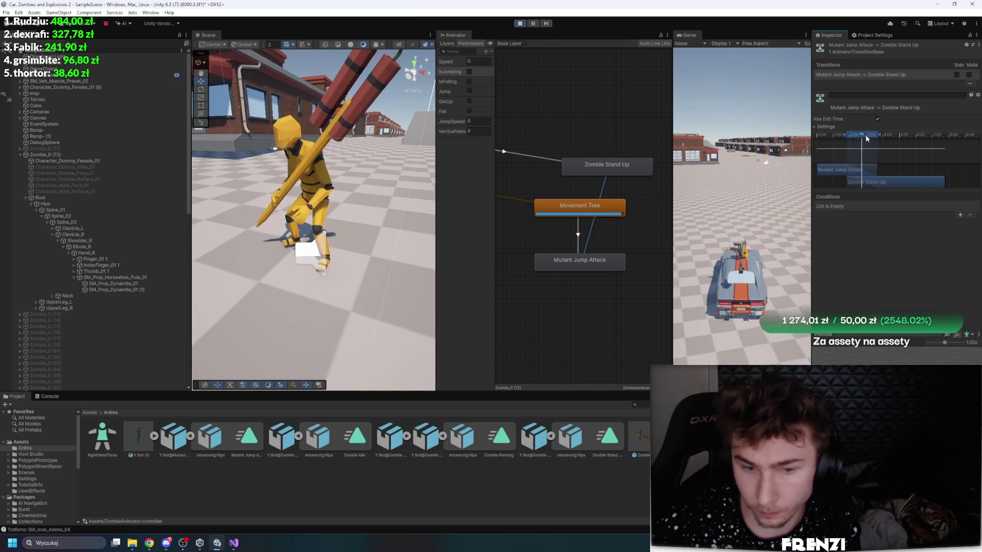
left_click(498, 440)
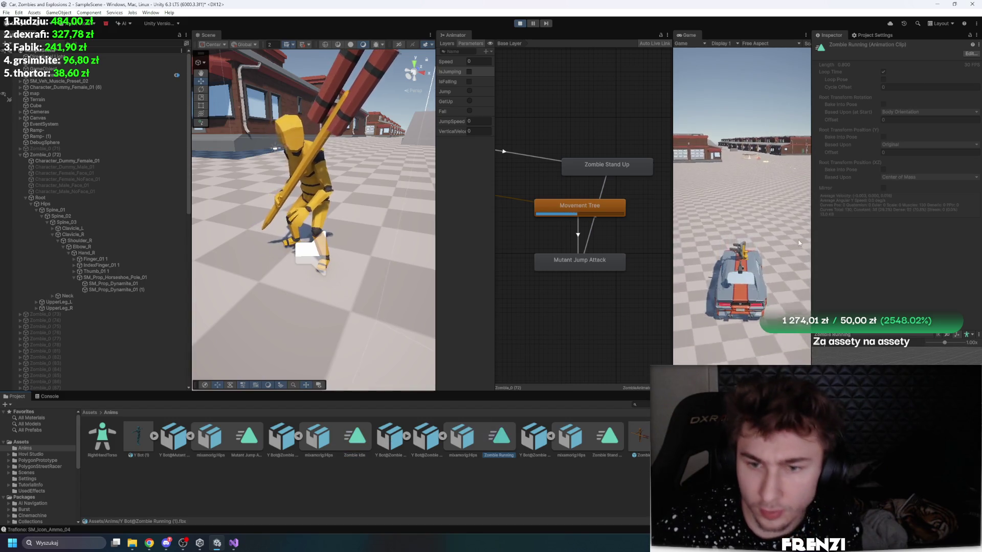
left_click(595, 454)
Step: Open the Mutant Jump Attack clip's import settings with a widened Inspector and expanded preview
left_click(236, 450)
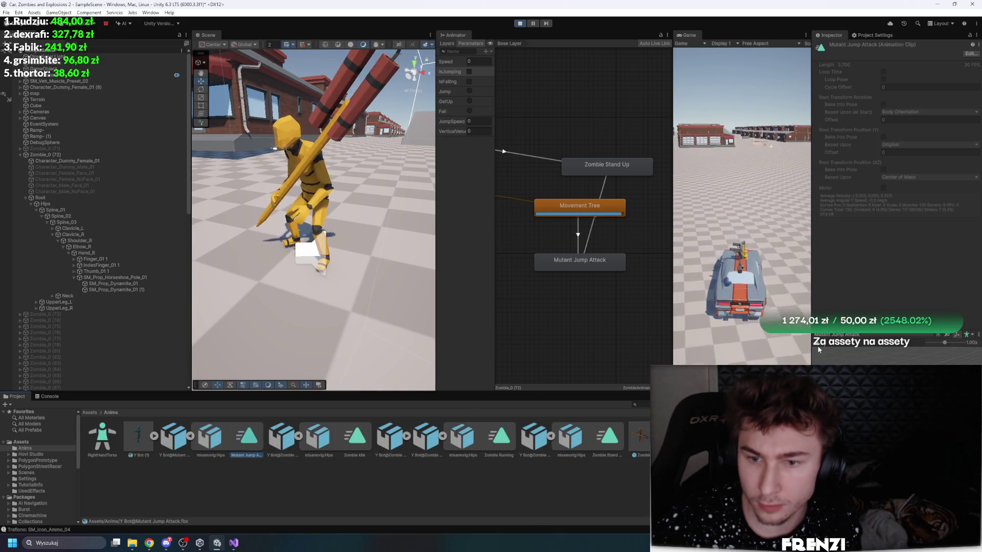
left_click(174, 441)
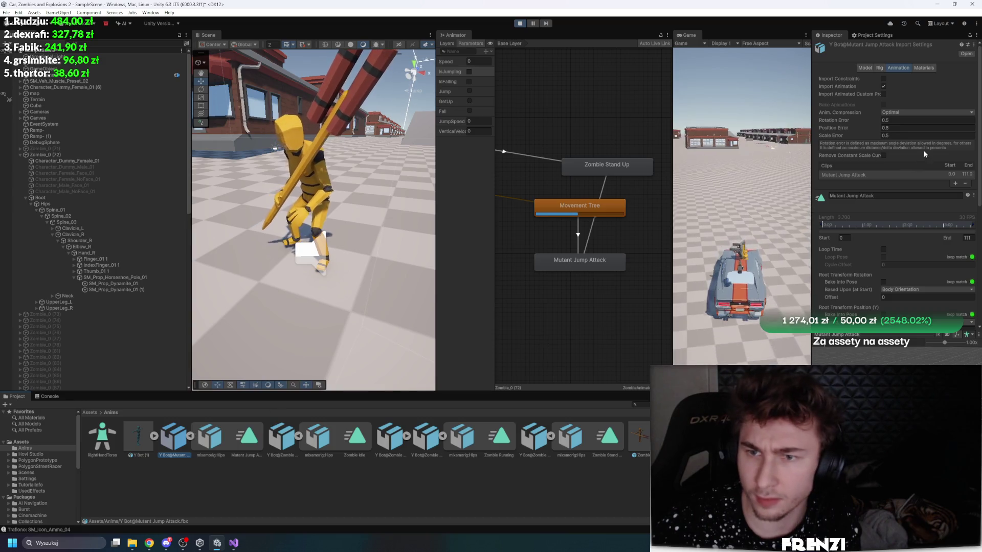
scroll(821, 343, "down", 5)
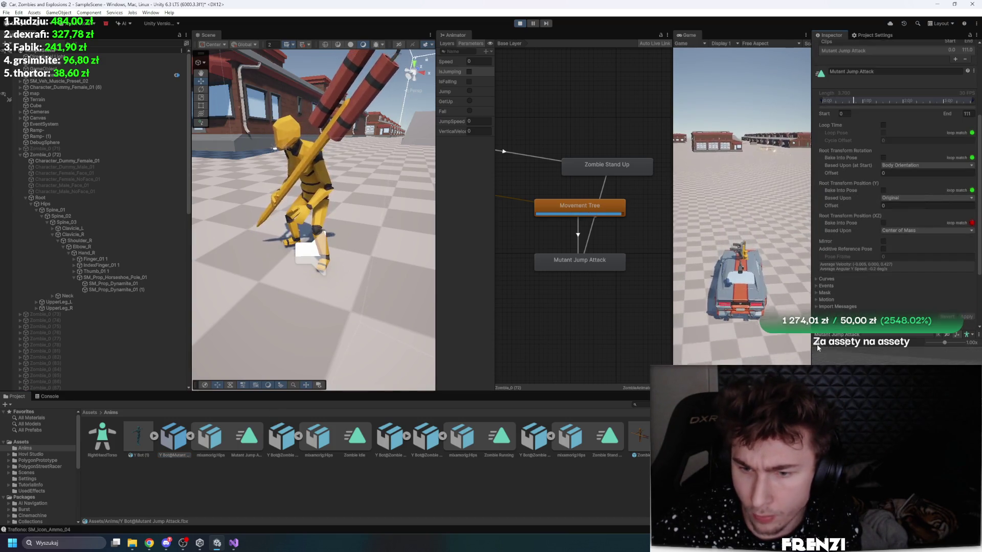
left_click(868, 337)
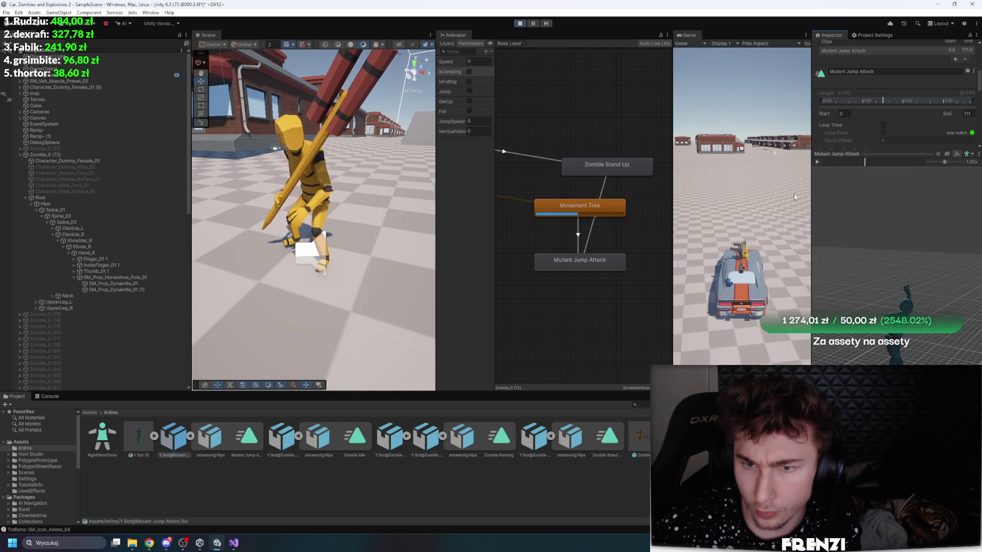
left_click_drag(813, 199, 483, 194)
left_click_drag(647, 152, 646, 186)
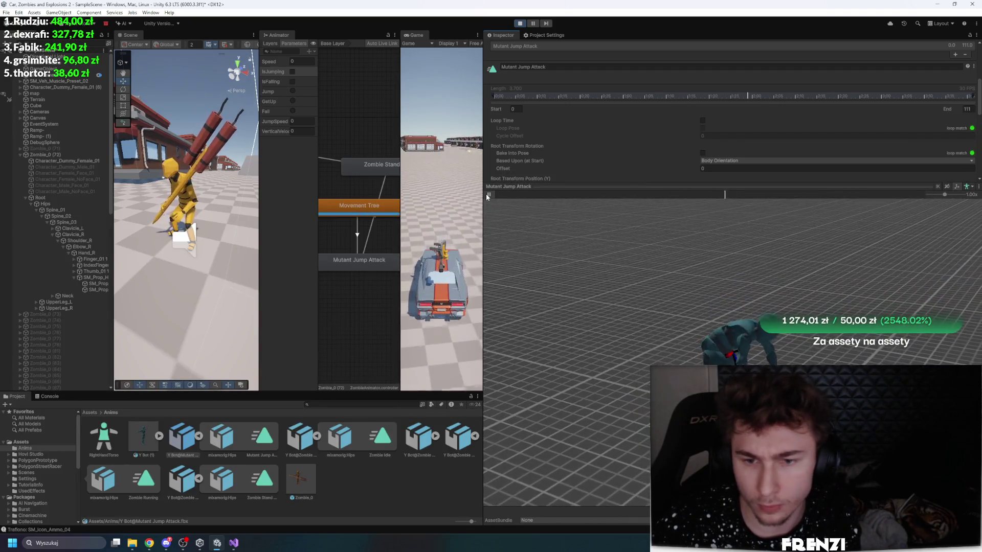
left_click_drag(640, 188, 664, 238)
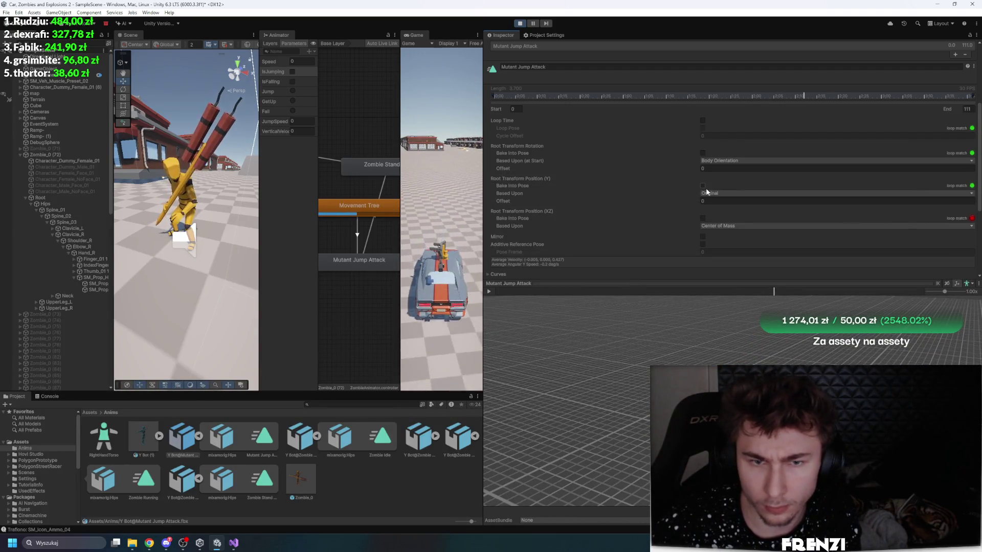
Step: Set the Root Transform Position (Y) offset to 2.1, apply, and play the preview
left_click(600, 204)
type("2.1")
scroll(723, 213, "down", 5)
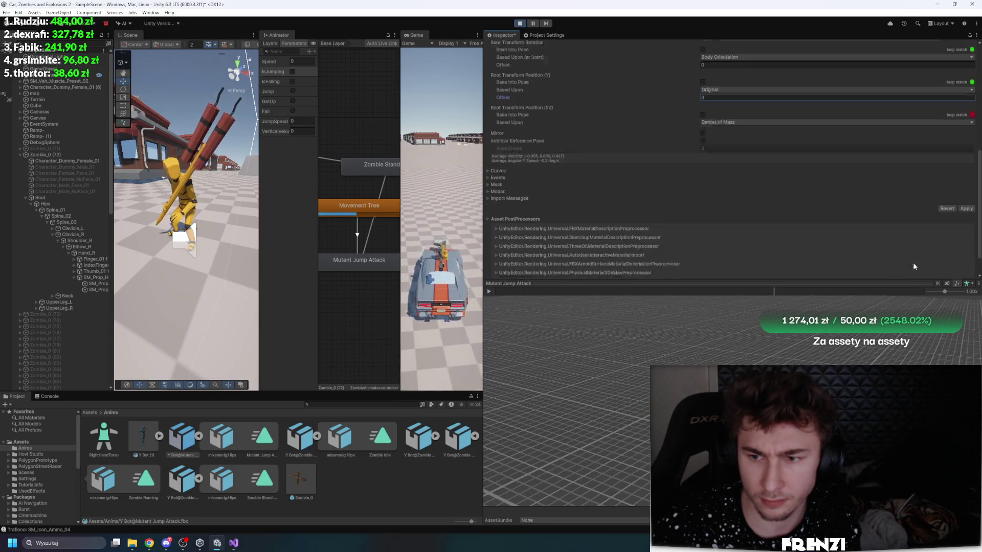
left_click(966, 187)
left_click(495, 292)
left_click(496, 293)
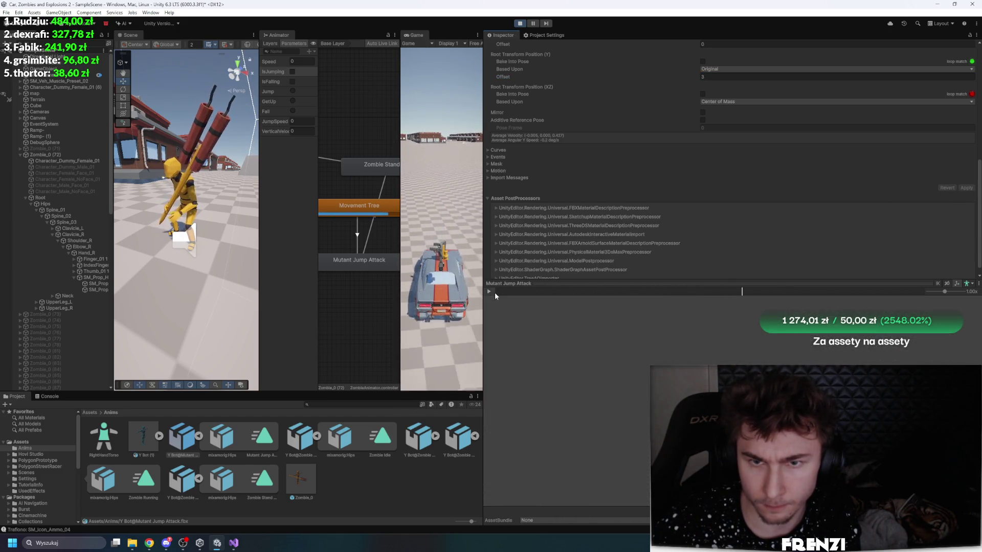
Step: Drag the Y offset to -1.18, apply, and test the jump attack by toggling IsJumping
scroll(716, 203, "up", 3)
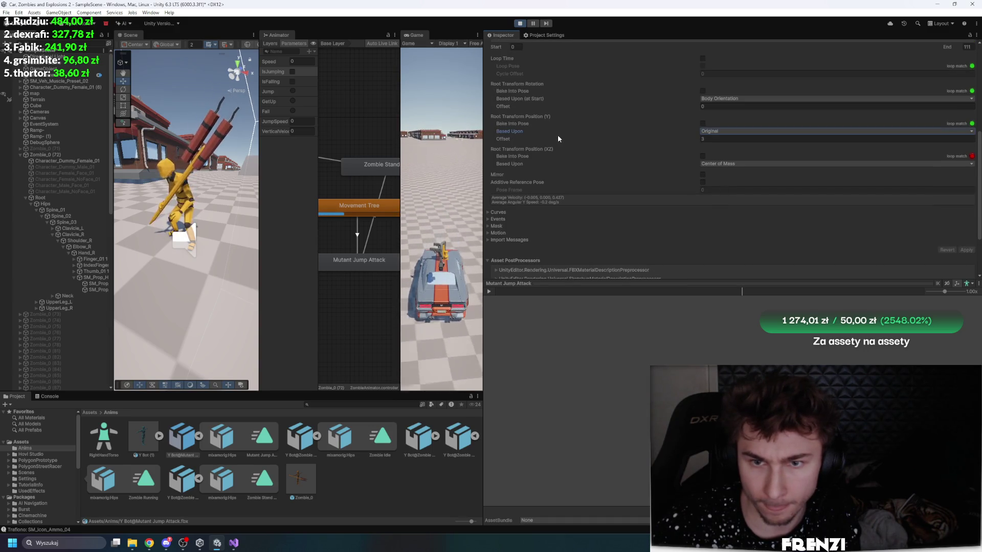
left_click_drag(504, 139, 465, 144)
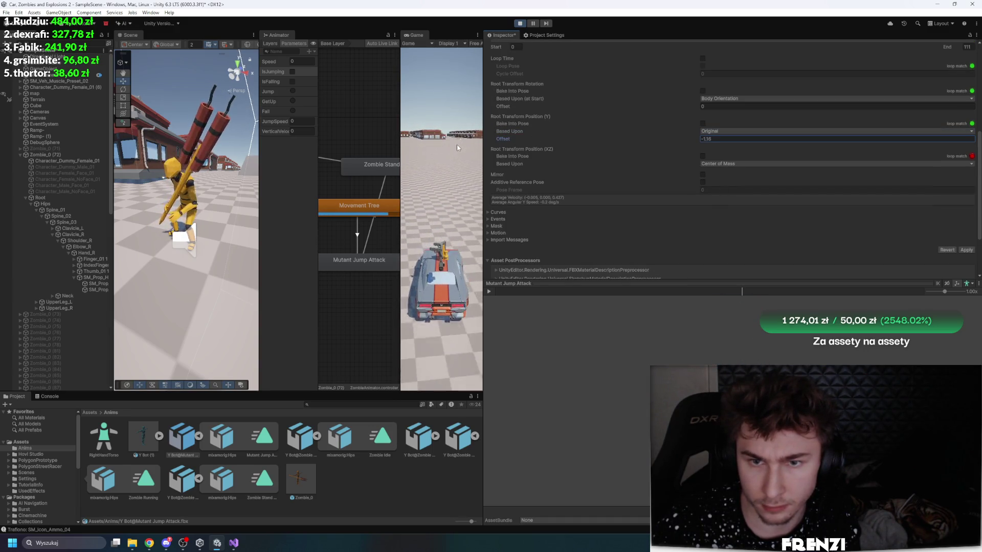
left_click(966, 249)
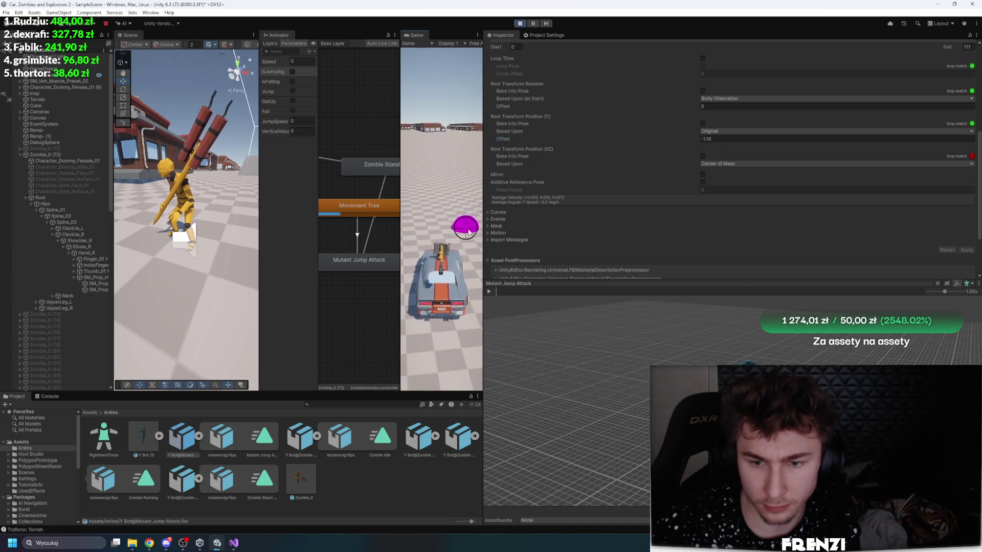
left_click(489, 292)
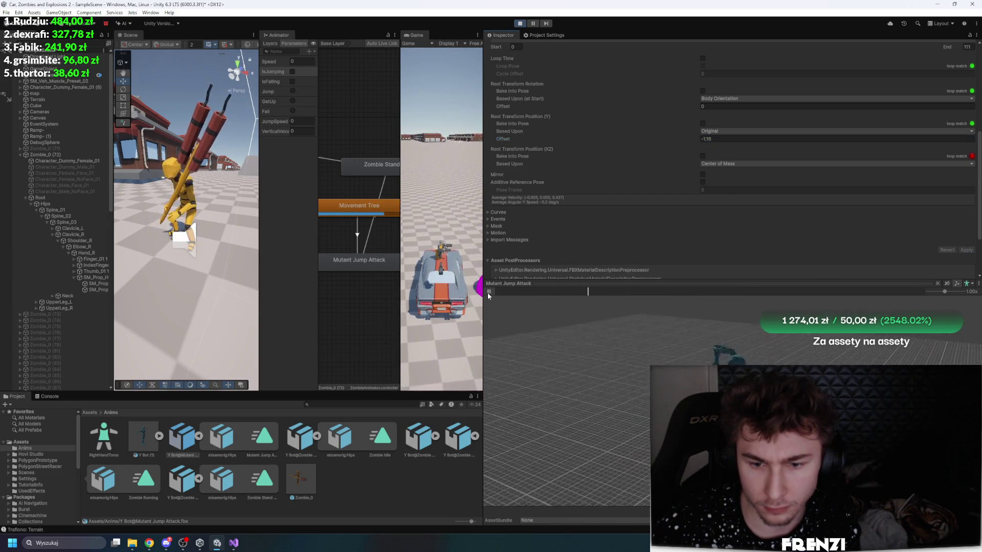
left_click(292, 73)
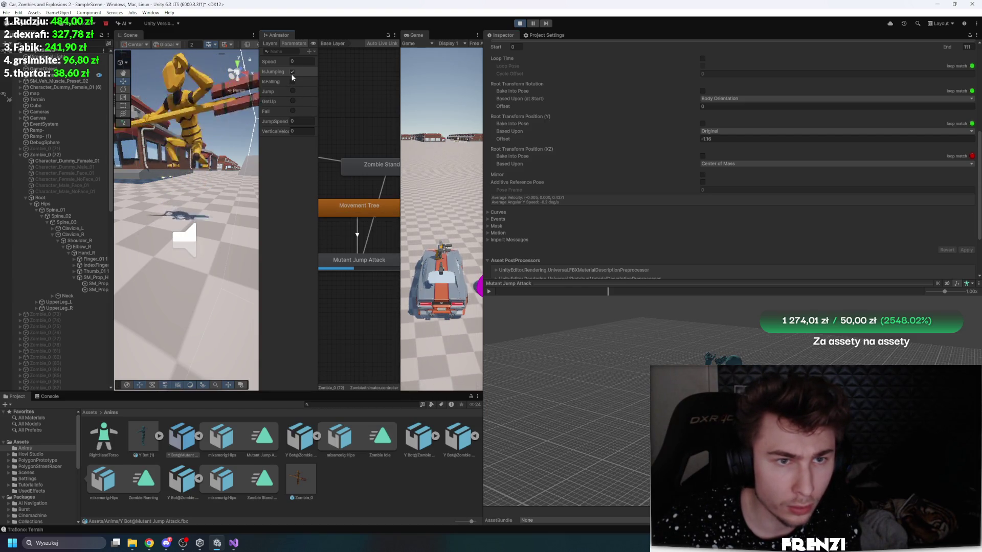
left_click(402, 86)
left_click_drag(402, 86, 445, 86)
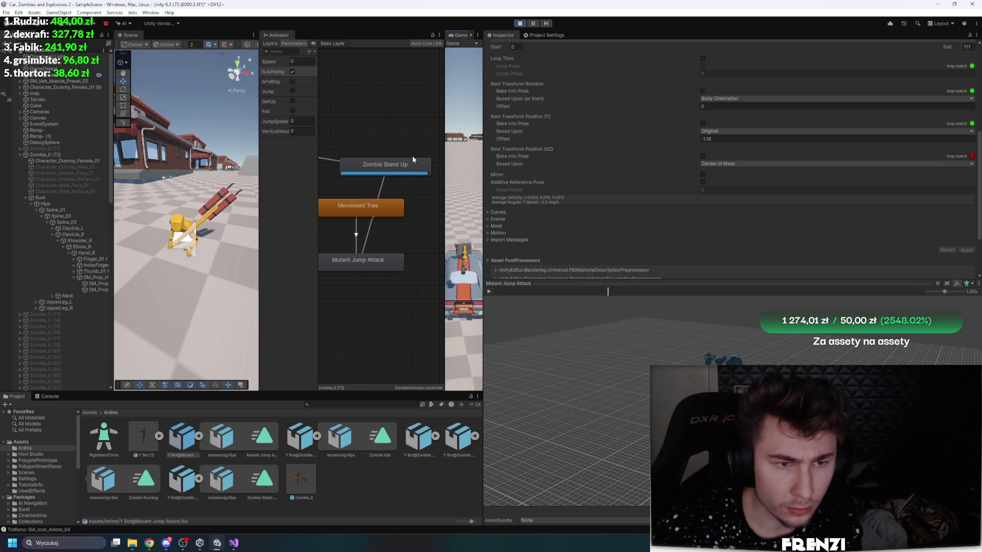
Step: Connect Zombie Stand Up to Movement Tree with a new transition and resize the scene, animator and game panels
scroll(412, 156, "down", 5)
right_click(391, 149)
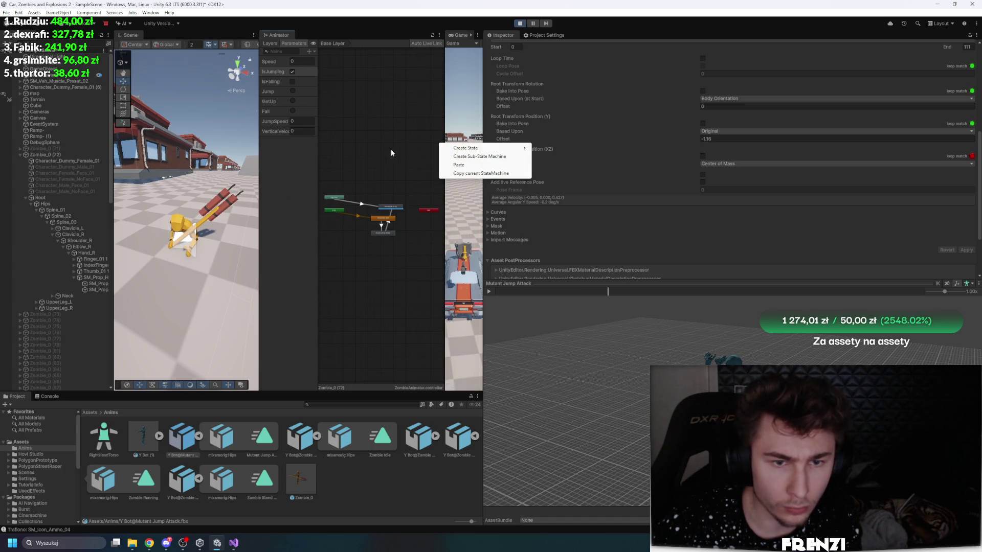
left_click(392, 154)
scroll(397, 181, "up", 8)
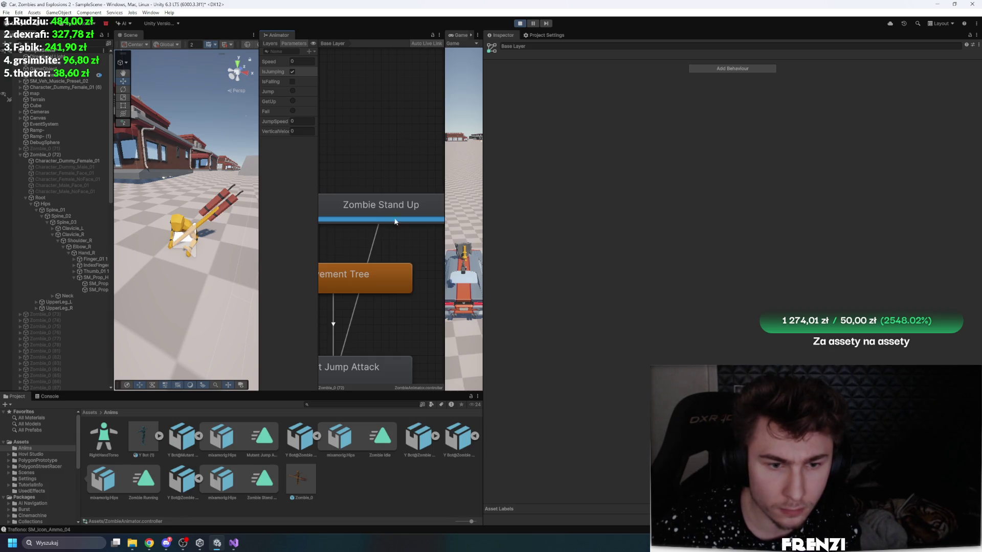
scroll(396, 222, "down", 6)
right_click(375, 186)
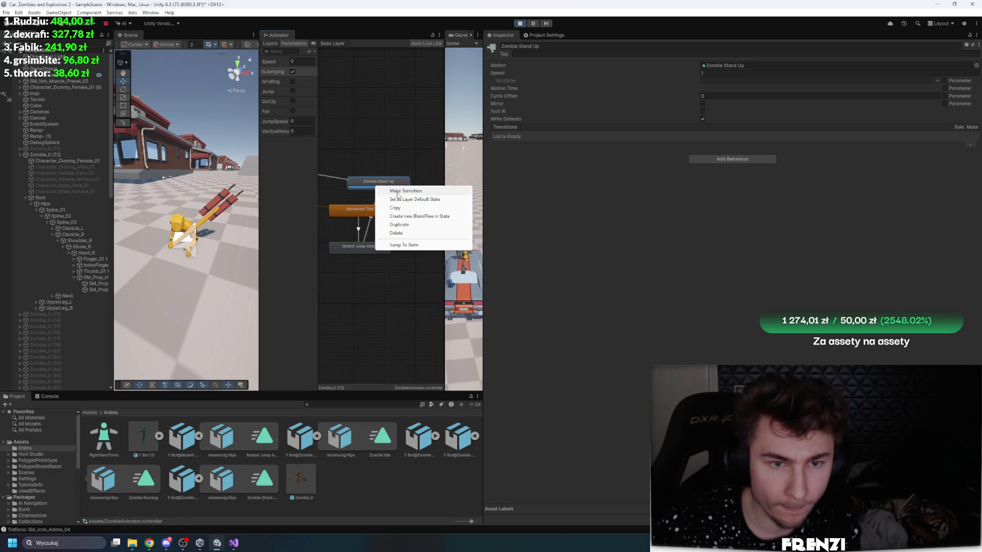
left_click(404, 191)
left_click(384, 210)
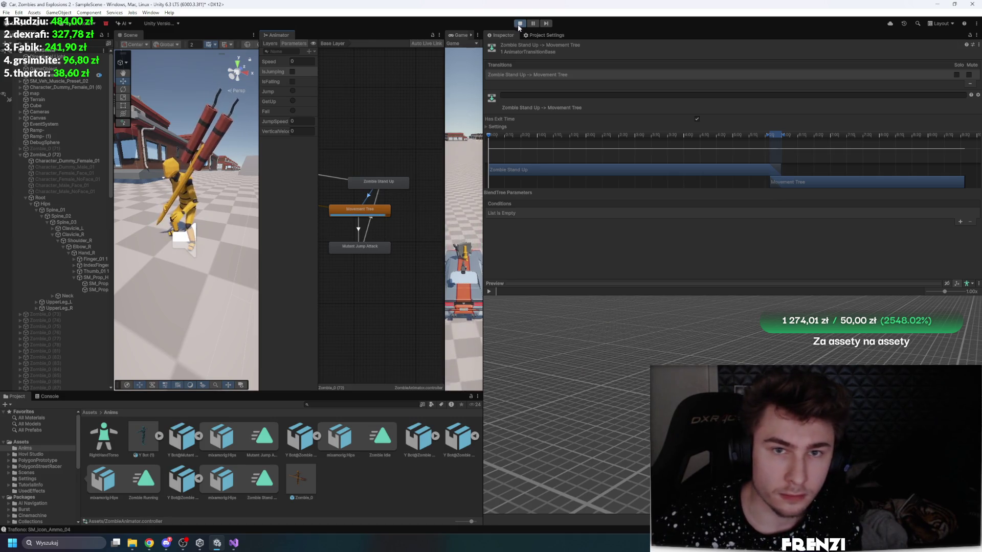
left_click_drag(484, 176, 638, 176)
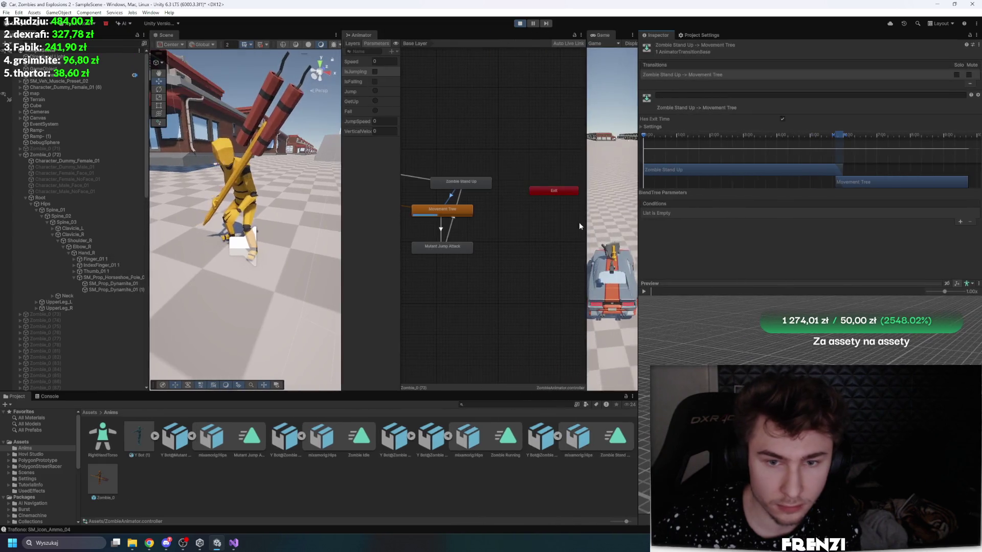
scroll(504, 214, "up", 5)
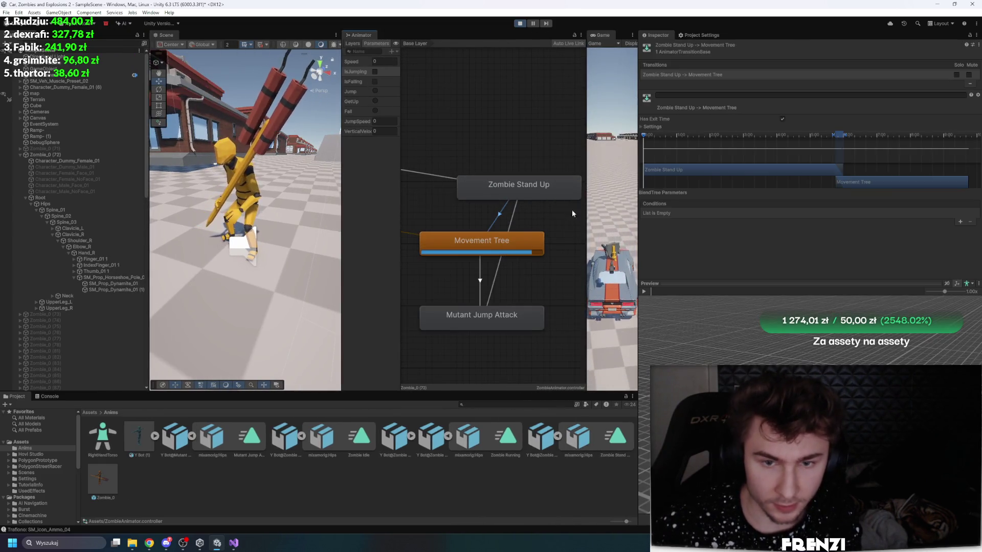
left_click_drag(587, 209, 548, 200)
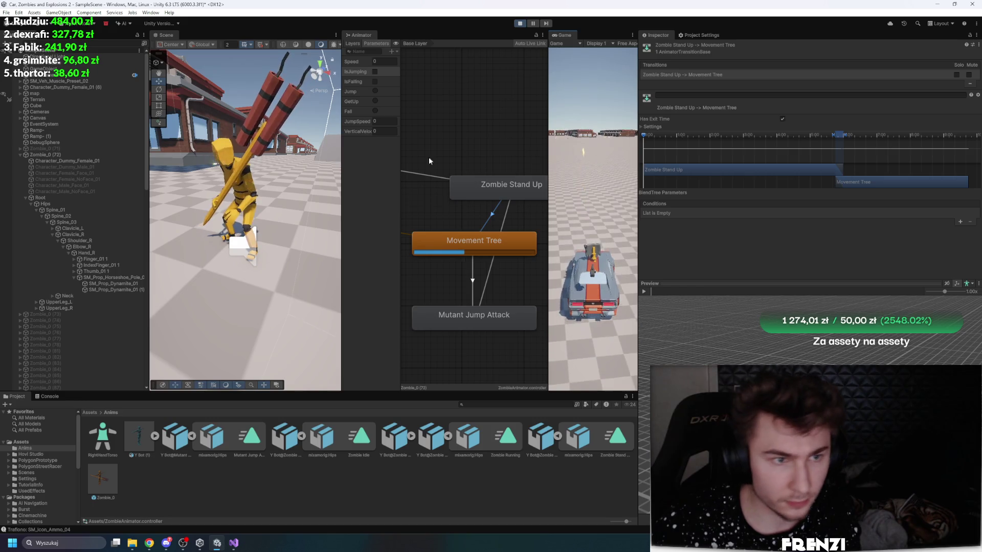
Step: Test the jump attack with IsJumping in Play mode and inspect the jump-to-stand-up transition
left_click(375, 72)
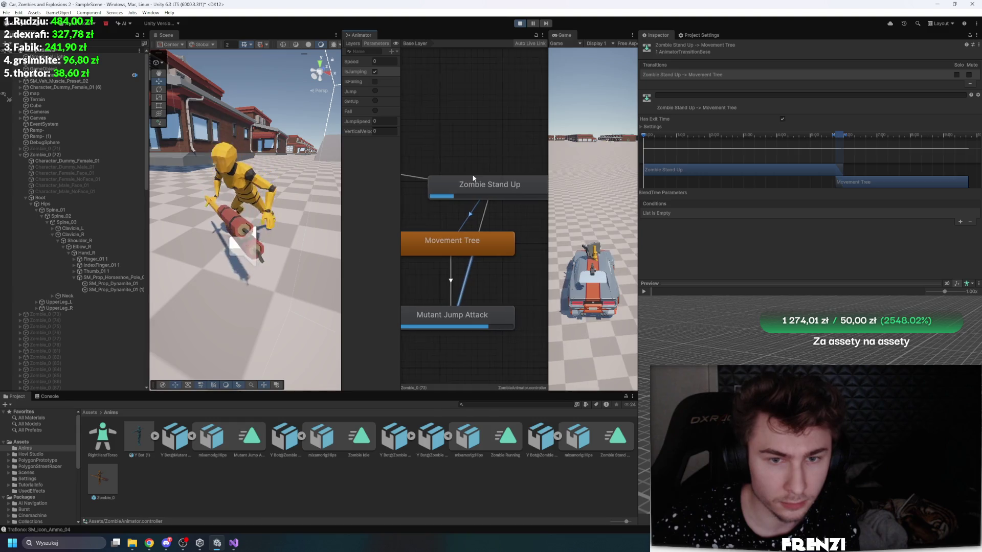
left_click_drag(287, 171, 317, 164)
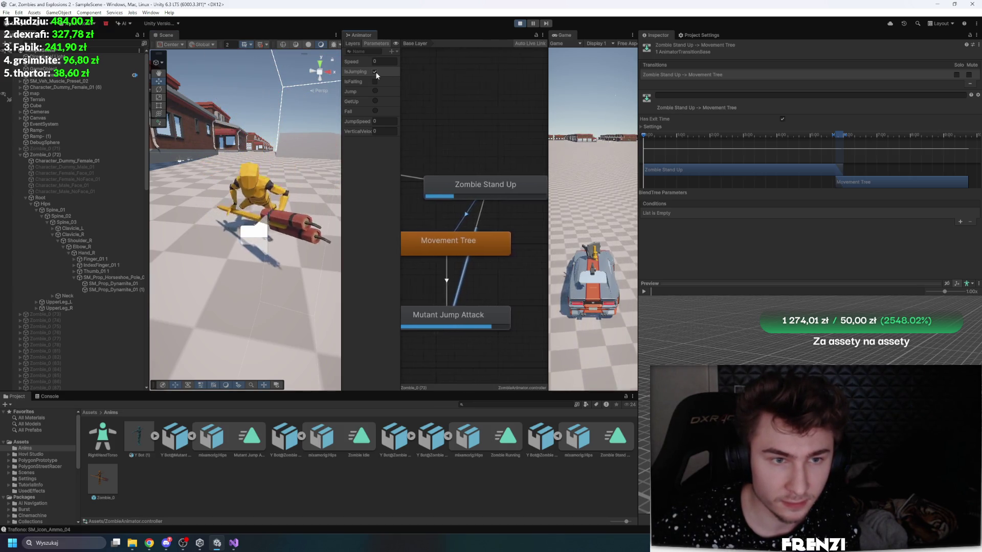
left_click(467, 214)
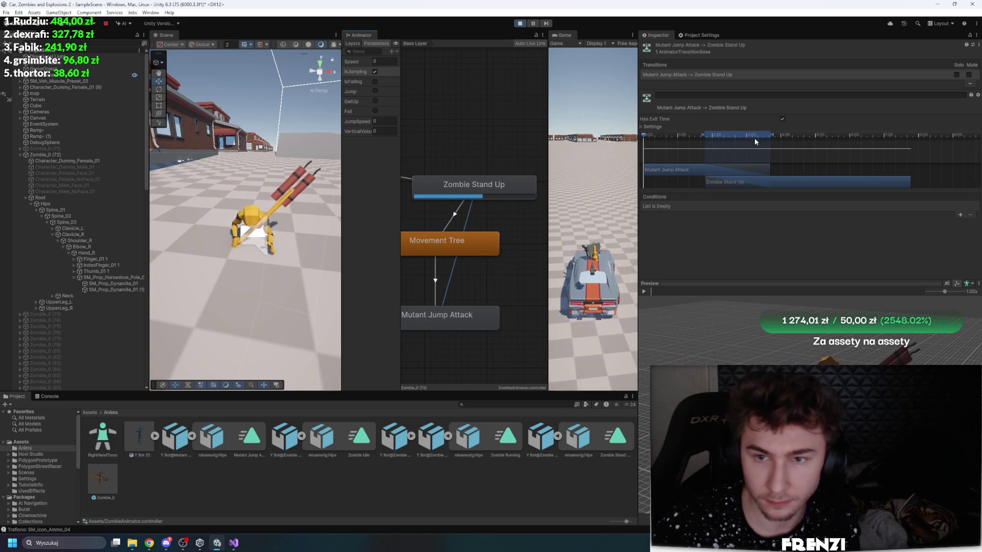
left_click(375, 72)
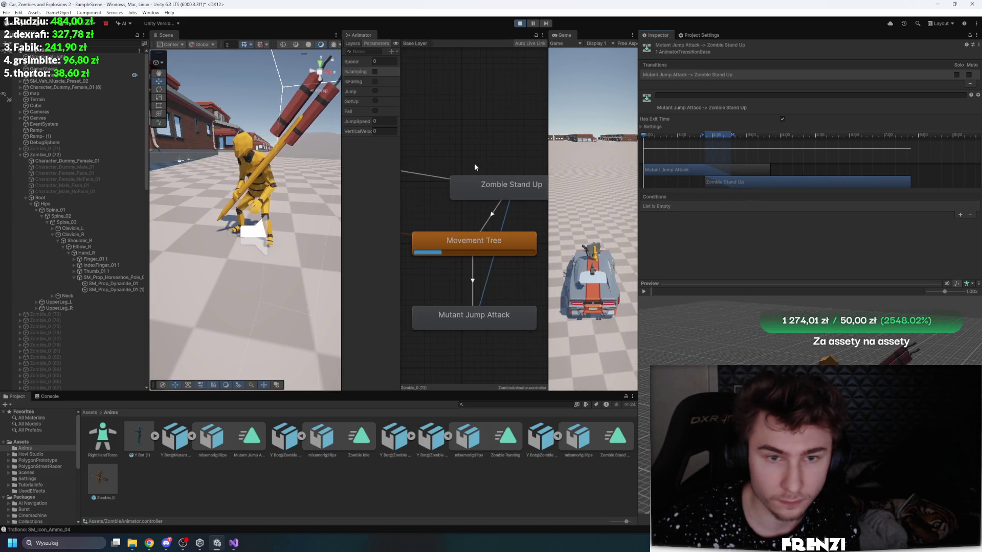
left_click(375, 72)
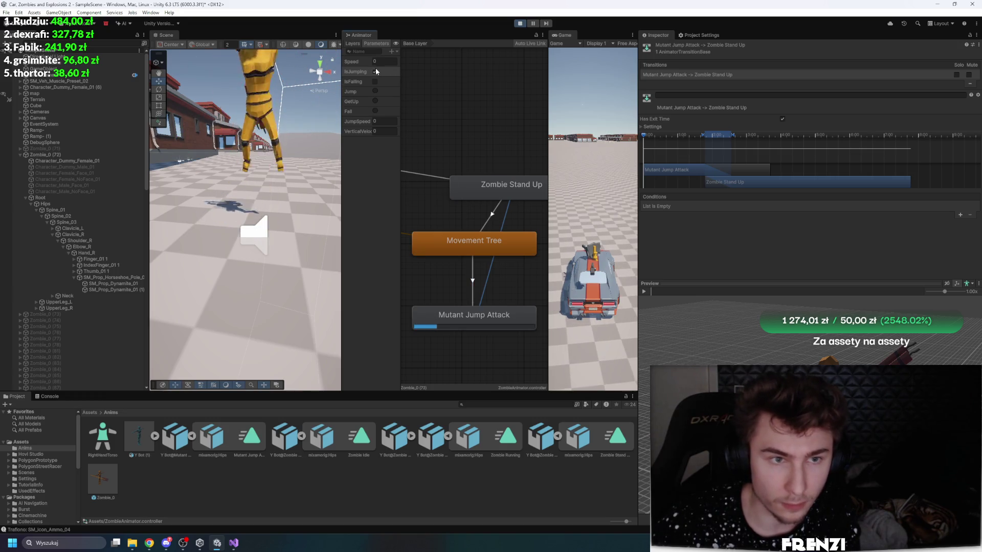
Step: Set the Mutant Jump Attack state's Speed to 2 and clear IsJumping
left_click(462, 328)
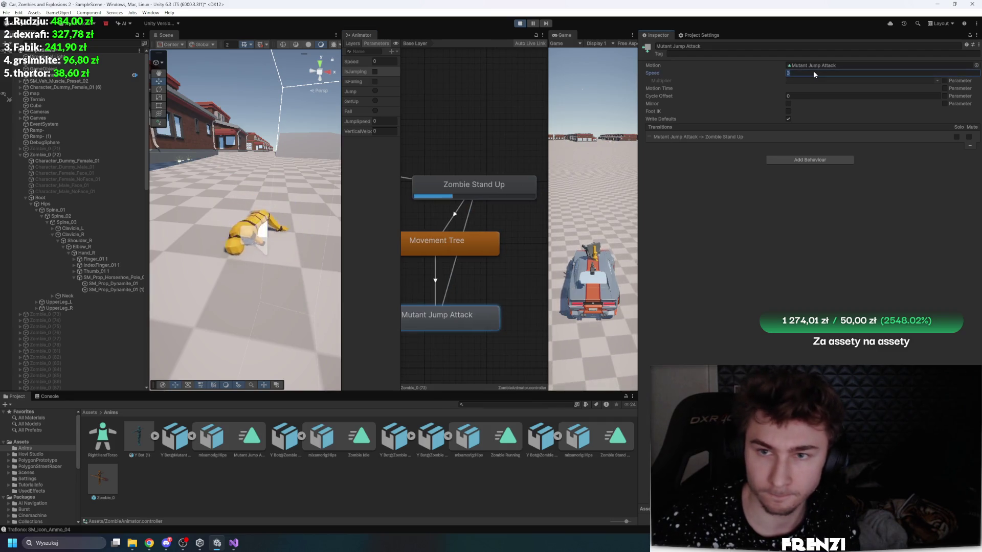
type("2")
left_click(691, 232)
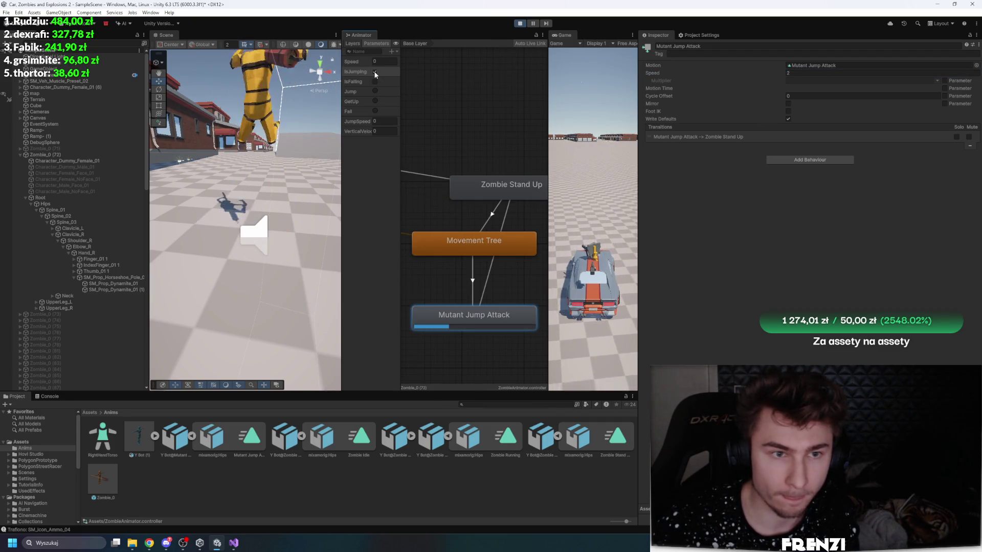
left_click(374, 73)
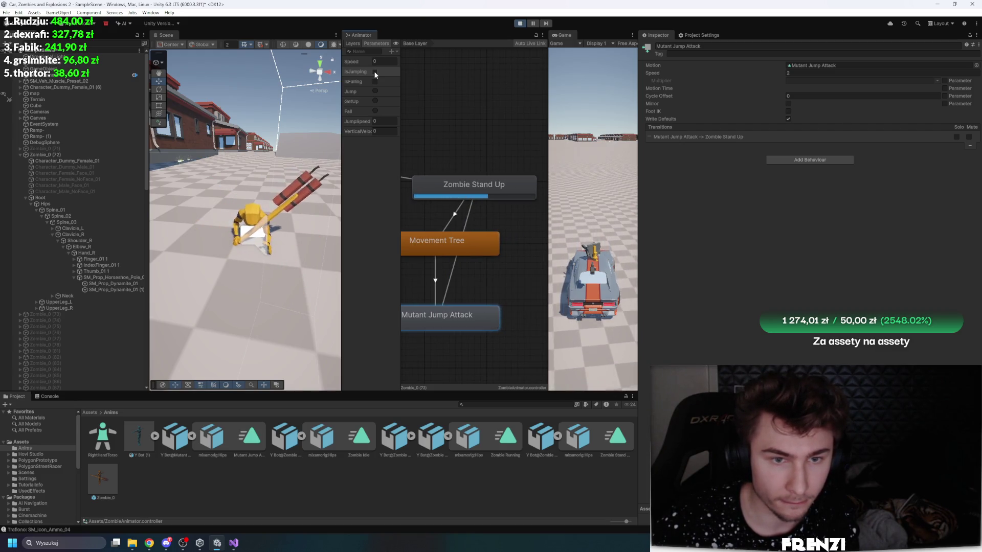
Step: Open the Zombie Stand Up clip's import settings from its state's Motion field
scroll(516, 174, "down", 3)
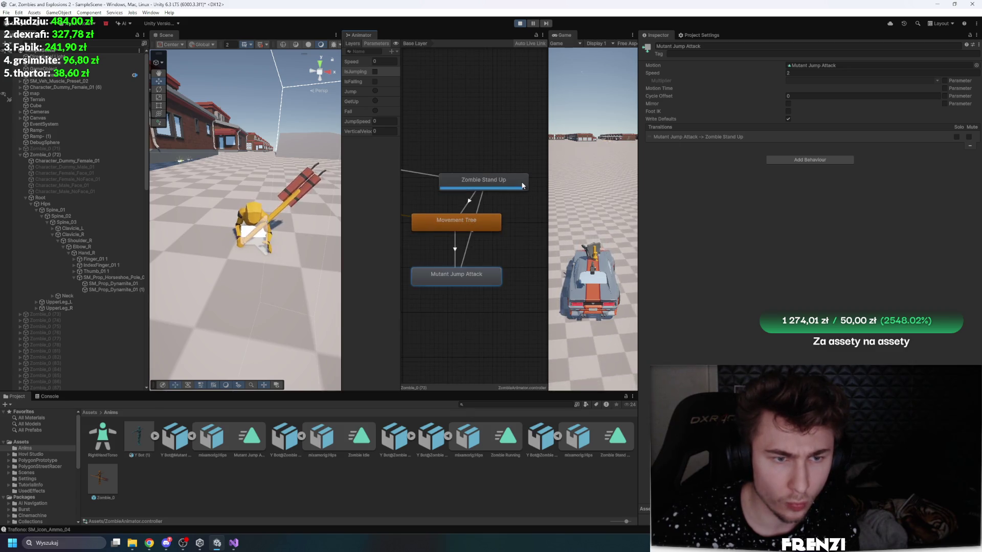
scroll(499, 199, "up", 1)
left_click(505, 191)
left_click(818, 66)
double_click(818, 66)
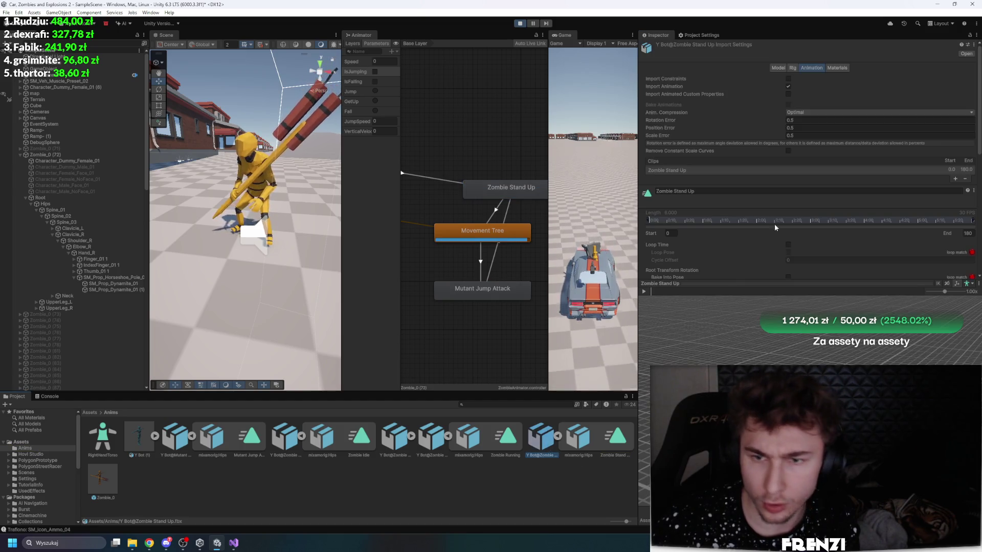
Step: Bake the Zombie Stand Up clip's root movement, with vertical root position based on Original
left_click(644, 291)
left_click(788, 218)
left_click(788, 185)
scroll(826, 176, "down", 3)
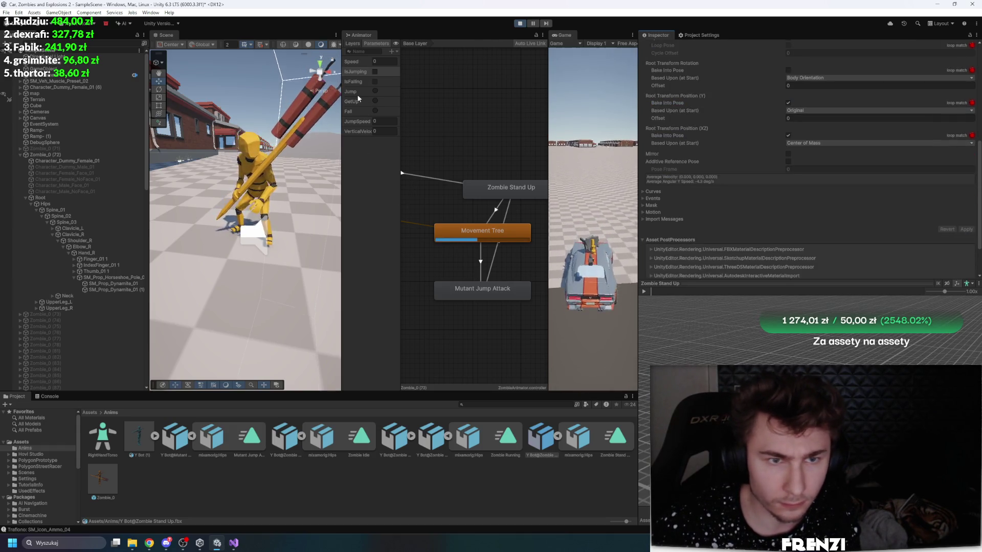
Step: Toggle IsJumping to test the jump attack and stand-up, widening the Scene and Animator views
left_click(375, 71)
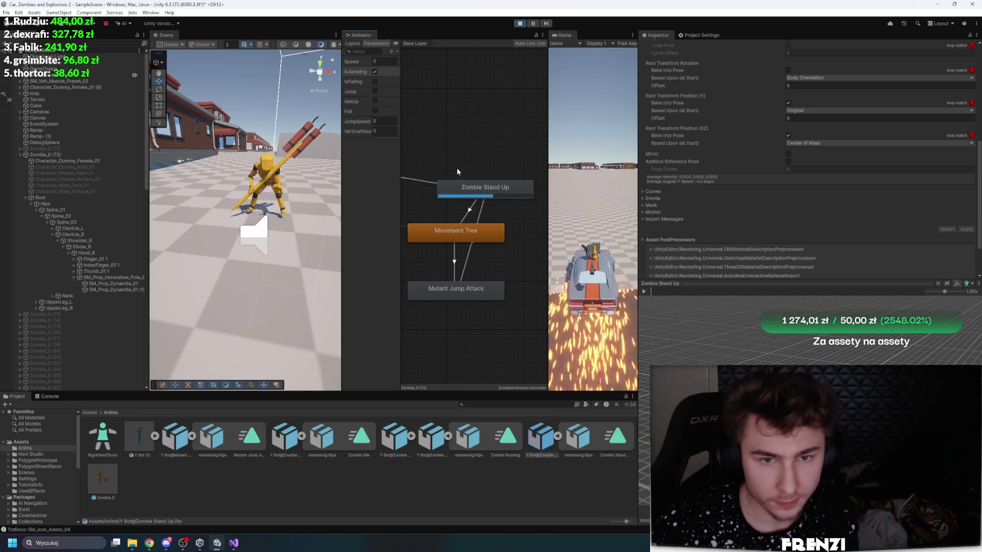
scroll(527, 194, "down", 1)
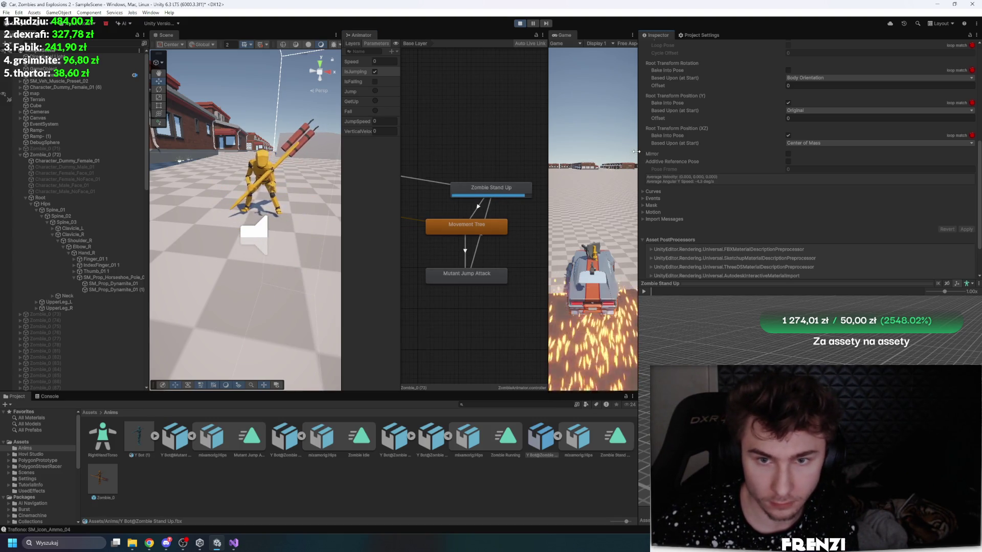
left_click_drag(640, 155, 799, 155)
left_click(461, 72)
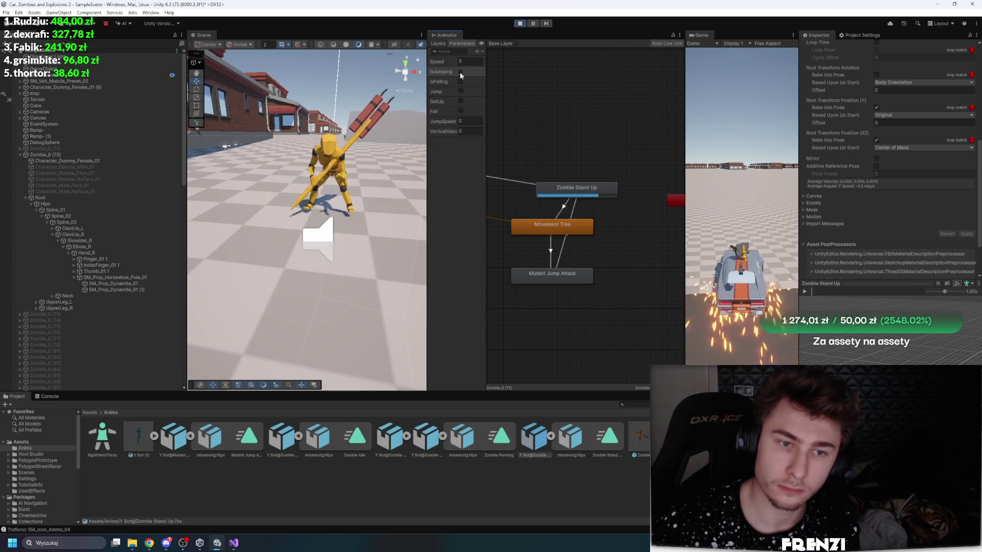
left_click(565, 206)
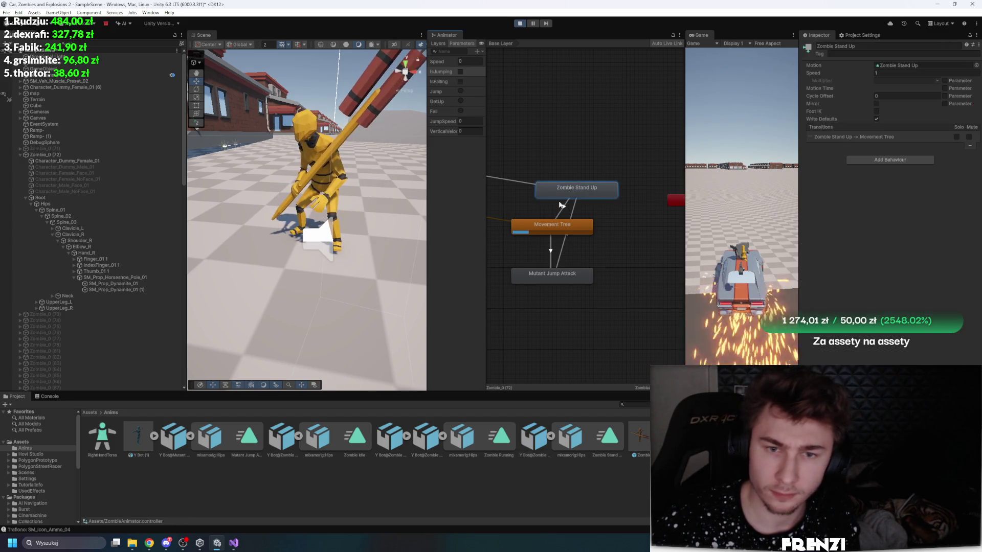
Step: Move the Stand Up-to-Movement Tree exit time earlier, preview the blend and retest IsJumping
left_click_drag(900, 134, 833, 135)
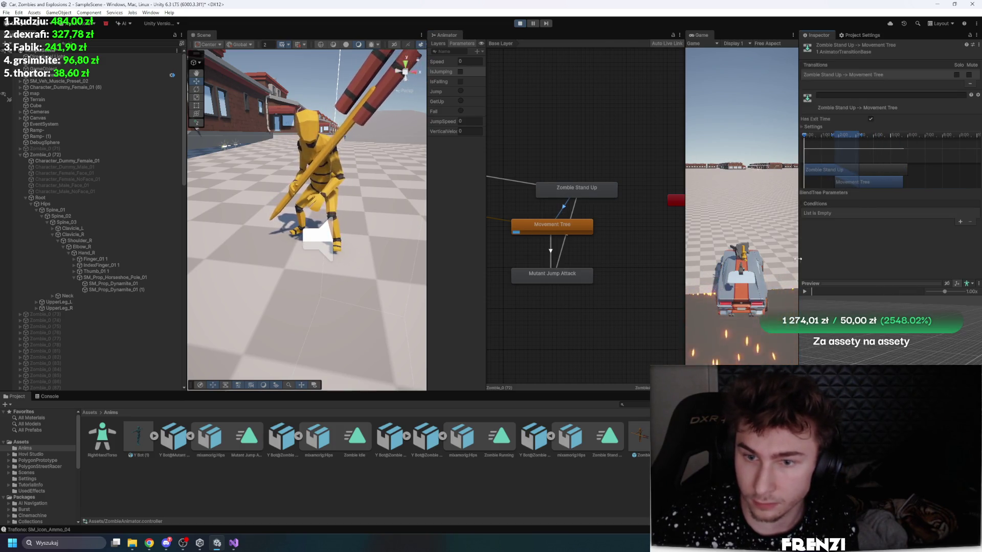
mouse_move(833, 289)
left_mouse_down()
mouse_move(866, 288)
mouse_move(862, 163)
mouse_move(850, 133)
mouse_move(865, 133)
left_mouse_up()
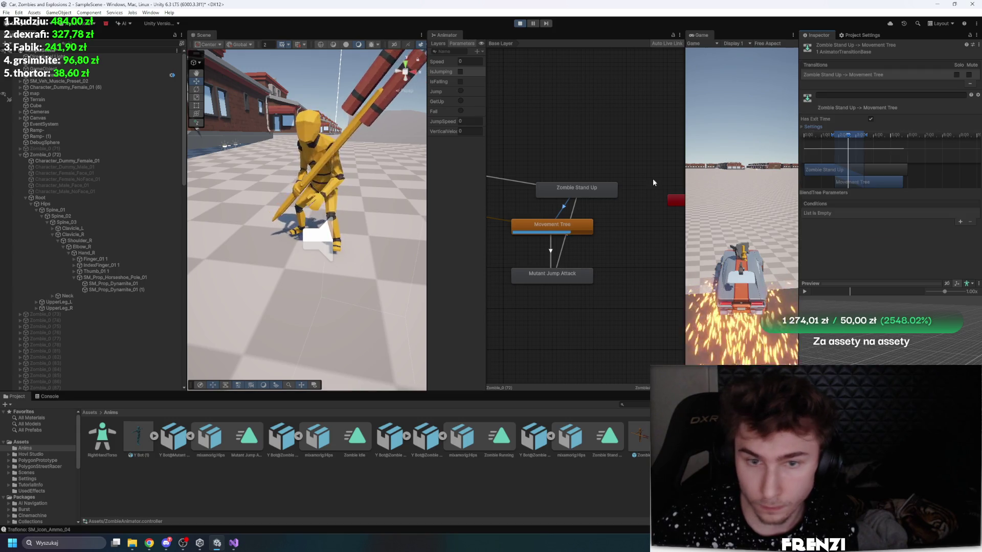
left_click(461, 72)
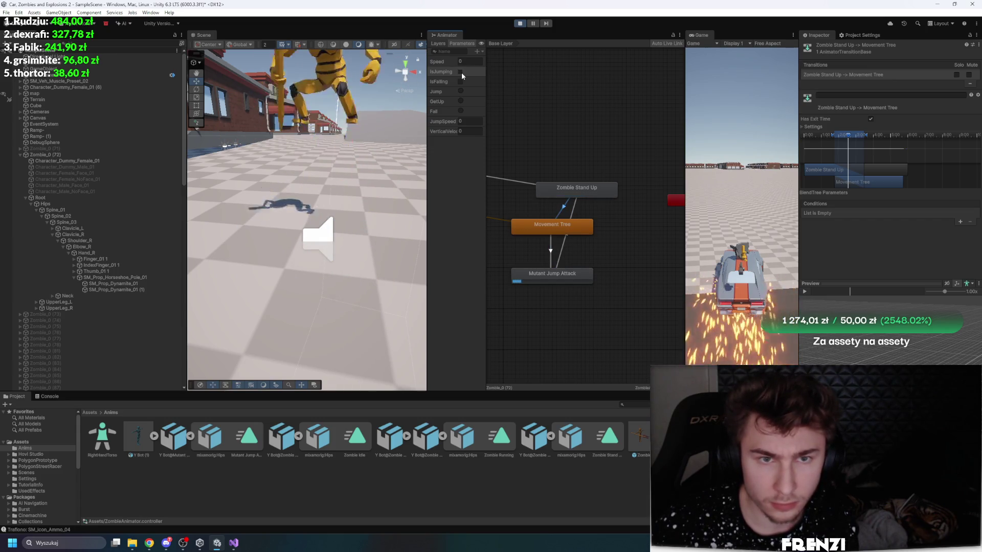
left_click(461, 71)
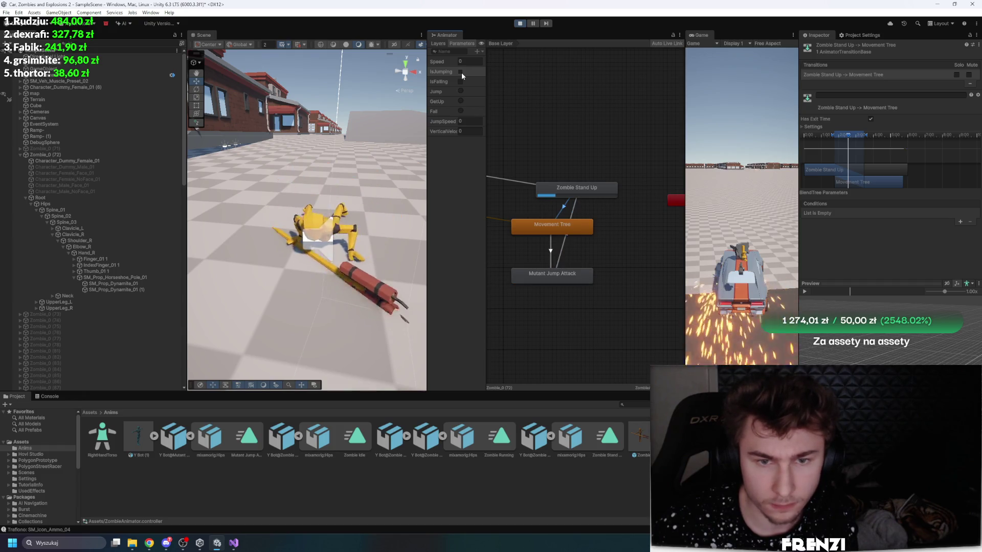
left_click(551, 251)
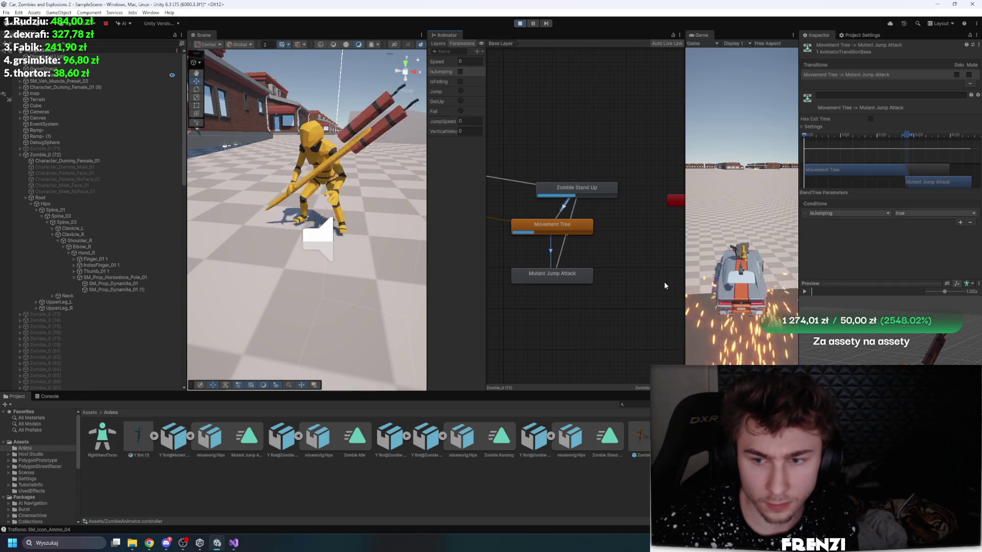
Step: Shift Mutant Jump Attack earlier in the transition timeline, previewing and scrubbing the blend
left_click(805, 292)
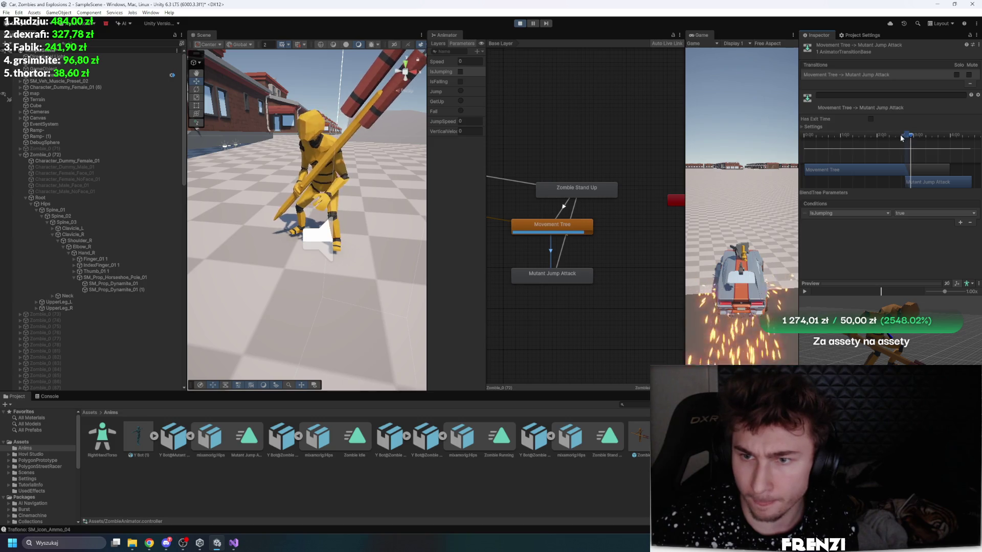
left_click_drag(900, 135, 892, 135)
left_click(806, 292)
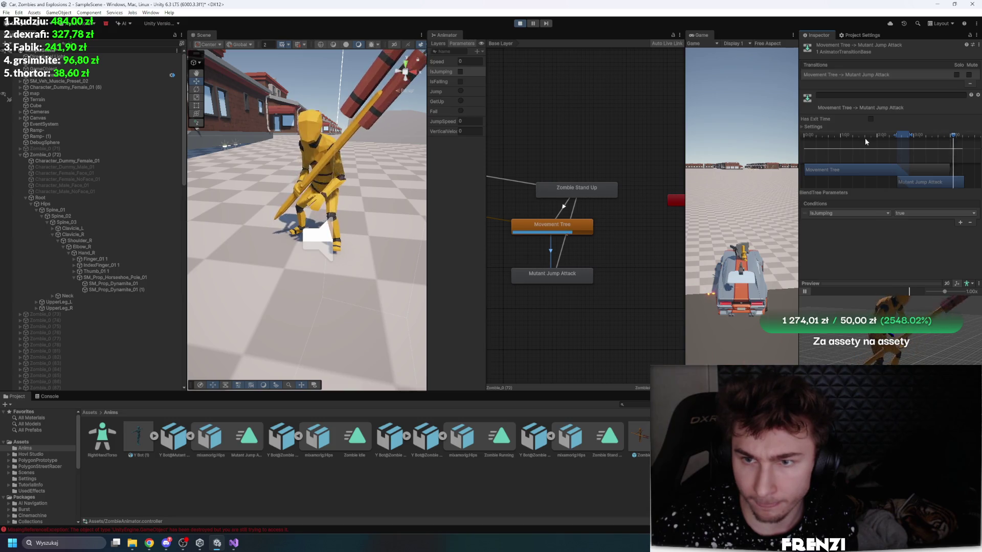
left_click(807, 292)
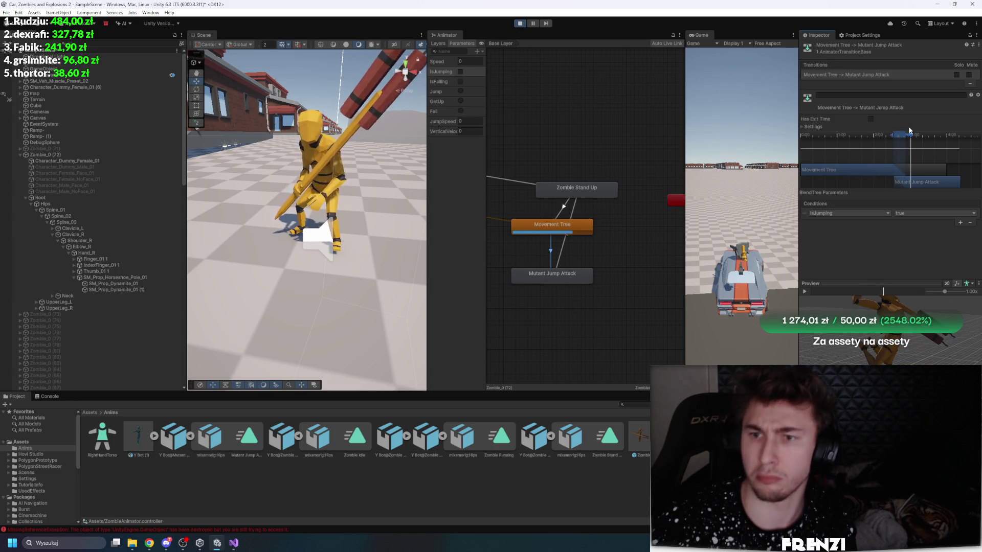
left_click_drag(939, 186, 928, 182)
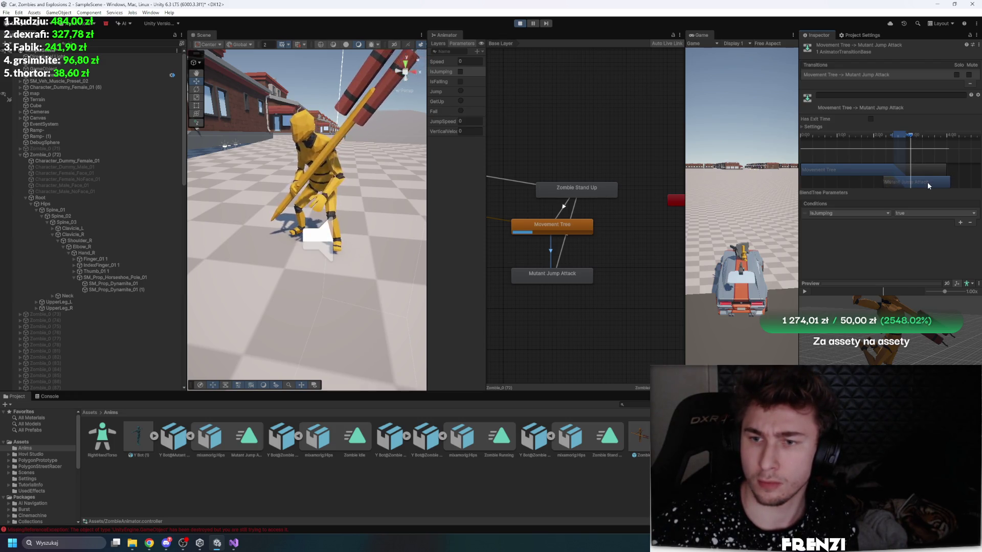
left_click(881, 136)
mouse_move(896, 136)
left_mouse_down()
mouse_move(911, 132)
mouse_move(898, 132)
left_mouse_up()
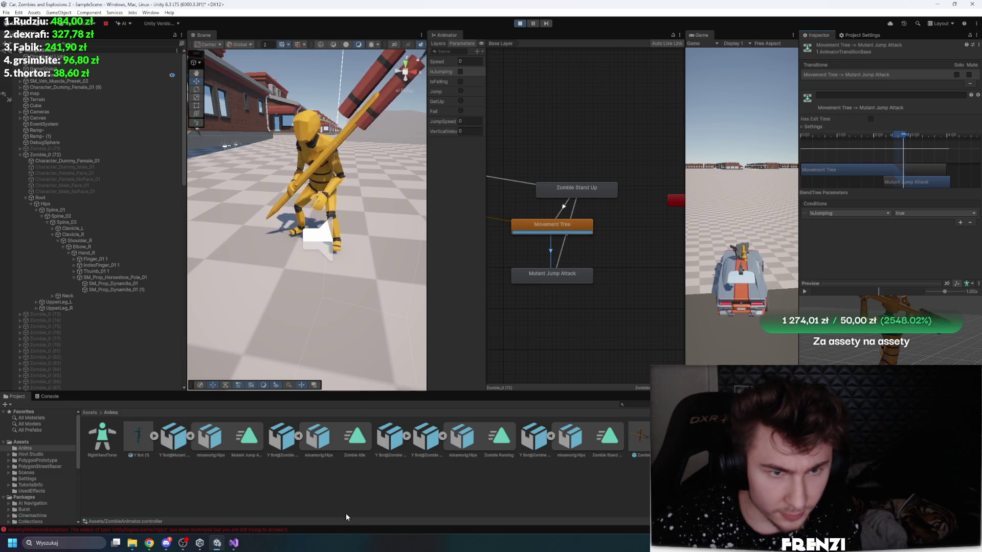
left_click(340, 476)
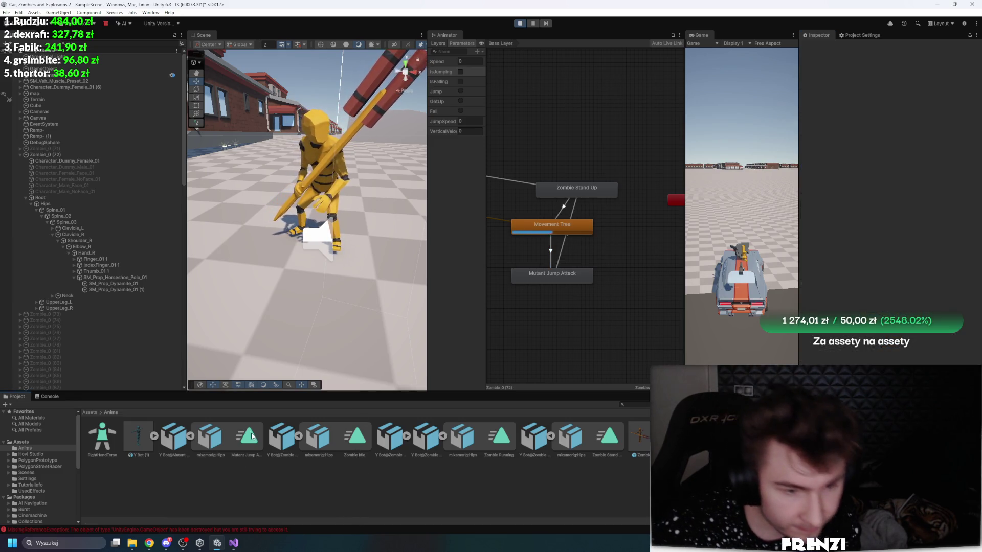
Step: Inspect Y Bot@Mutant Jump Attack's Root Transform settings and scrub its preview
left_click(184, 440)
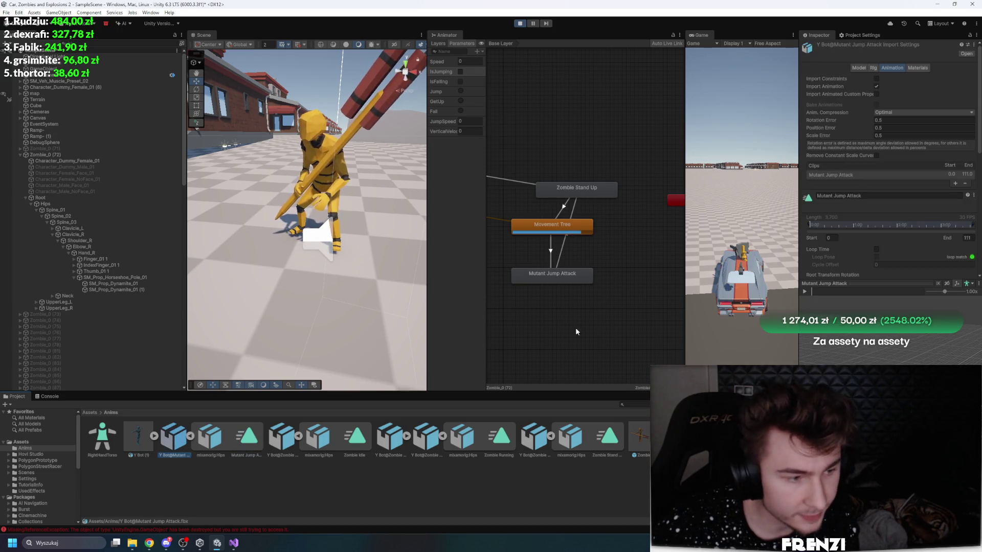
scroll(824, 219, "down", 3)
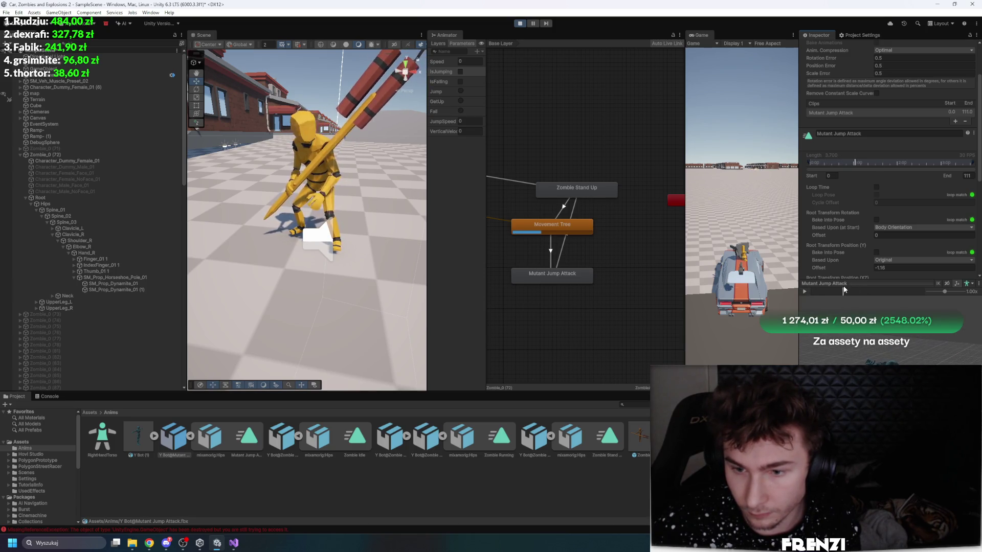
mouse_move(850, 289)
left_mouse_down()
mouse_move(872, 283)
mouse_move(816, 284)
mouse_move(854, 269)
mouse_move(841, 271)
left_mouse_up()
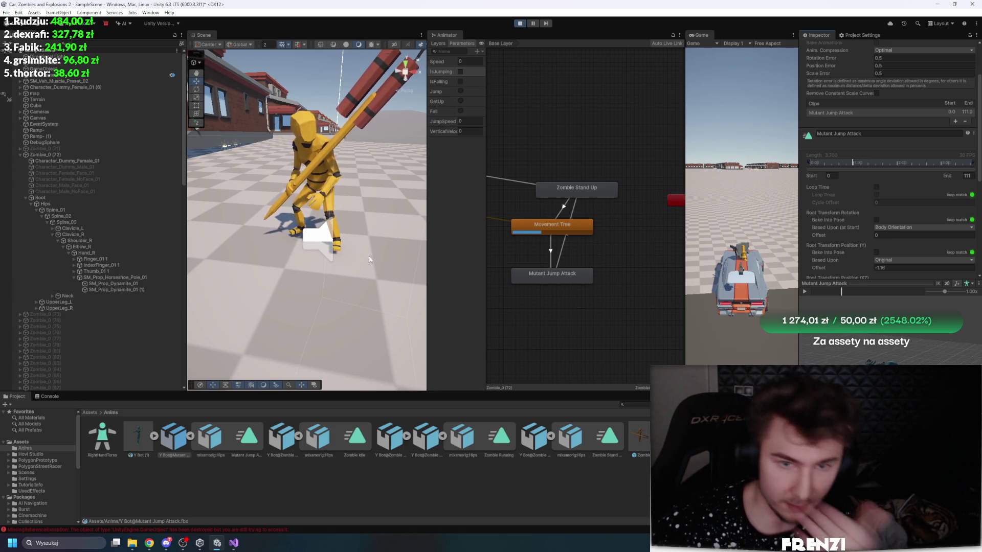
Step: Retest the jump attack, pause Play mid-attack, and select the horseshoe pole
left_click(460, 71)
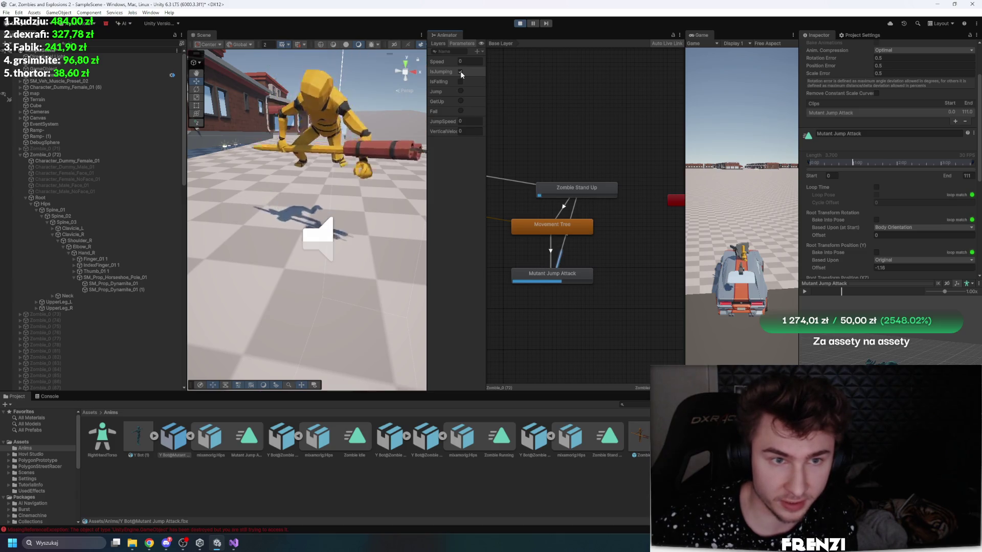
left_click(532, 23)
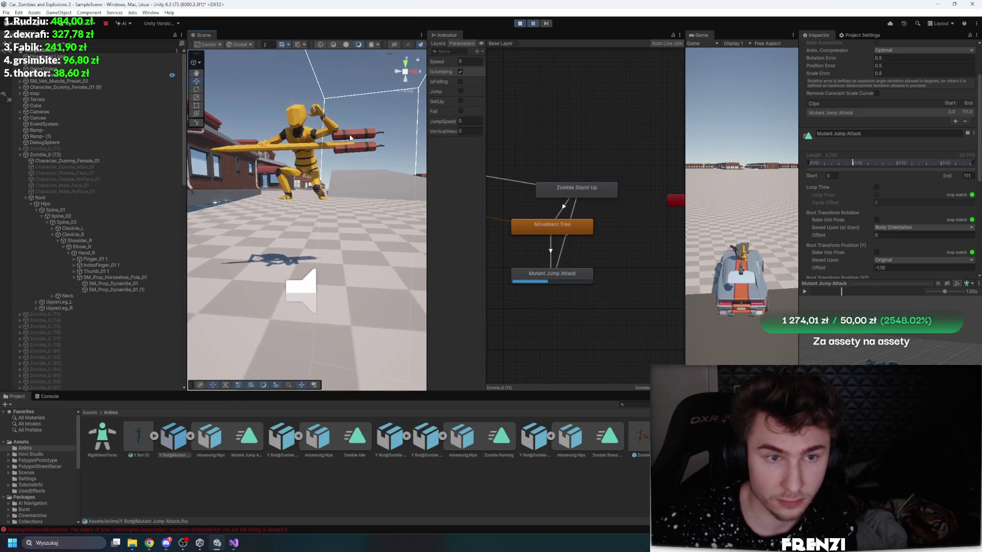
left_click(243, 146)
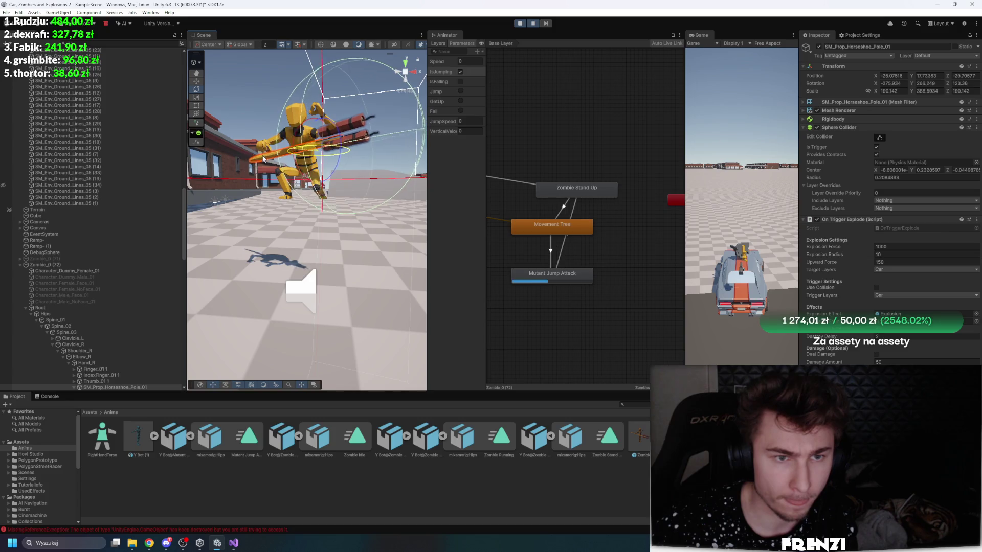
Step: Orbit toward the zombie and nudge the horseshoe pole while pausing and resuming Play
left_click_drag(282, 159, 360, 239)
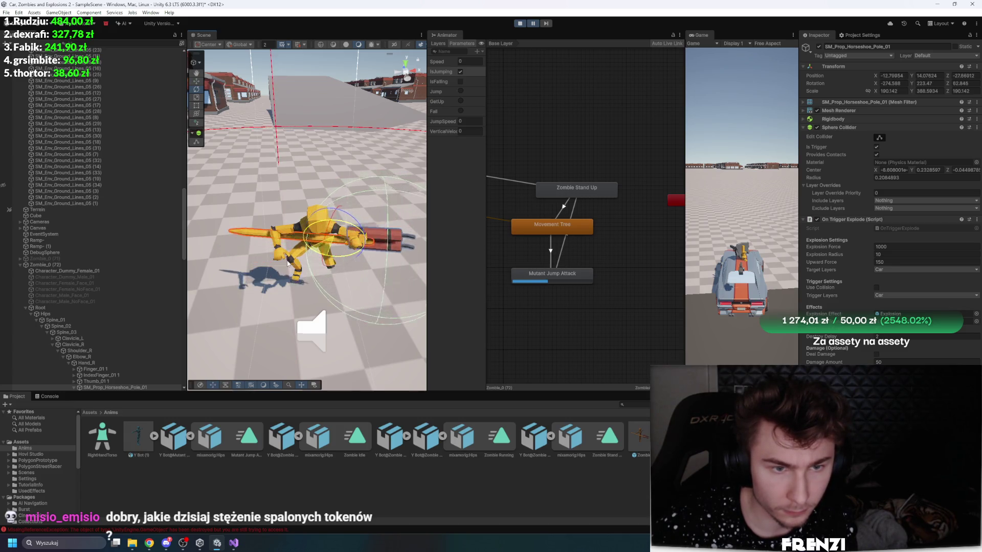
left_click_drag(338, 249, 325, 288)
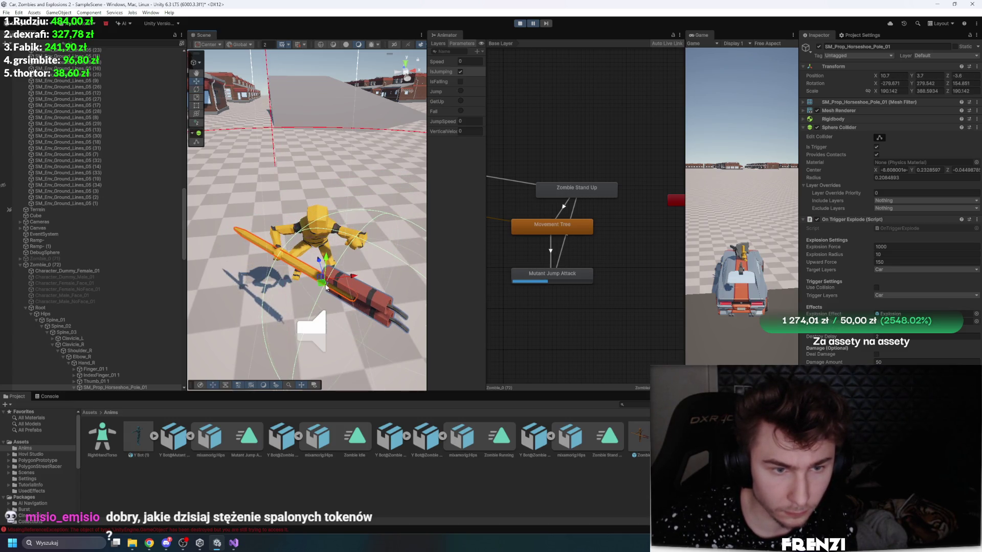
left_click(533, 24)
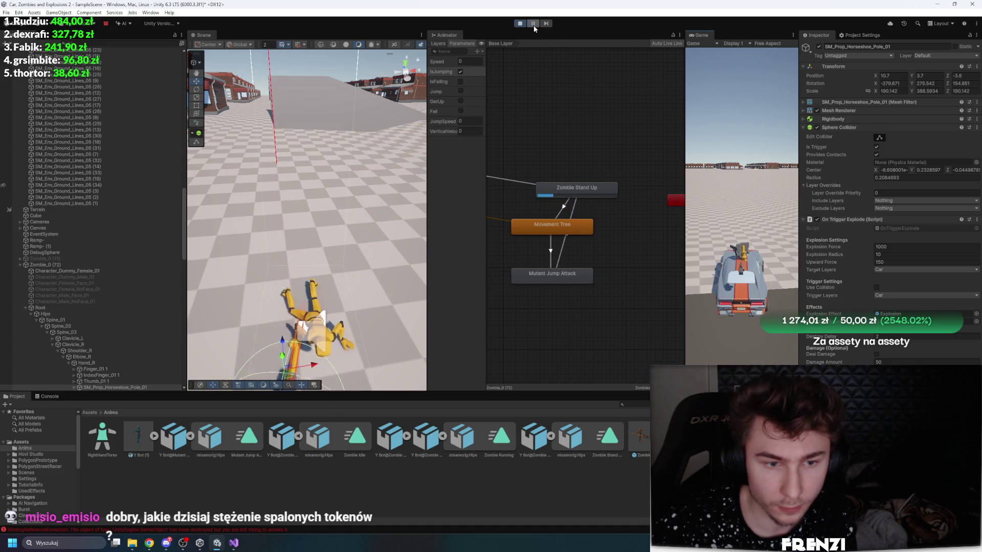
mouse_move(395, 123)
left_mouse_down()
mouse_move(264, 214)
mouse_move(327, 112)
left_mouse_up()
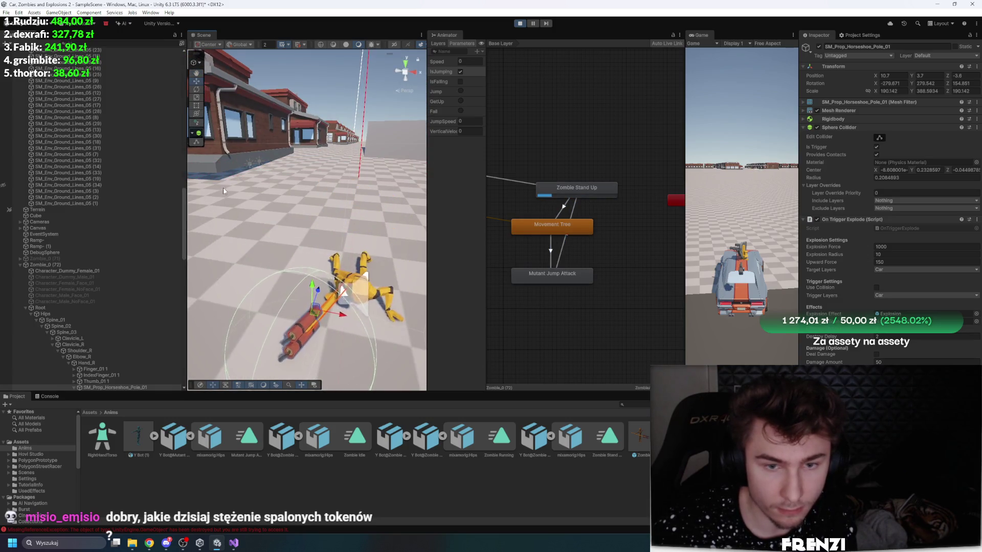
left_click(533, 23)
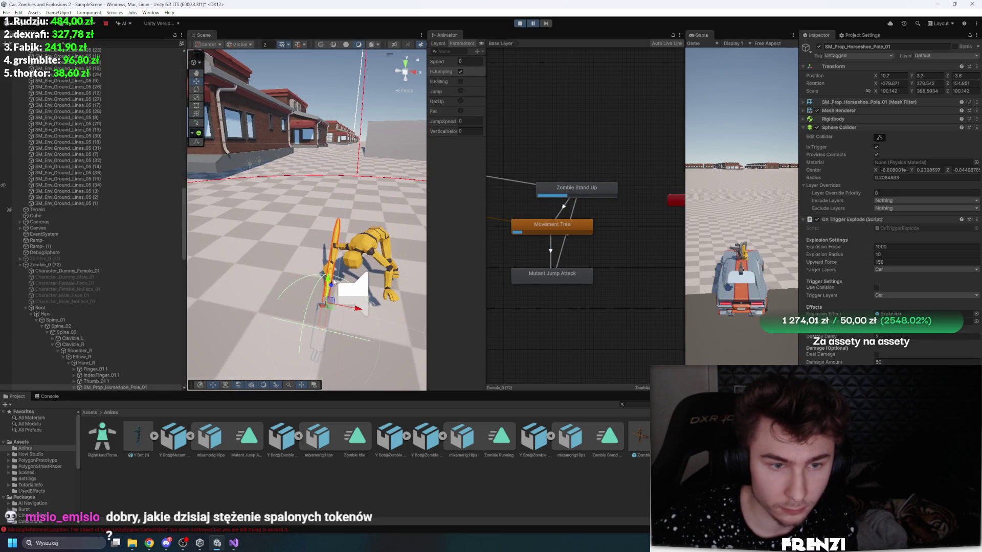
Step: Frame the pole, move it into the zombie's hand, and view it close up in Play
scroll(286, 291, "up", 8)
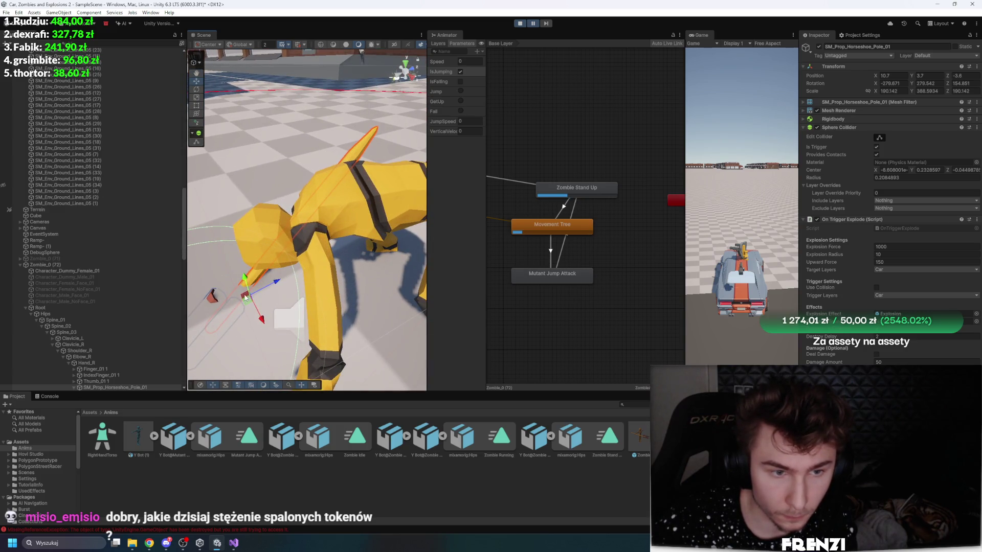
key("f")
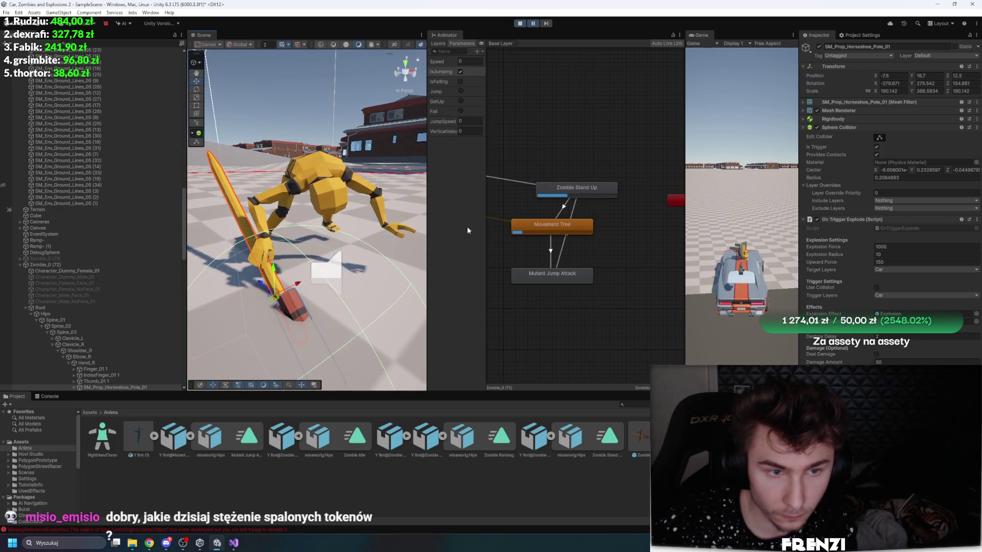
left_click_drag(277, 282, 280, 263)
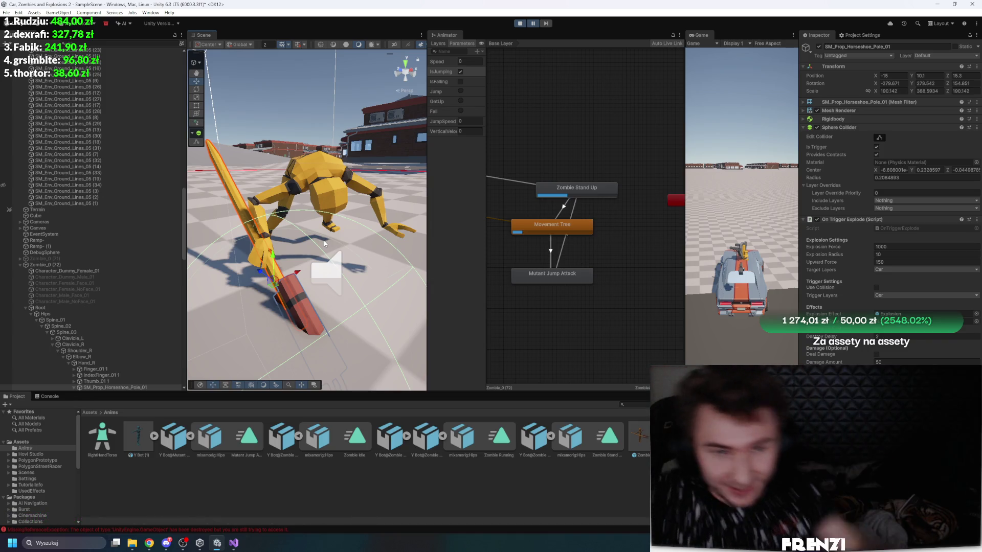
left_click(533, 23)
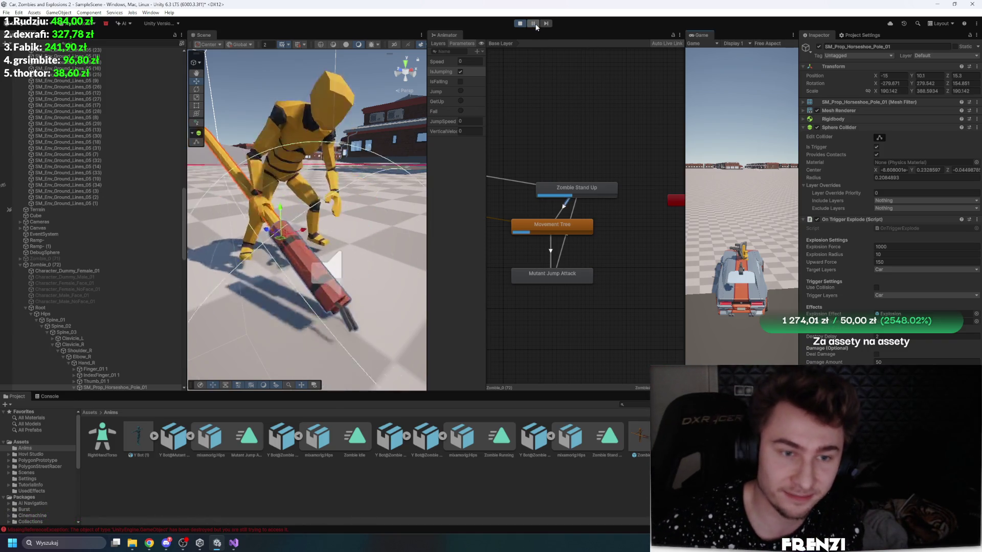
mouse_move(266, 215)
left_mouse_down()
mouse_move(281, 199)
mouse_move(292, 225)
left_mouse_up()
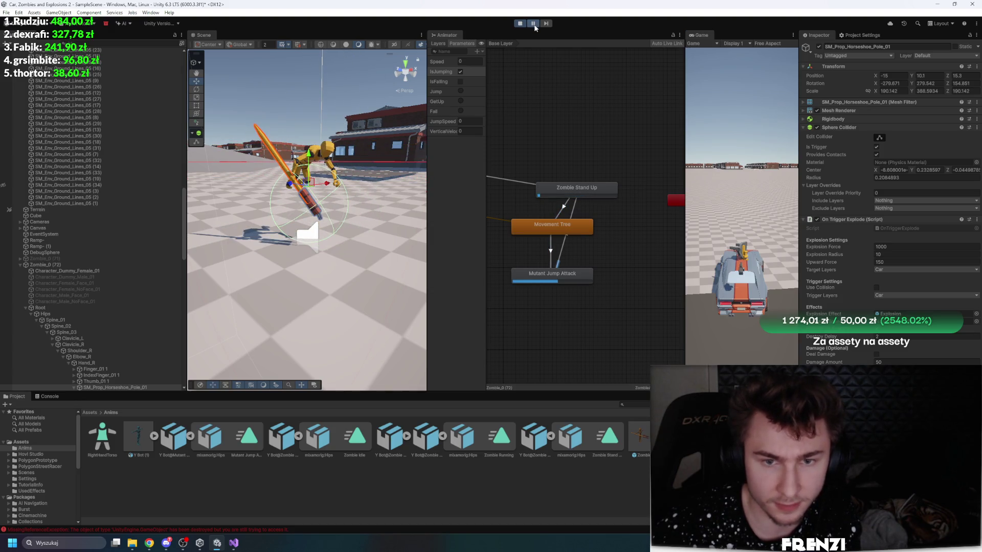
mouse_move(342, 182)
left_mouse_down()
mouse_move(340, 139)
mouse_move(350, 136)
left_mouse_up()
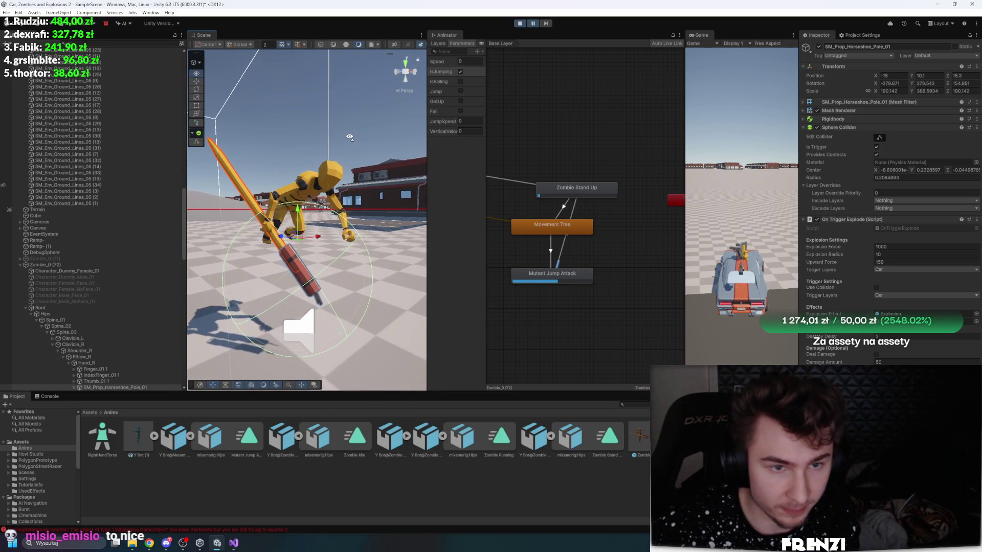
scroll(118, 281, "down", 5)
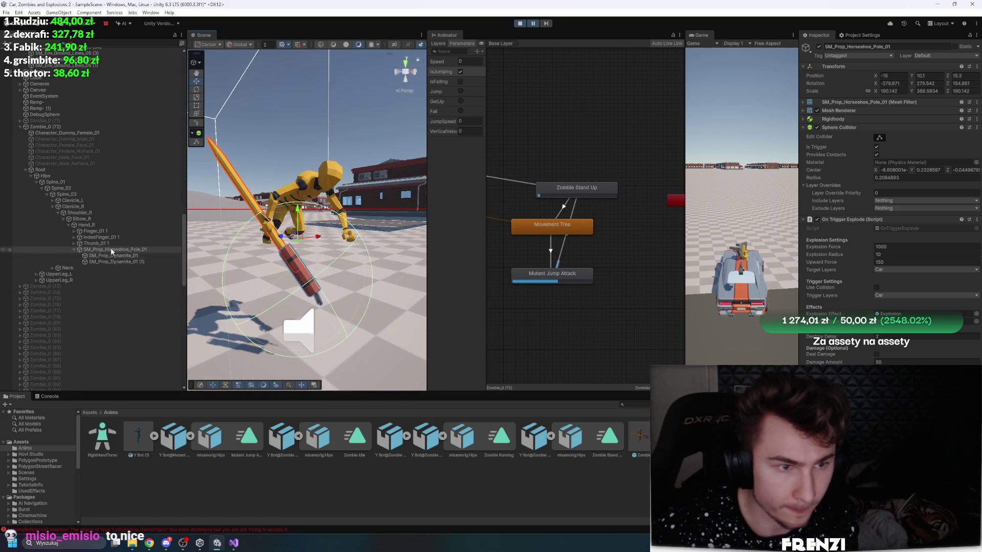
Step: Copy the horseshoe pole's Transform component during Play
right_click(868, 68)
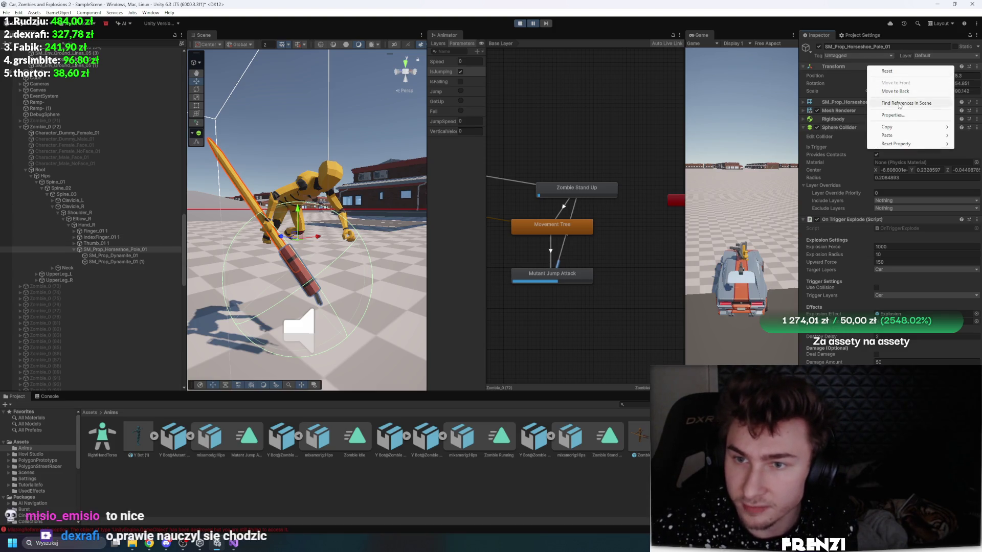
mouse_move(901, 128)
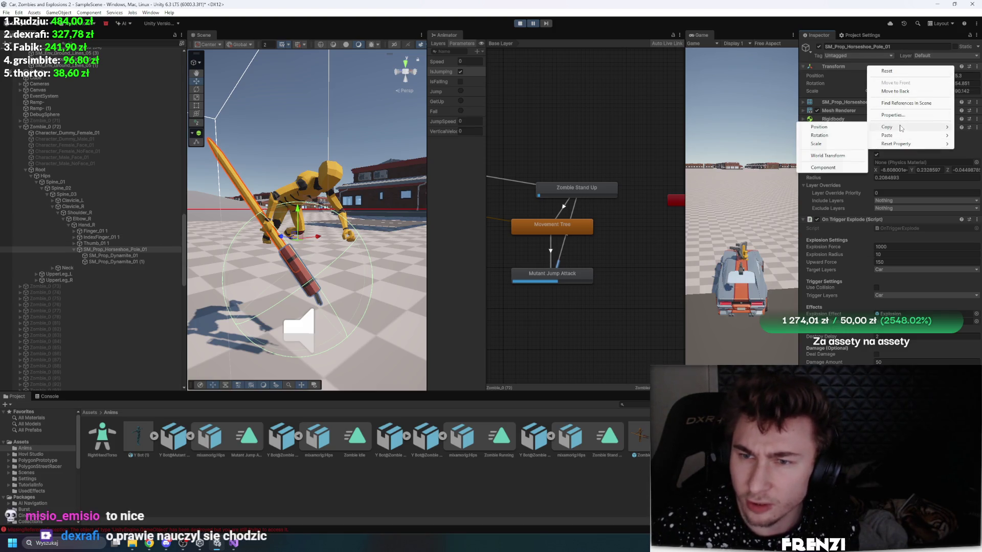
left_click(824, 167)
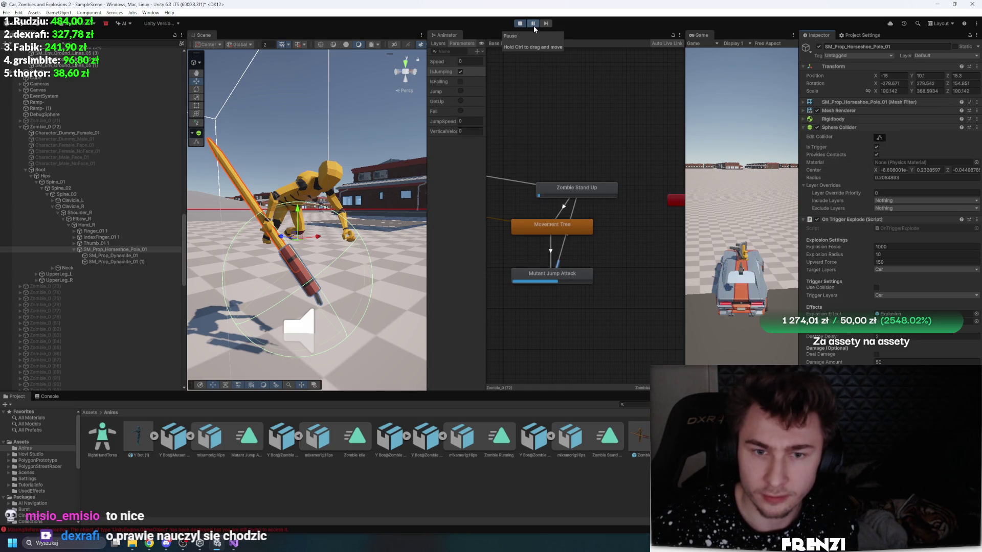
Step: Stop Play, select Zombie_0 (72) and ping its prefab asset
left_click(520, 23)
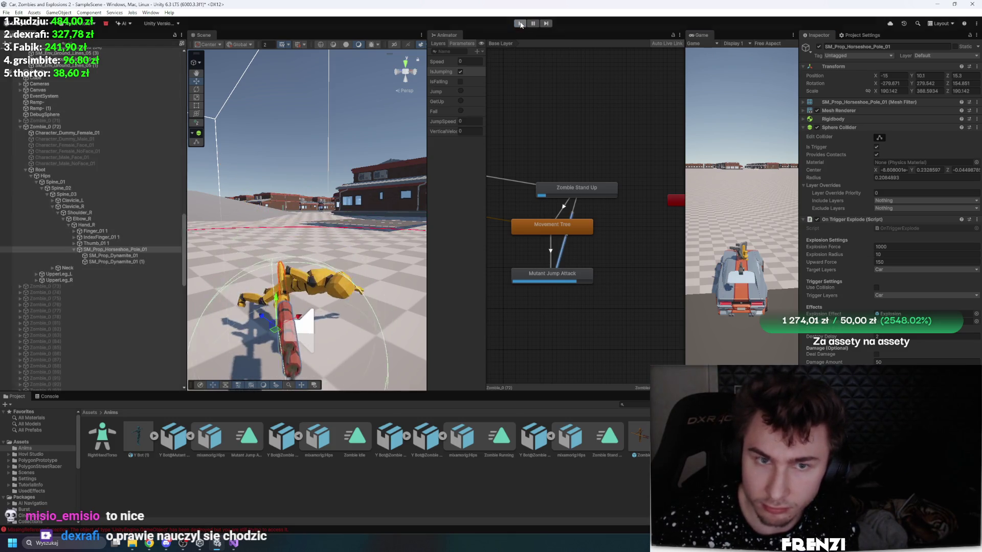
left_click(55, 127)
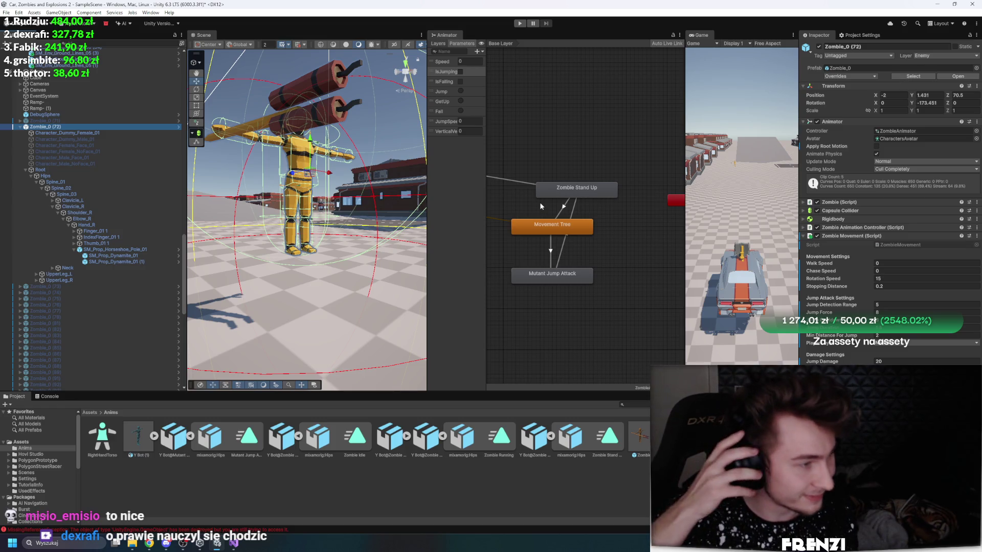
left_click(916, 77)
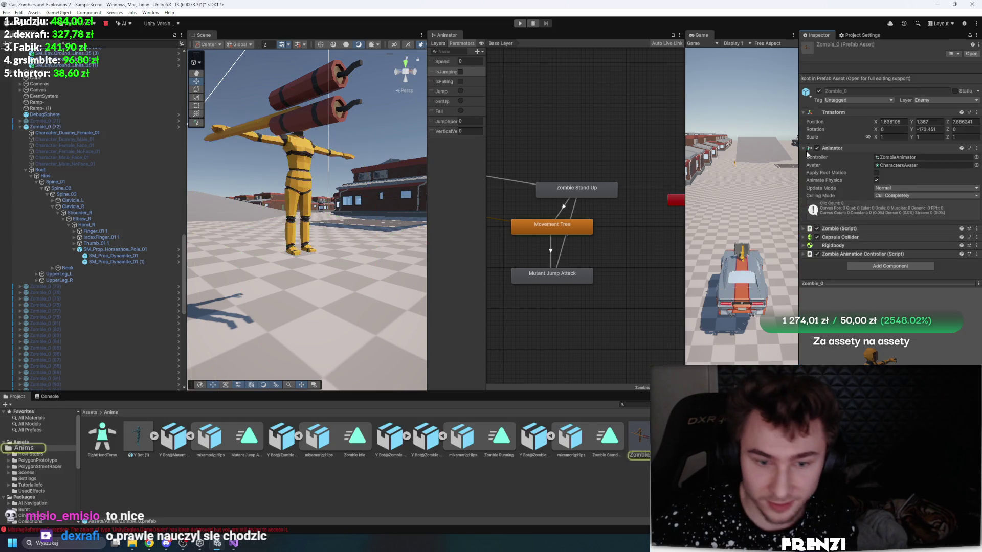
Step: In Zombie_0's Prefab Mode, paste the copied Transform values onto the horseshoe pole
double_click(645, 438)
left_click(103, 184)
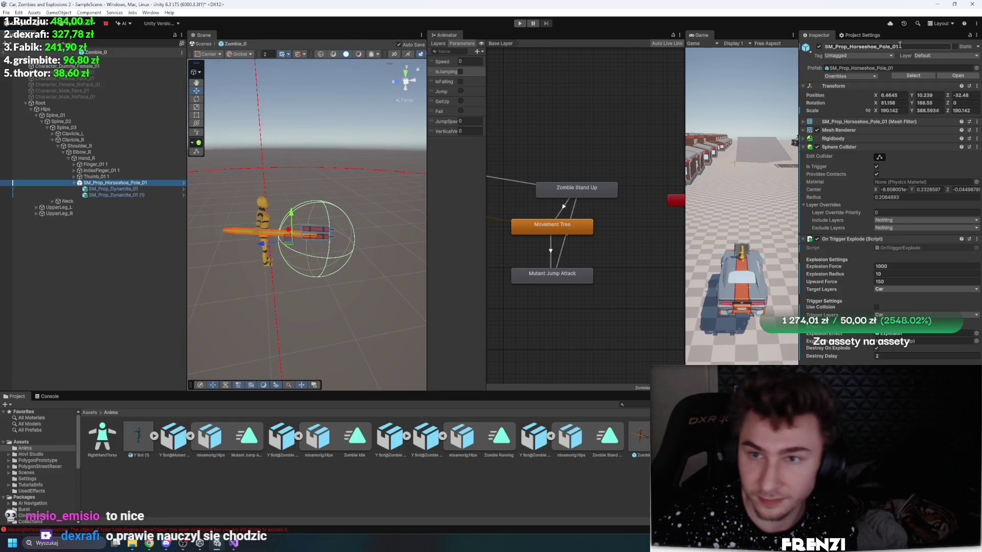
right_click(860, 87)
mouse_move(879, 171)
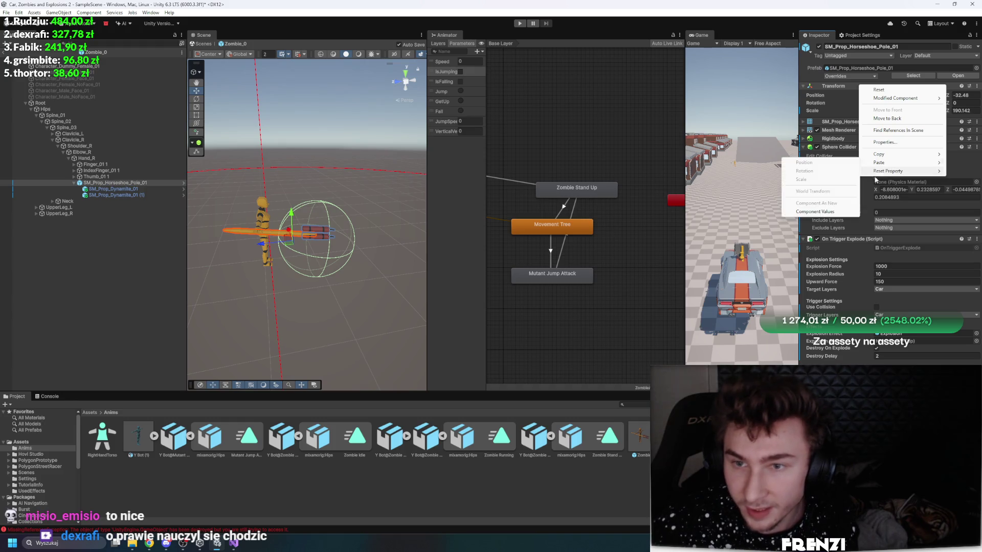
left_click(826, 212)
left_click(119, 306)
left_click(279, 232)
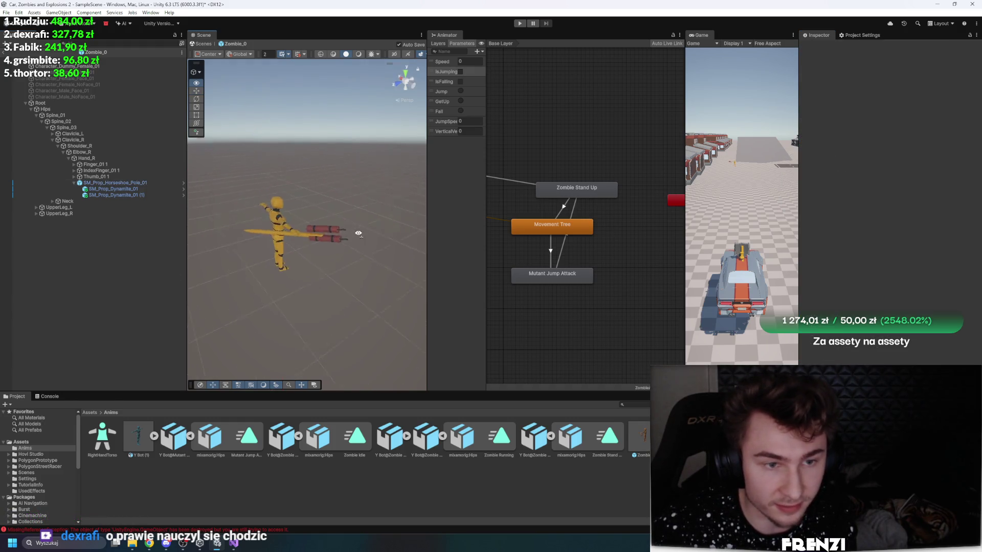
key("f")
left_click_drag(314, 212, 381, 211)
left_click(105, 269)
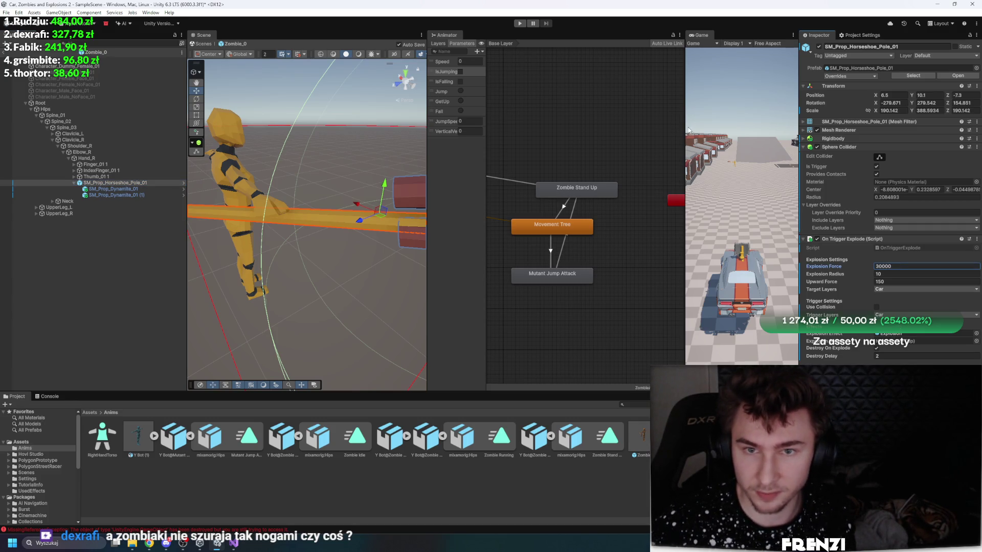
Step: Playtest driving into the zombie and raise the pole's Explosion Force to 3000000
left_click(519, 23)
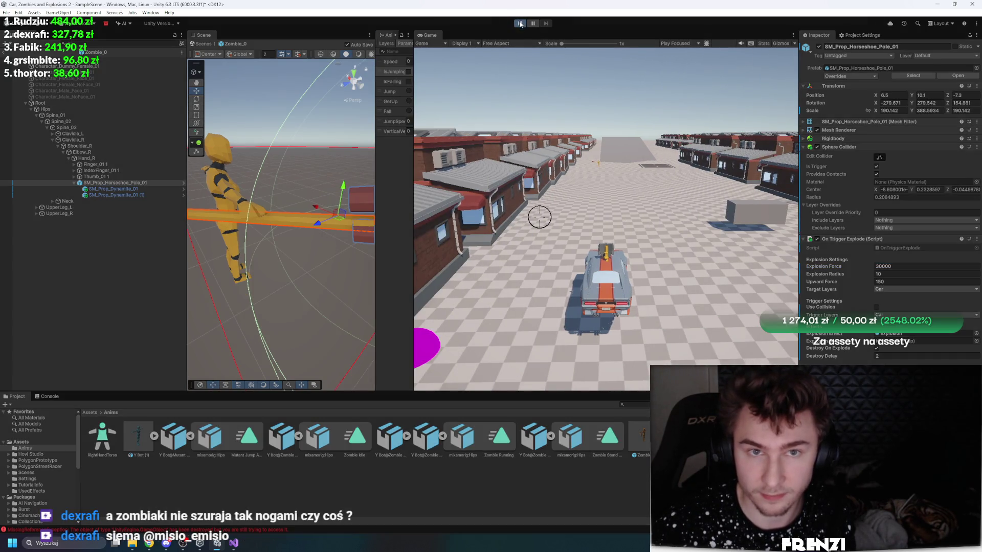
key("w")
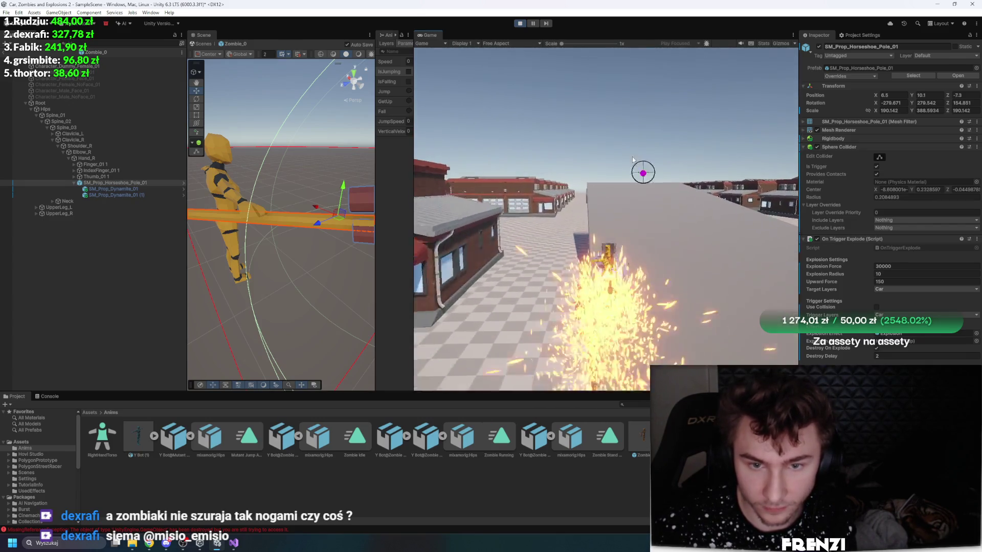
left_click(522, 23)
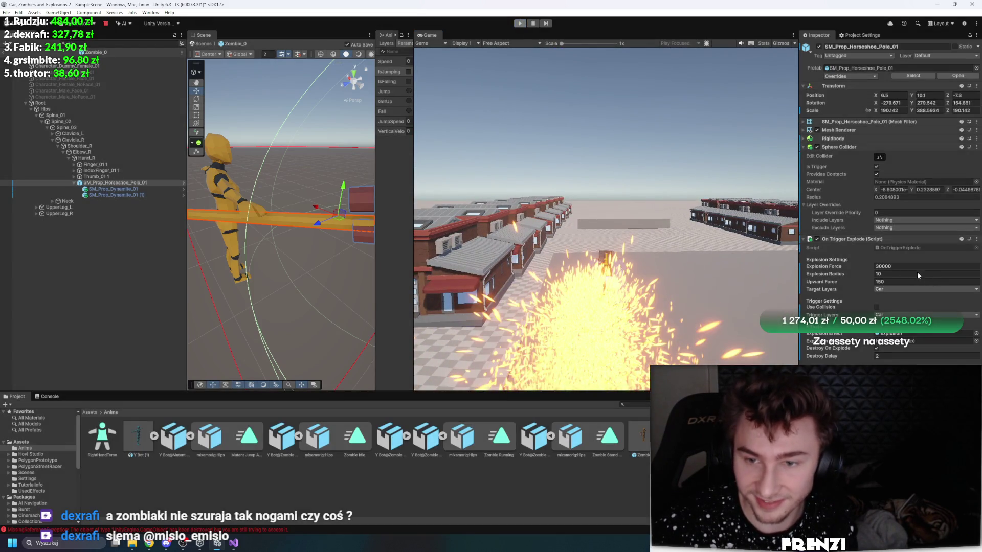
left_click(918, 267)
left_click(918, 267)
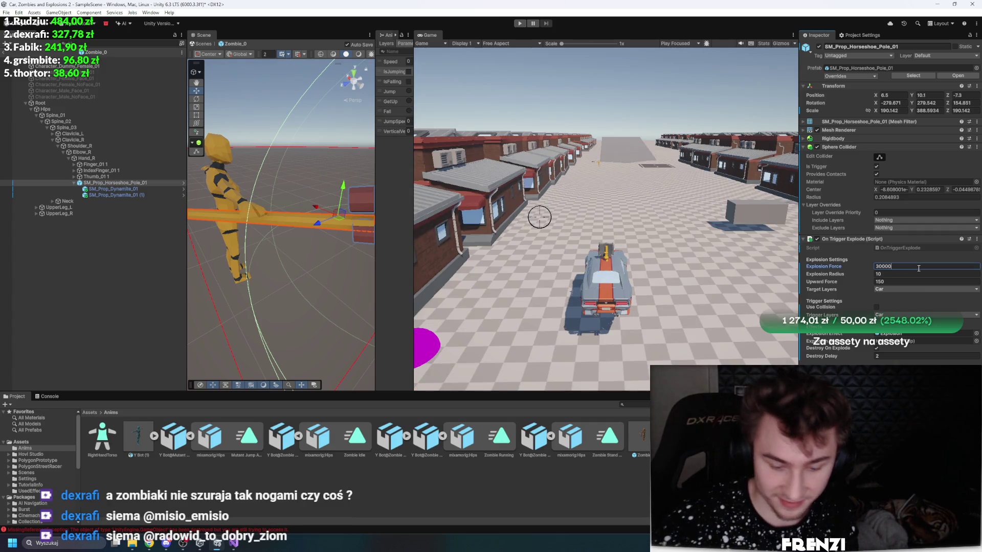
type("00")
left_click(520, 23)
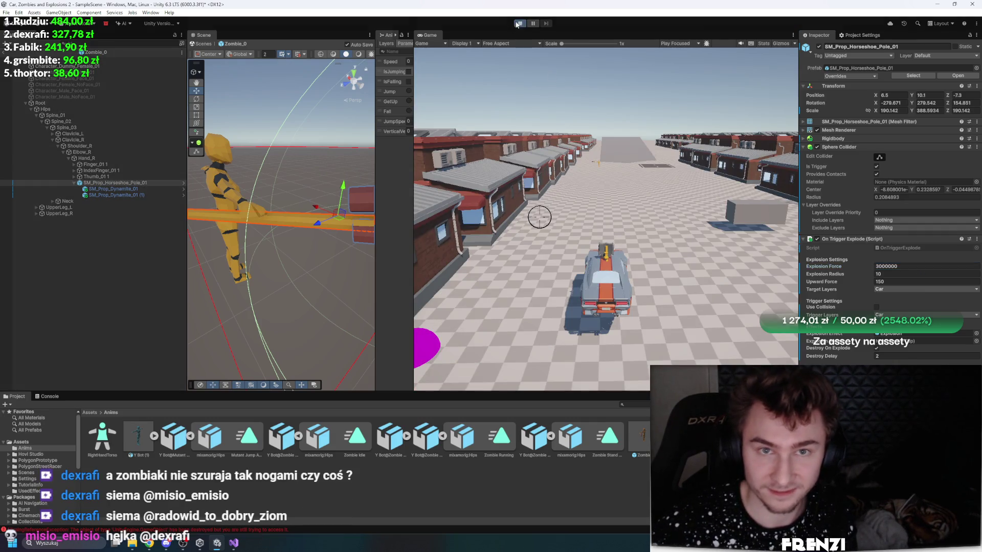
key("w")
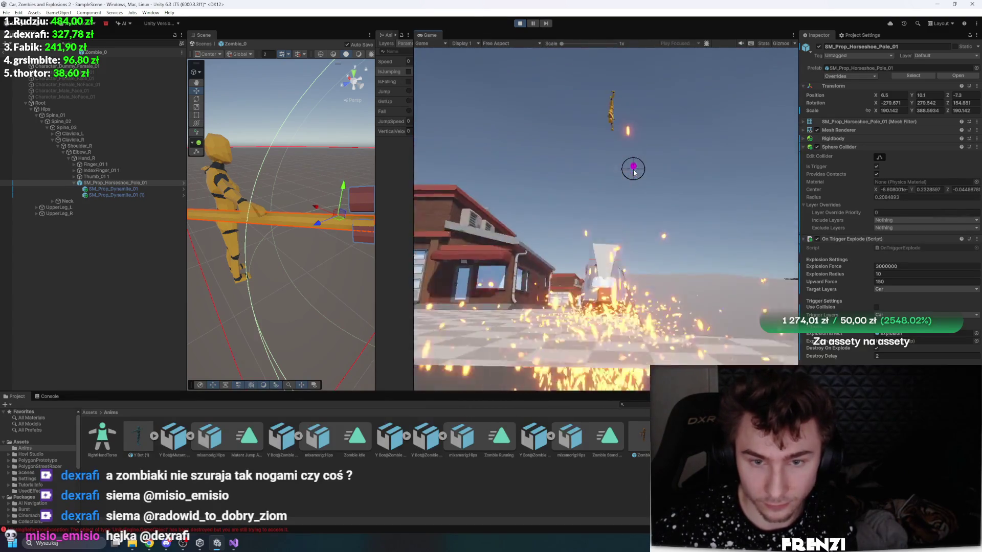
left_click(519, 26)
left_click(520, 25)
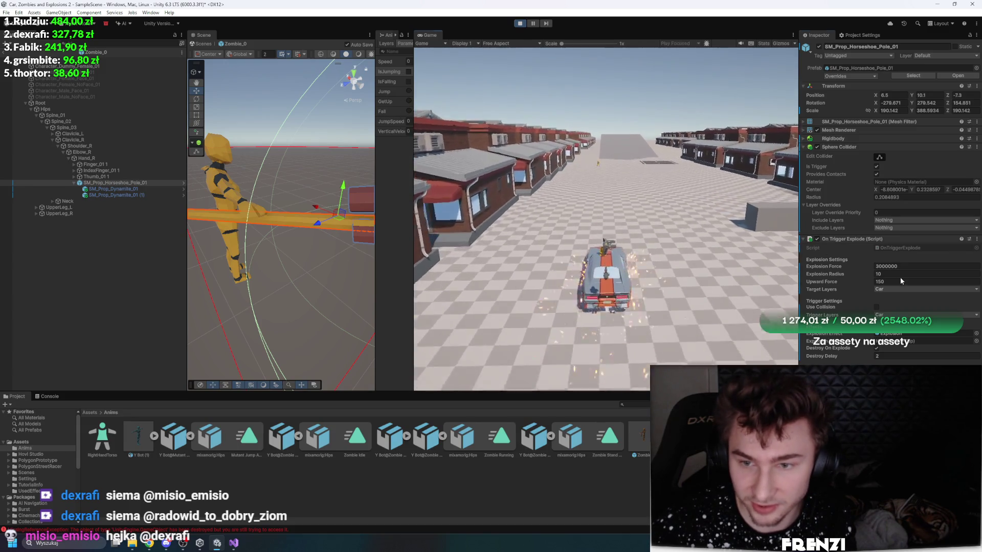
Step: Set Explosion Radius to 105, retest, and open the Explosion prefab from Assets
left_click(901, 275)
type("105")
key("Return")
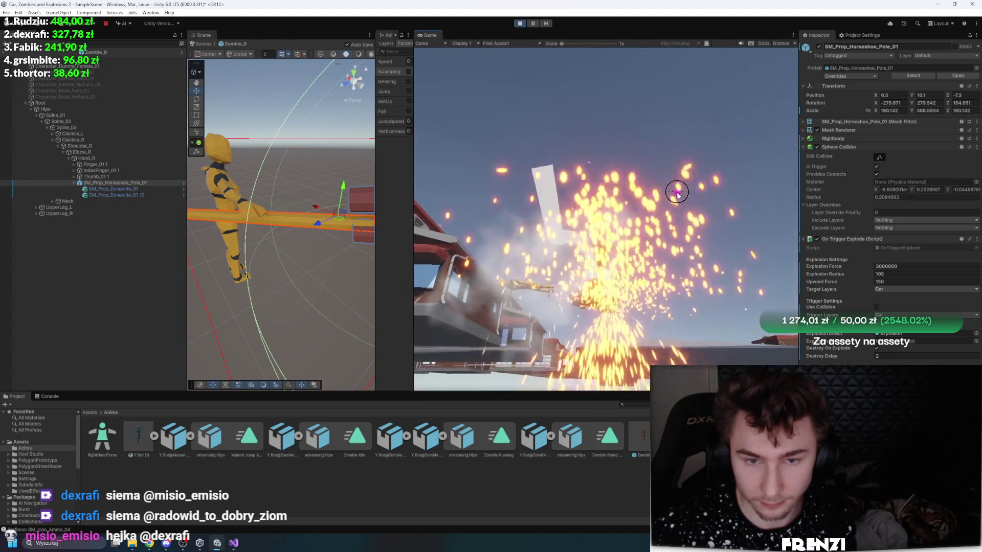
left_click(517, 24)
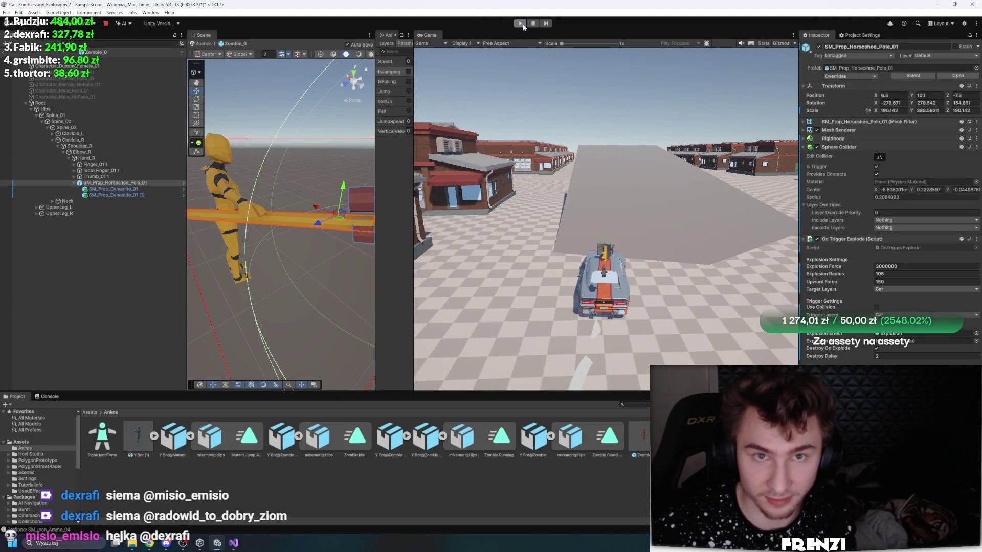
left_click(523, 24)
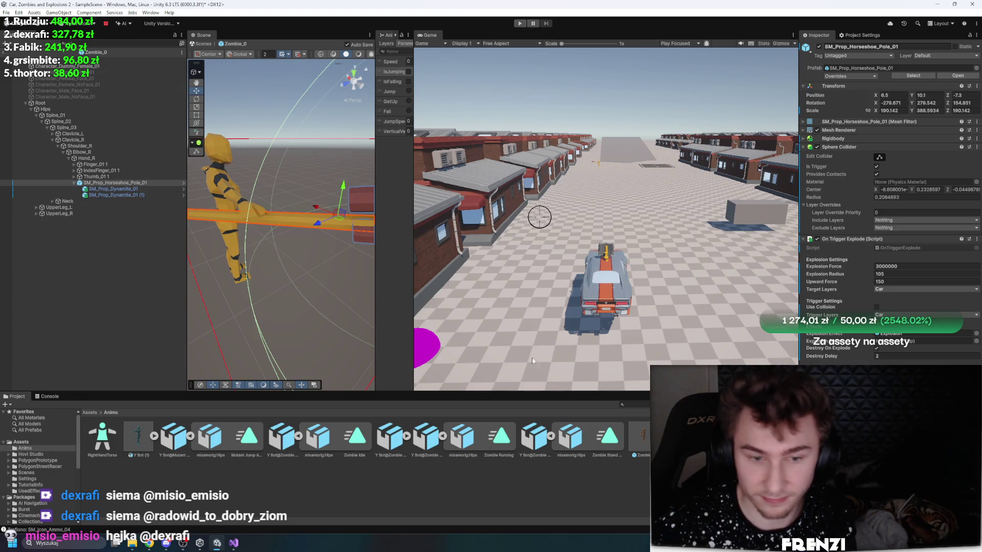
left_click(89, 412)
double_click(895, 334)
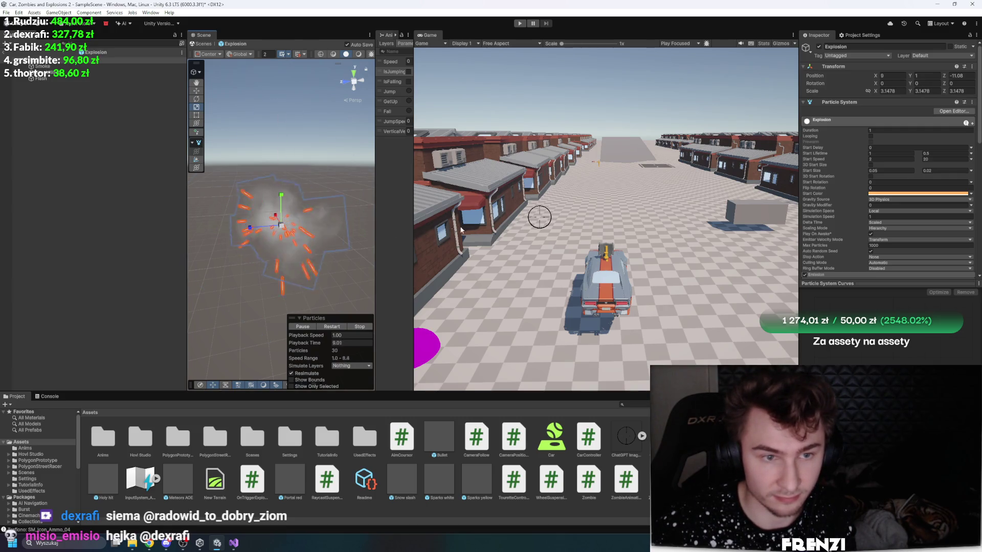
Step: Playtest driving the car and aiming in the game, then stop
key("ctrl+p")
key("w")
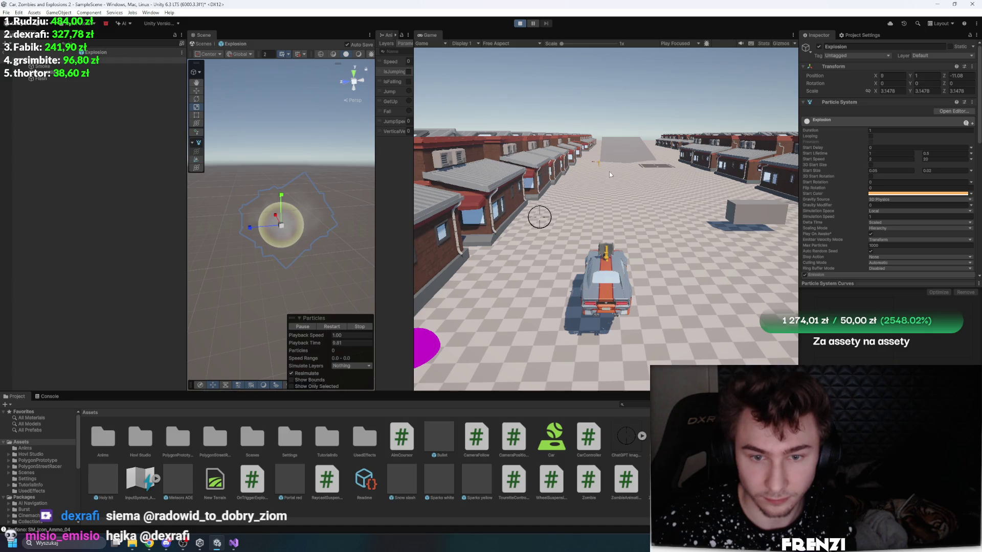
left_click(640, 210)
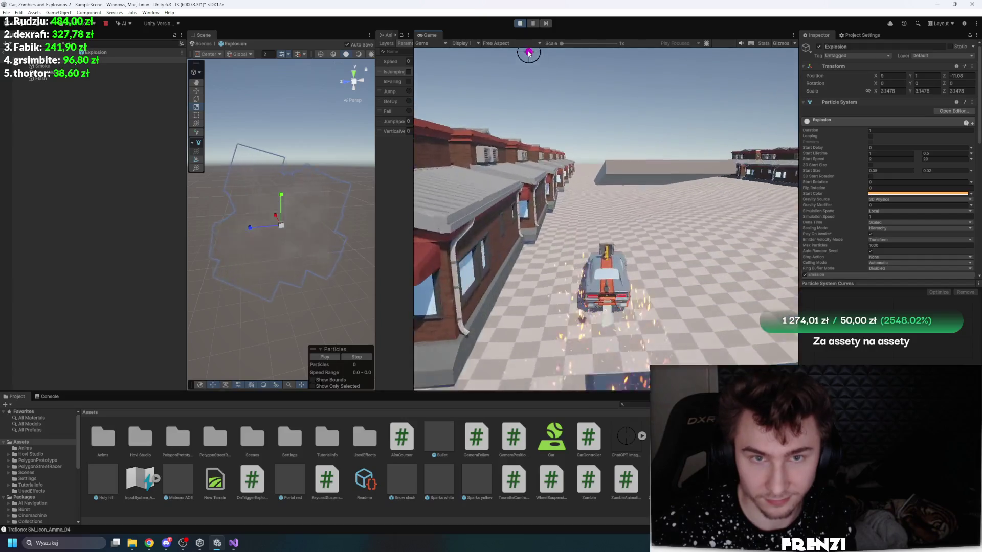
left_click(520, 24)
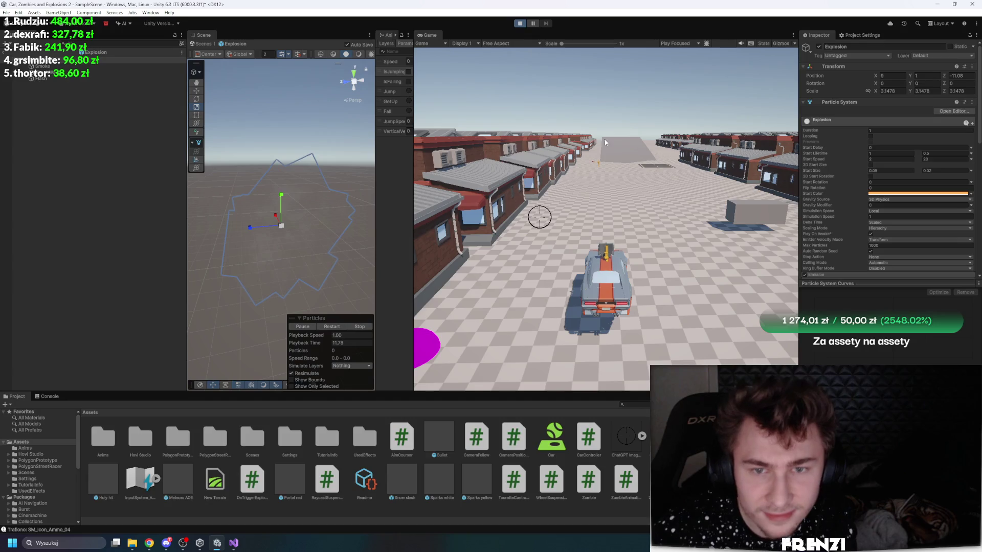
Step: Ram the zombie with the car, then switch to ZombieAnimationController.cs in Visual Studio
left_click(627, 140)
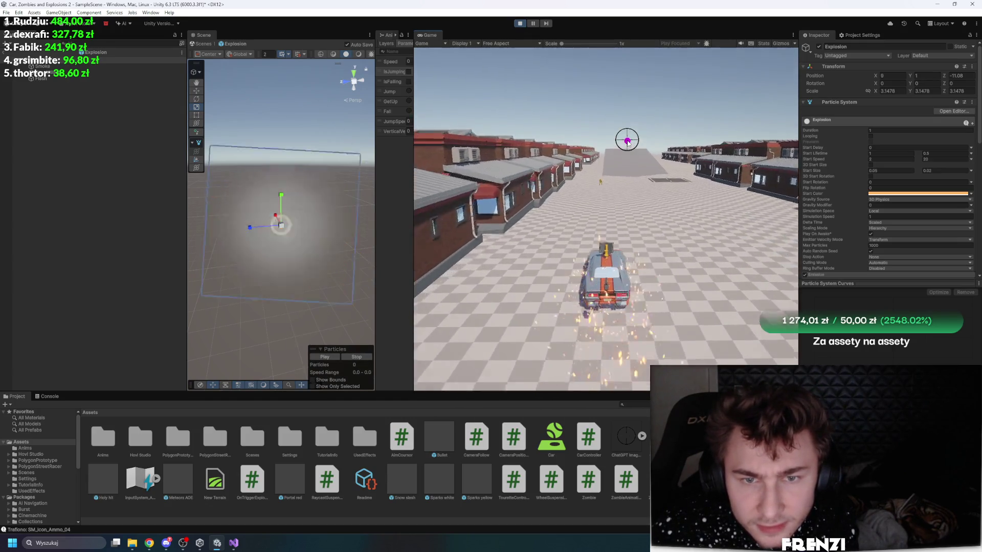
key("w")
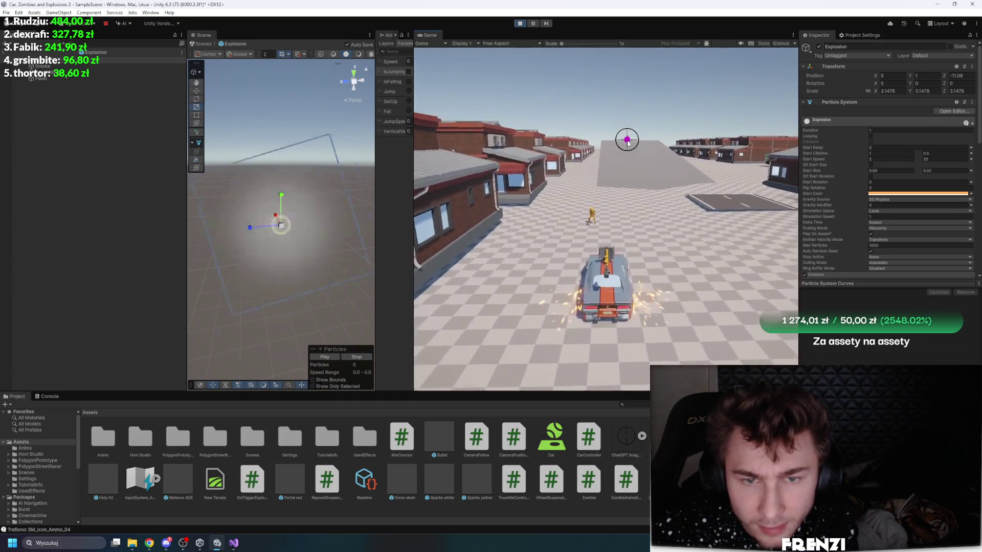
key("w")
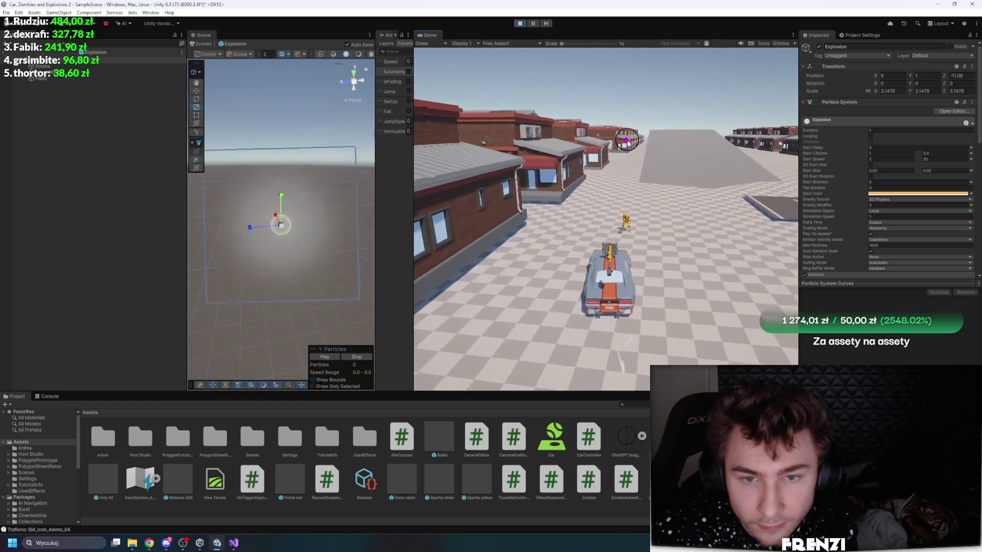
key("w")
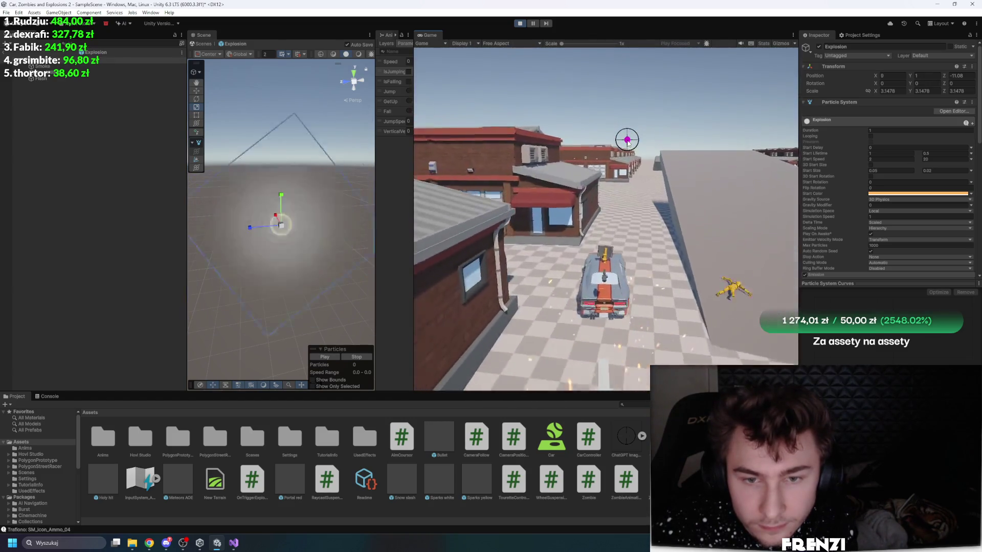
key("w")
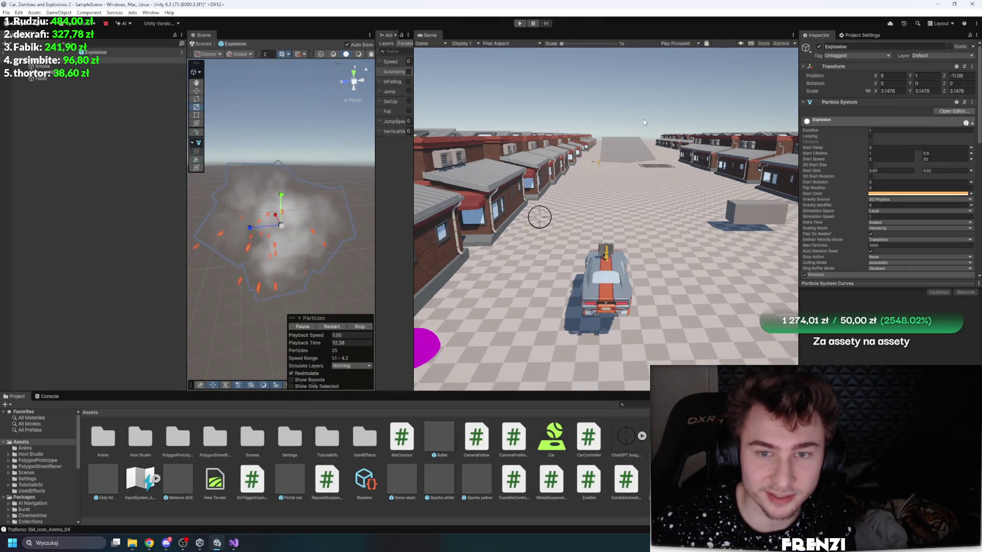
key("alt+Tab")
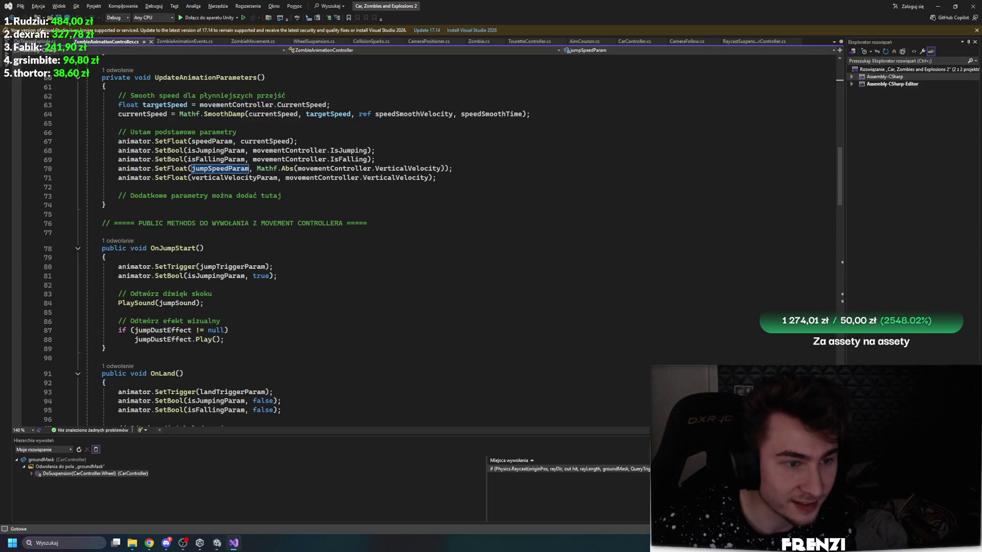
Step: Back in Unity, inspect the Explosion's Particle System settings, then deselect it
left_click(216, 542)
left_click(24, 56)
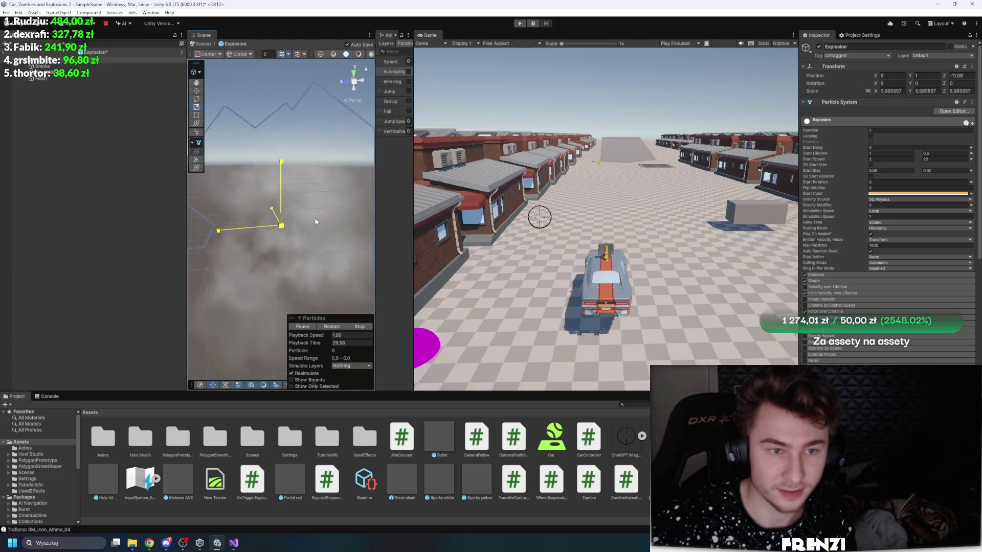
left_click(173, 167)
Step: Leave the Explosion prefab, select Zombie_0 (72) and start Play
left_click(7, 52)
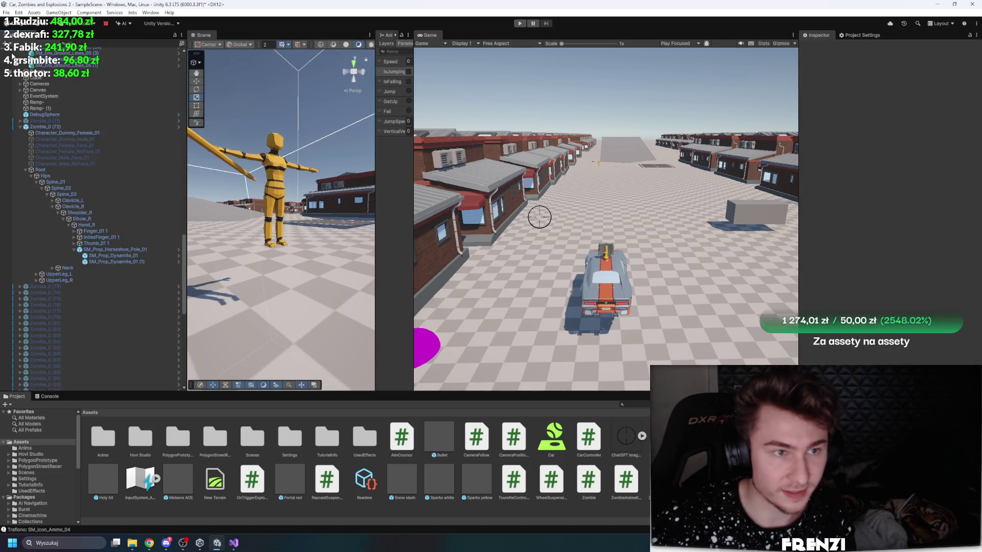
left_click(67, 269)
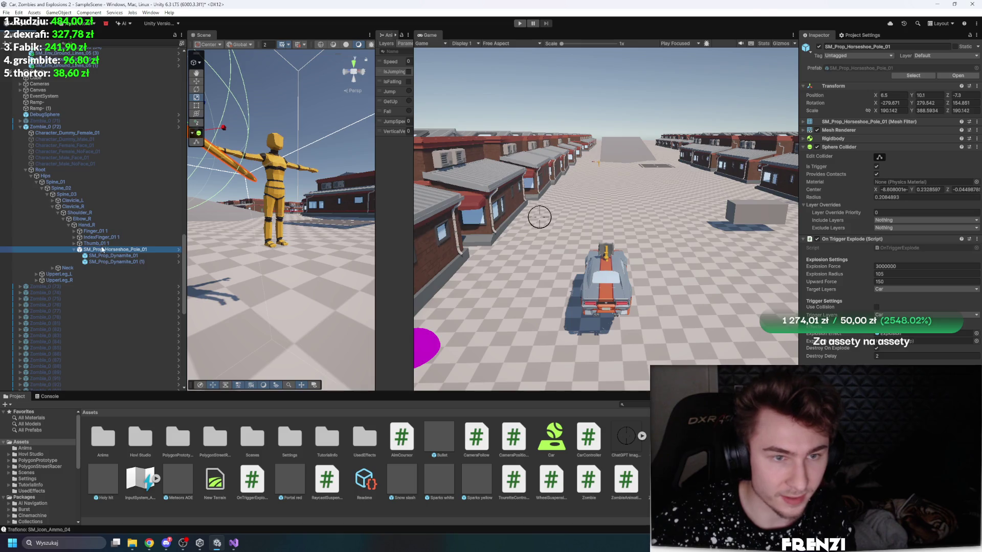
left_click(74, 128)
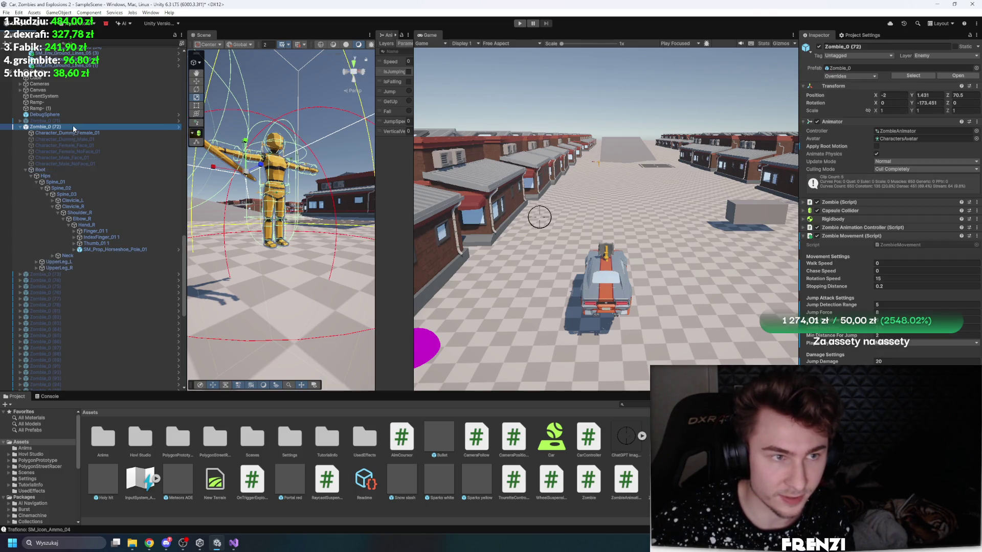
left_click(520, 24)
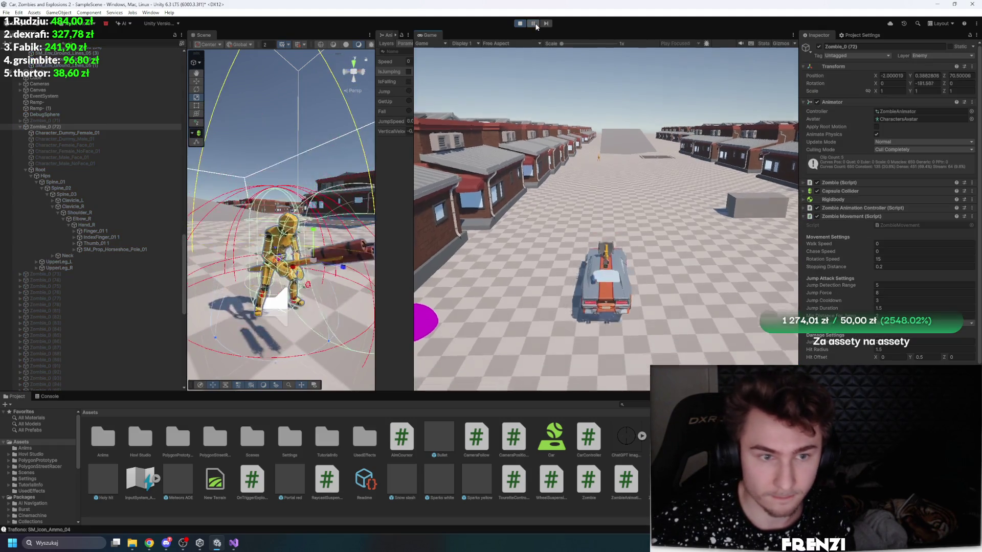
Step: Set Walk Speed and Chase Speed to 15, then playtest the chasing zombie, firing shots
left_click(889, 244)
type("15")
key("Tab")
type("15")
key("Return")
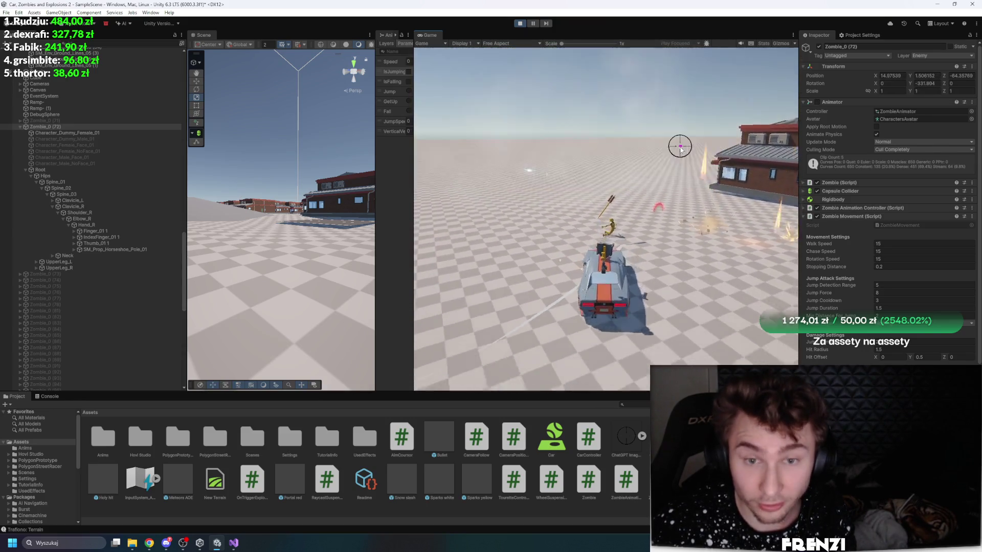
left_click(520, 24)
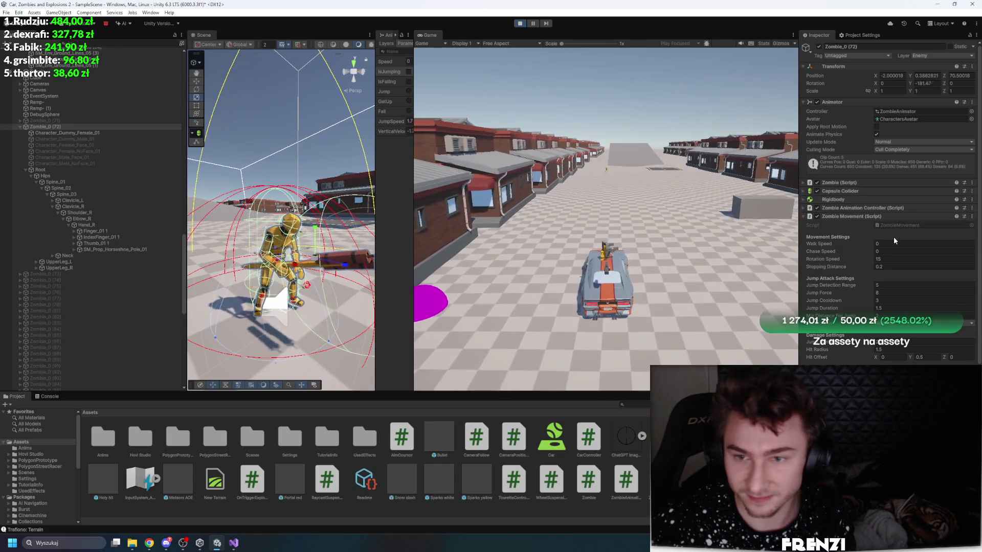
left_click(709, 304)
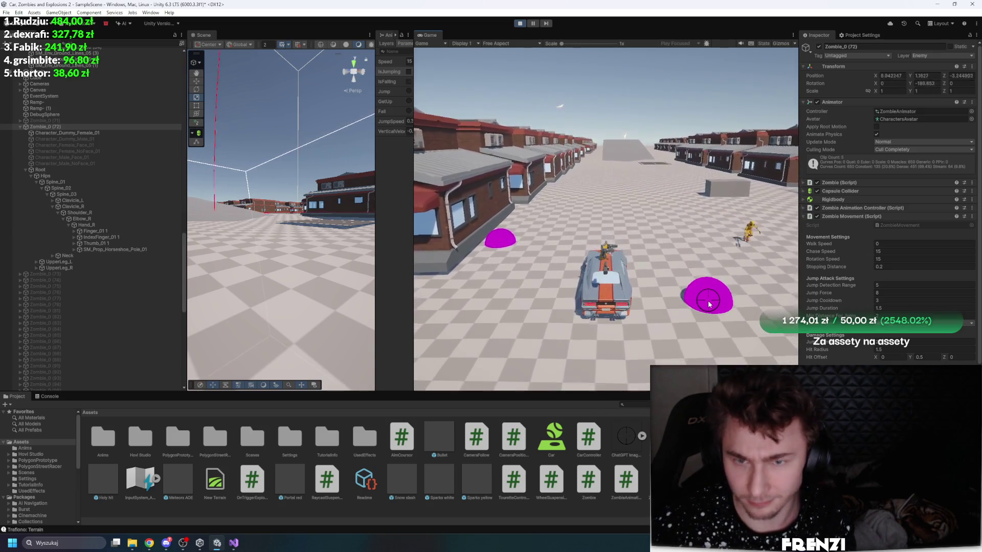
left_click(663, 201)
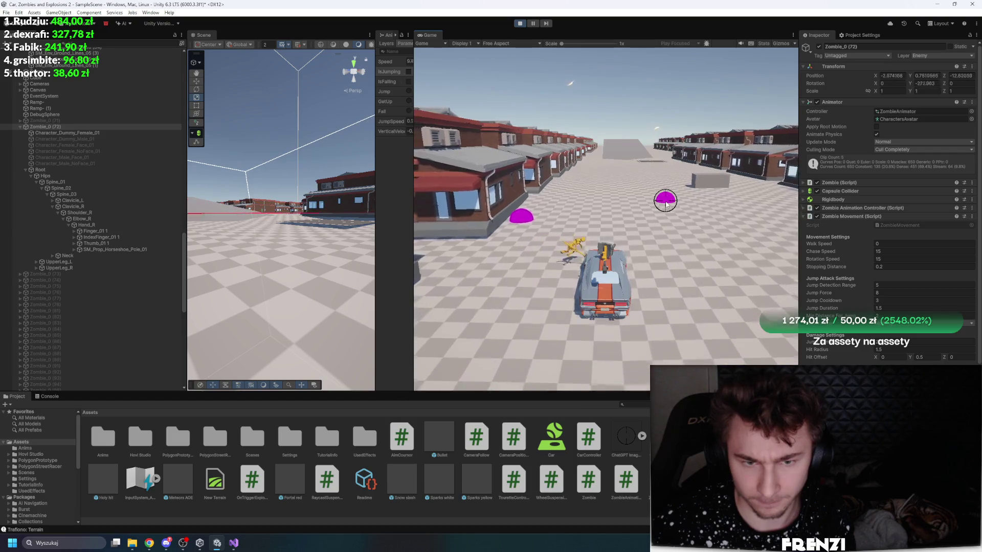
left_click(519, 23)
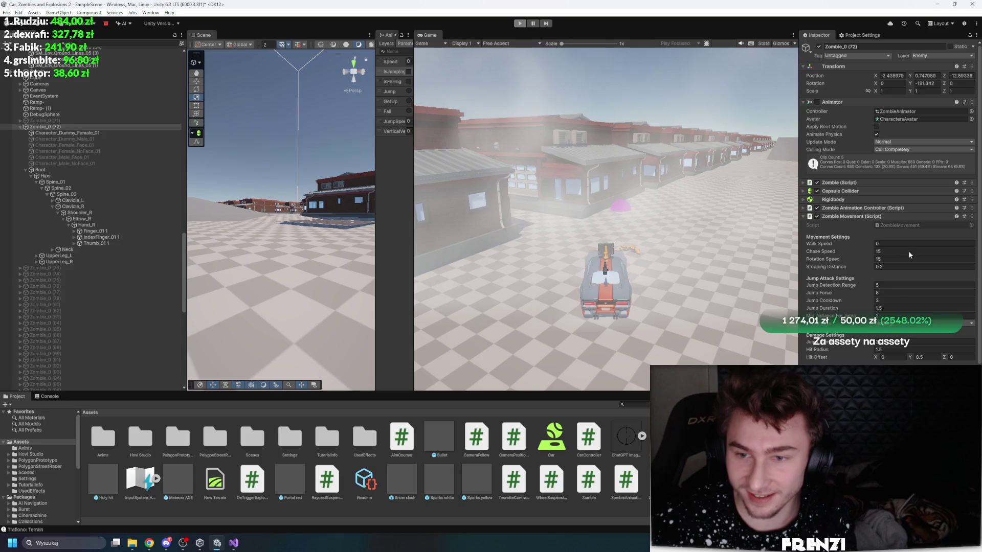
Step: Tune Zombie Movement to Walk 10, Chase 15, Rotation 45, Jump Range 8, playtesting between changes
left_click(888, 278)
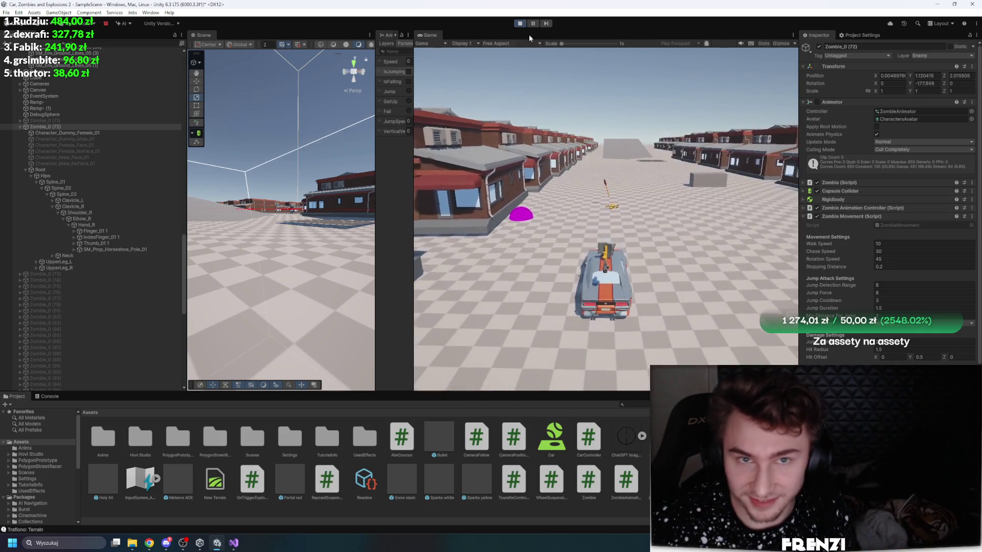
left_click(521, 25)
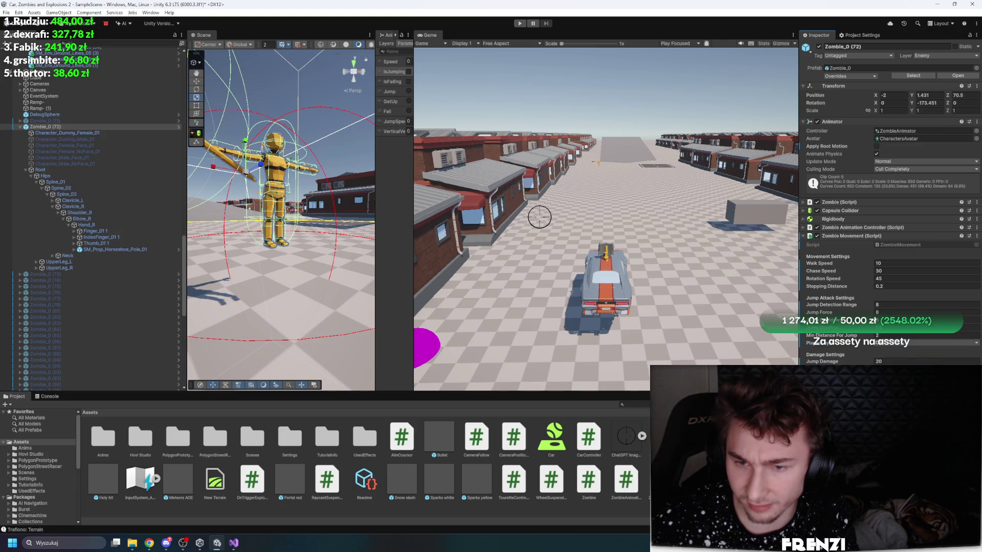
left_click(518, 25)
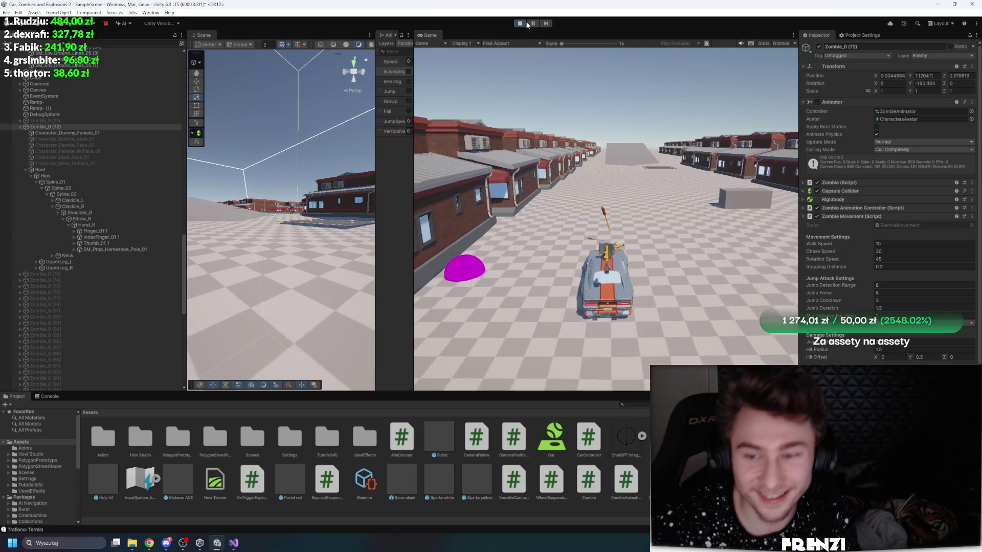
key("ctrl+p")
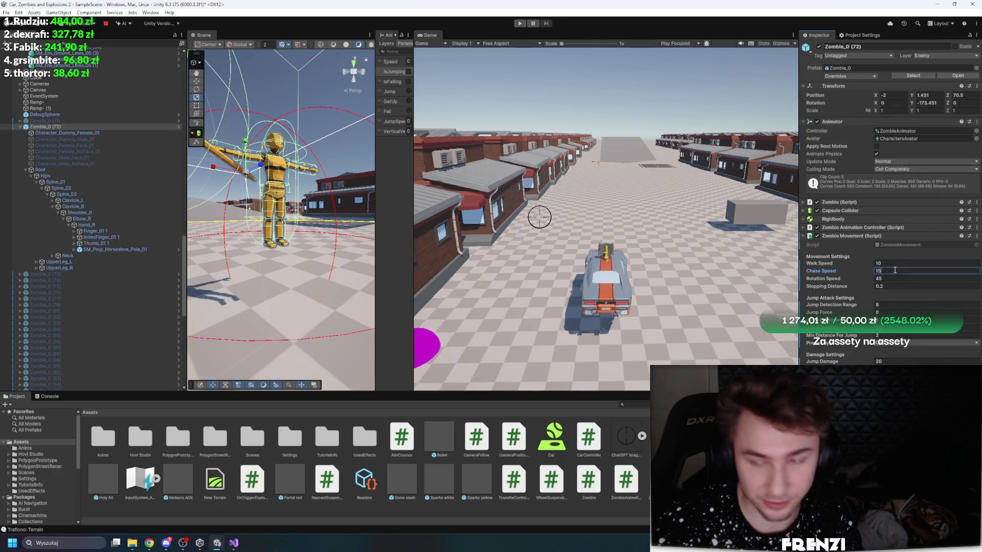
left_click(517, 24)
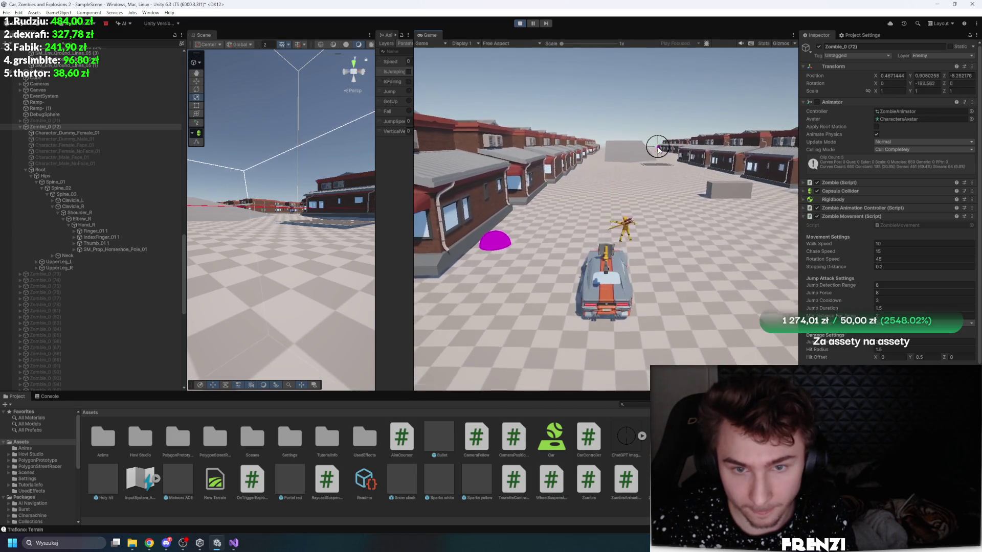
left_click(518, 23)
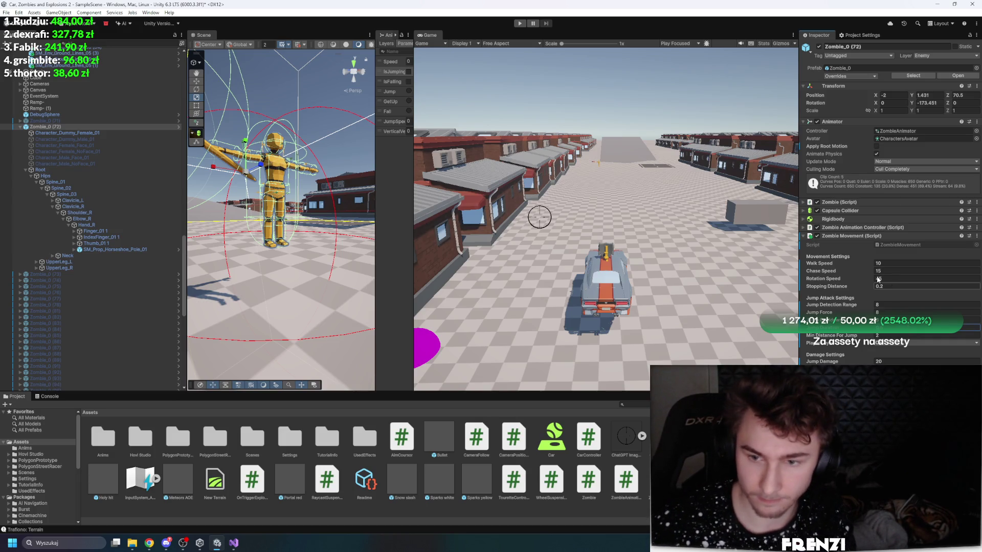
Step: Set Jump Force 100 and Jump Duration 0.5, then playtest by shooting the zombie and stop
left_click(902, 312)
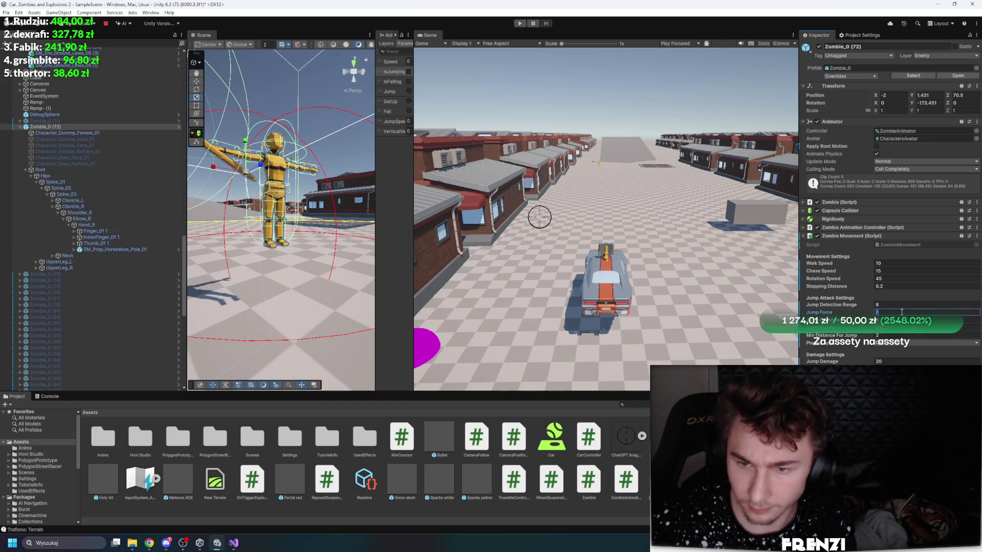
type("100")
left_click(520, 23)
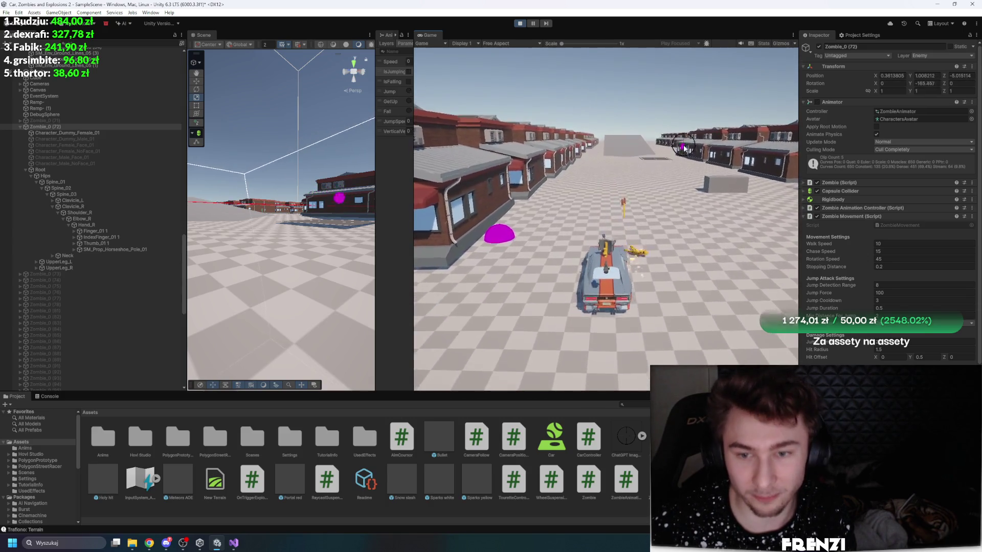
left_click(731, 210)
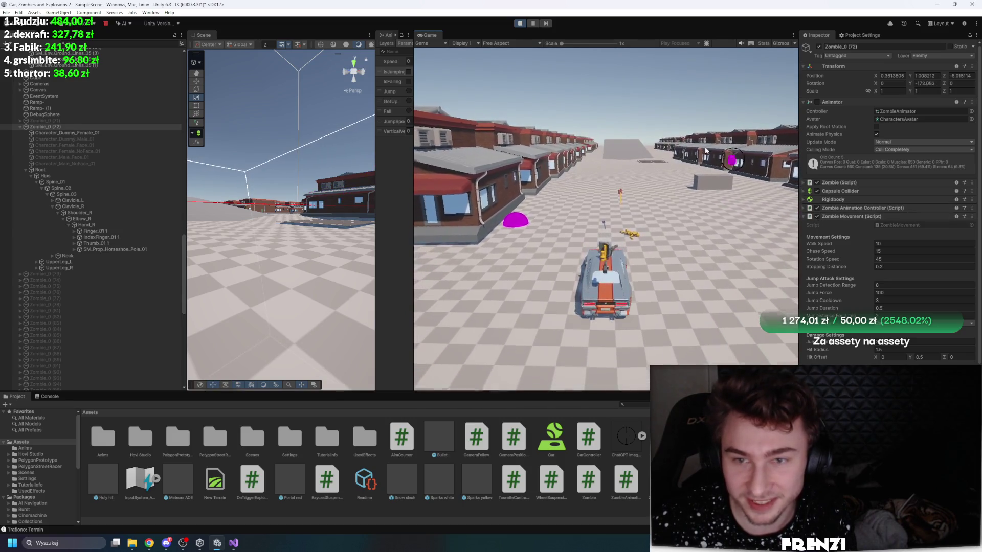
key("ctrl+p")
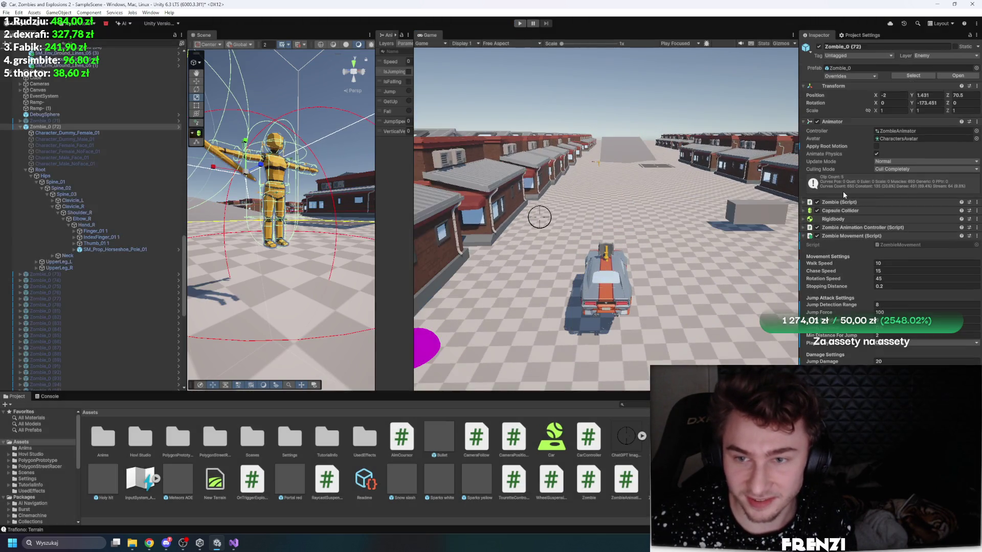
left_click(854, 211)
Step: Set Capsule Collider Center Y 1.25 and Height 1.44, undoing an accidental rescale, then play
mouse_move(266, 214)
left_mouse_down()
mouse_move(190, 174)
mouse_move(289, 207)
left_mouse_up()
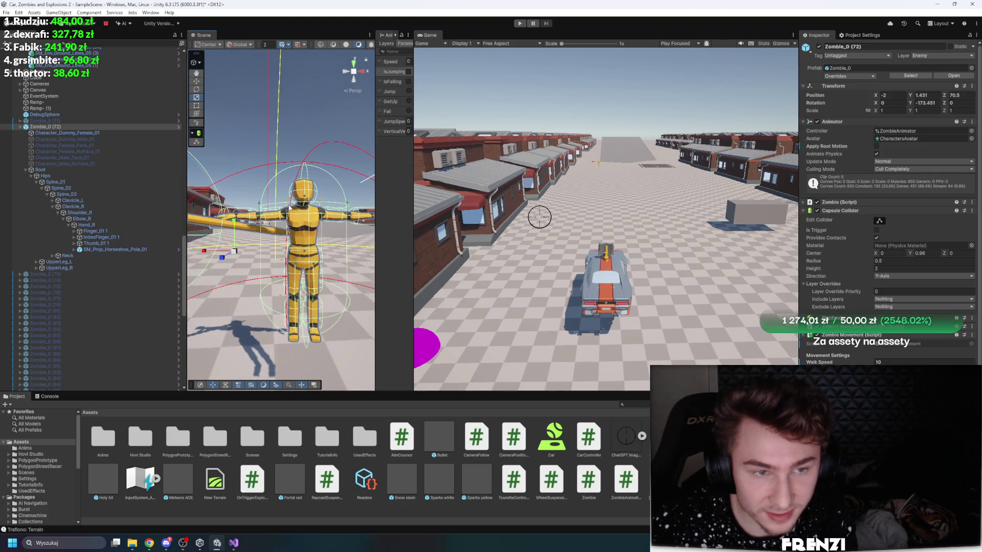
left_click_drag(373, 183, 436, 183)
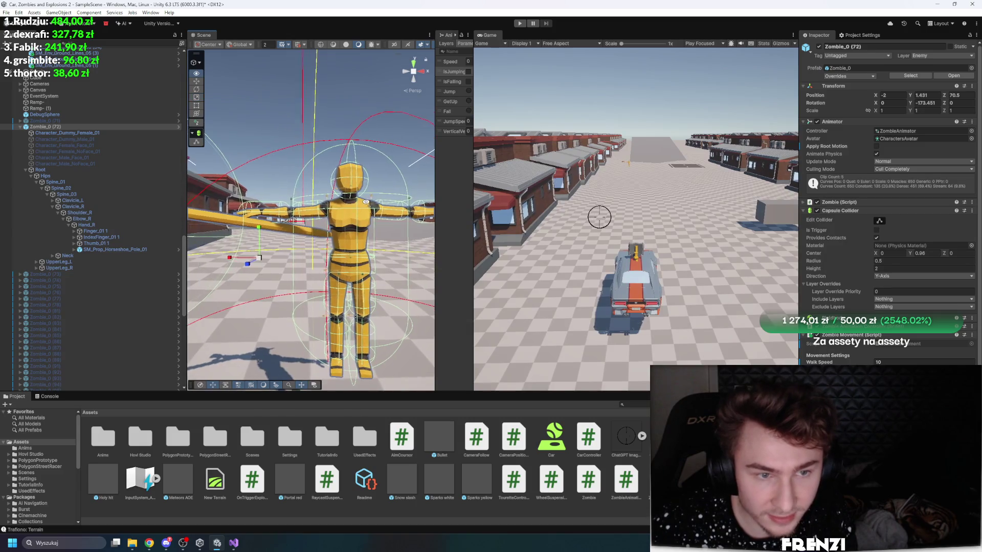
left_click_drag(313, 241, 307, 244)
key("ctrl+z")
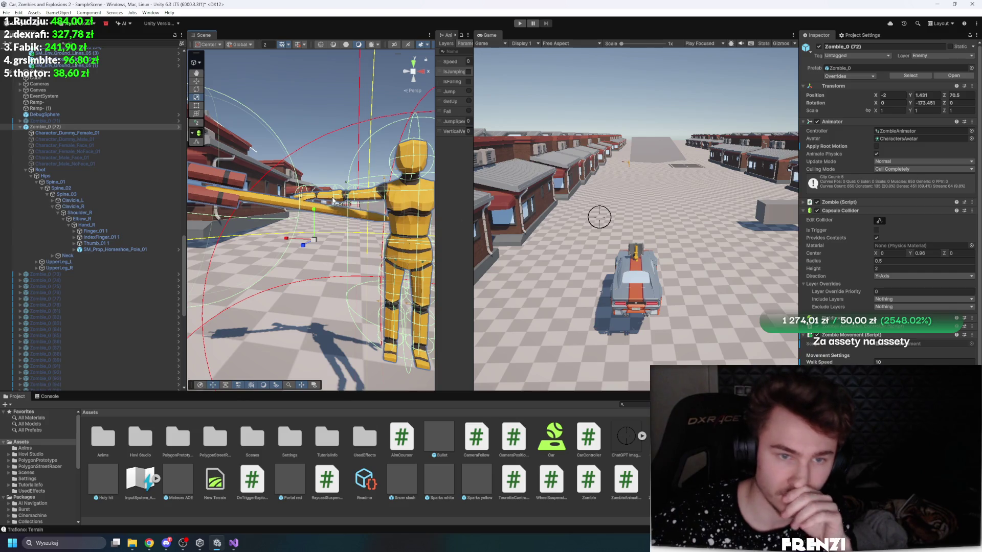
left_click_drag(333, 200, 389, 202)
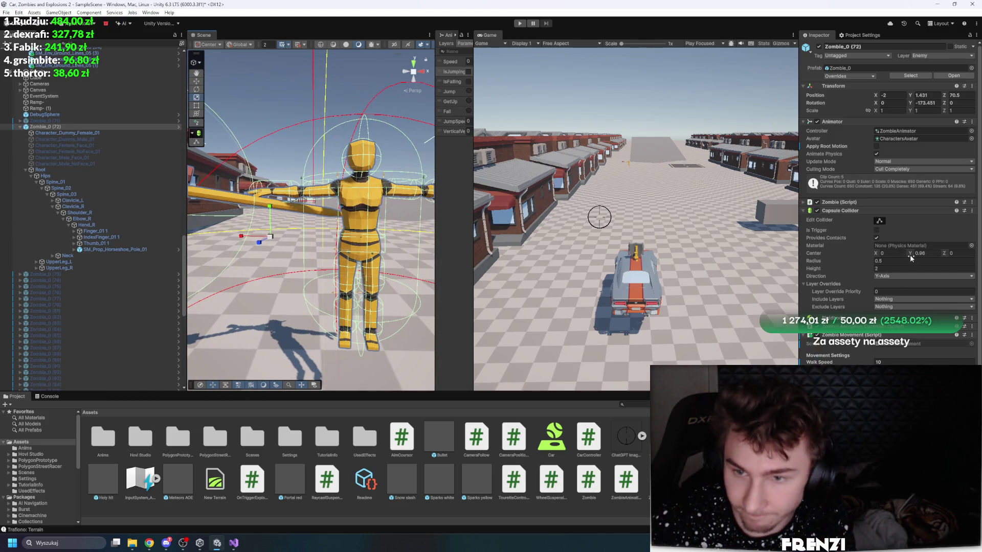
type("1.25")
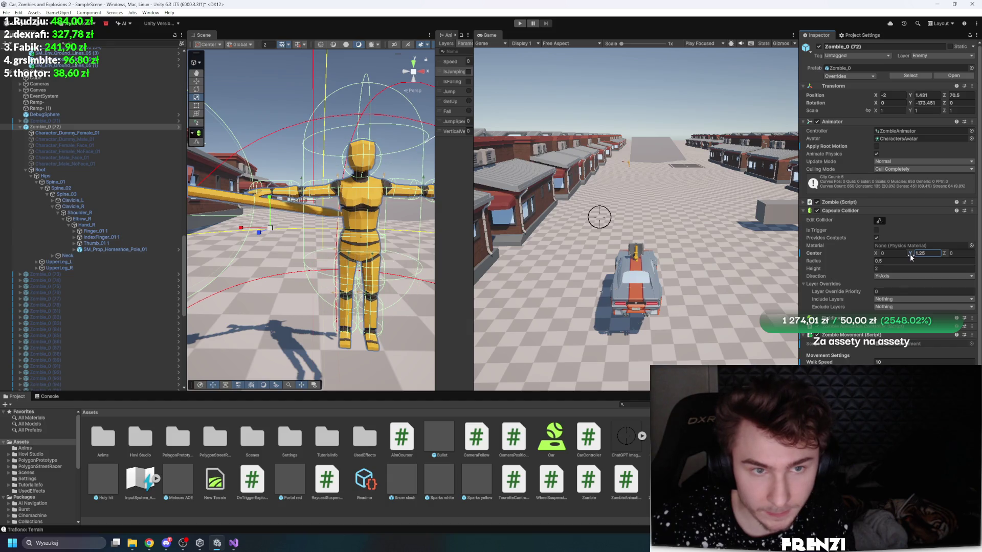
left_click_drag(837, 269, 822, 273)
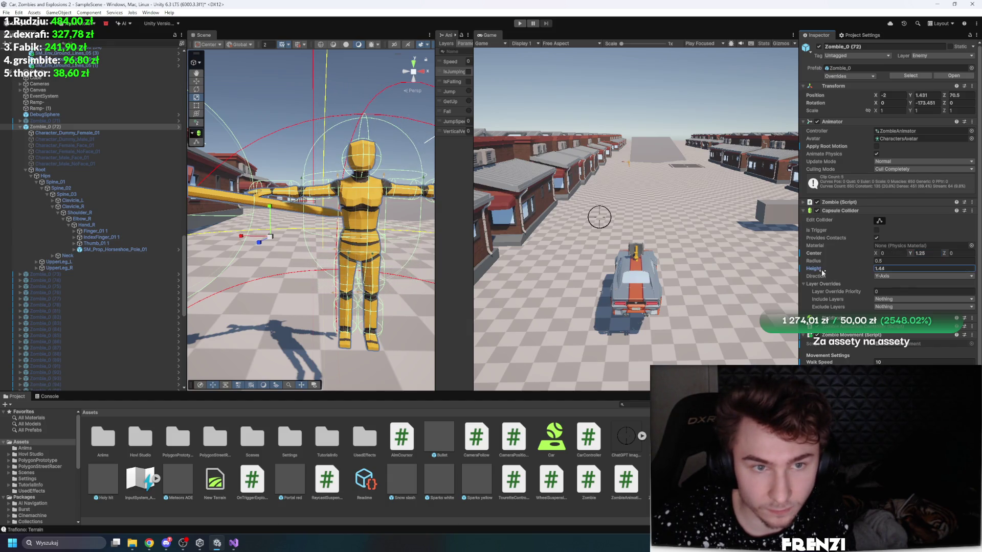
left_click(520, 23)
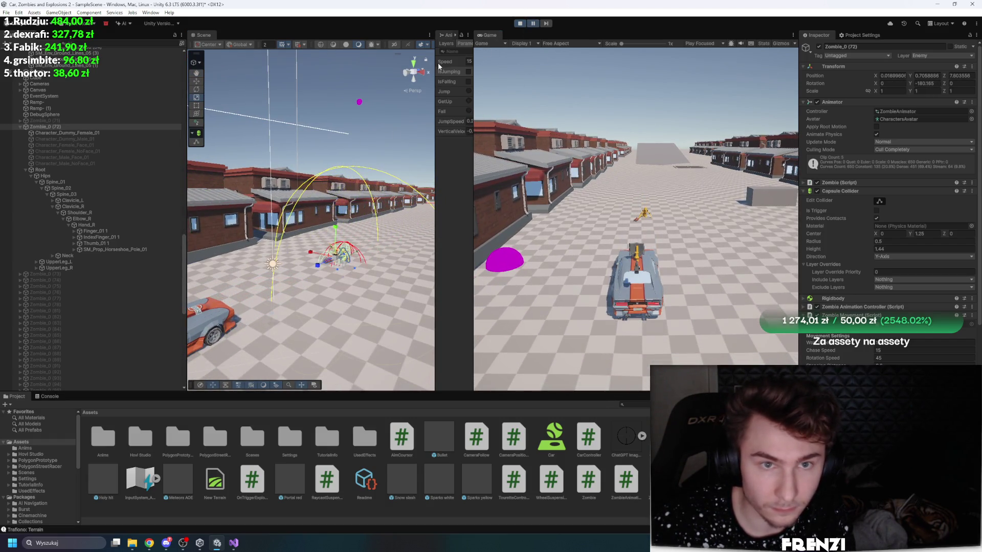
Step: Pause the playtest, step seven frames through the zombie's attack, and select the horseshoe pole
left_click_drag(436, 65, 710, 67)
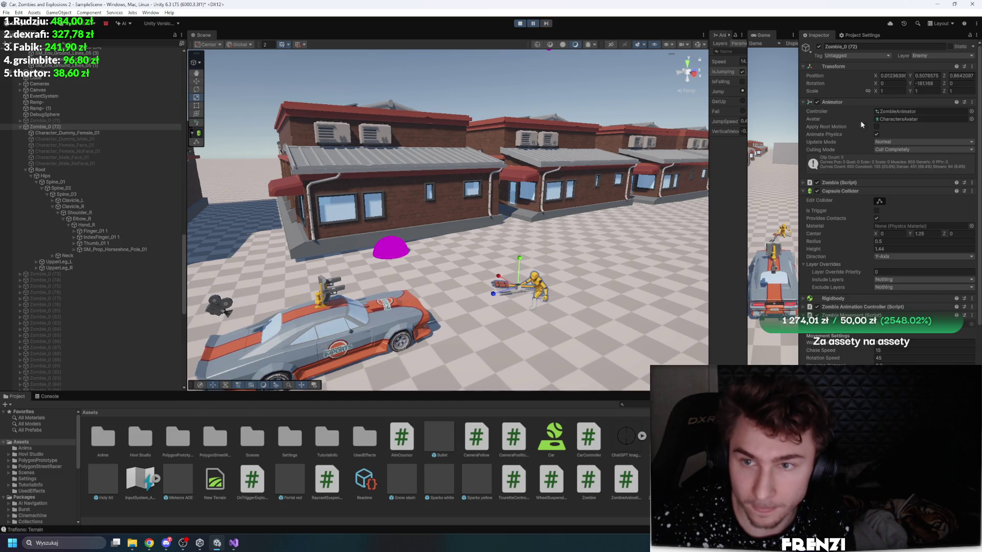
left_click(538, 23)
left_click(546, 25)
left_click(547, 23)
left_click(547, 24)
left_click(546, 23)
left_click(547, 24)
left_click(546, 23)
left_click(546, 23)
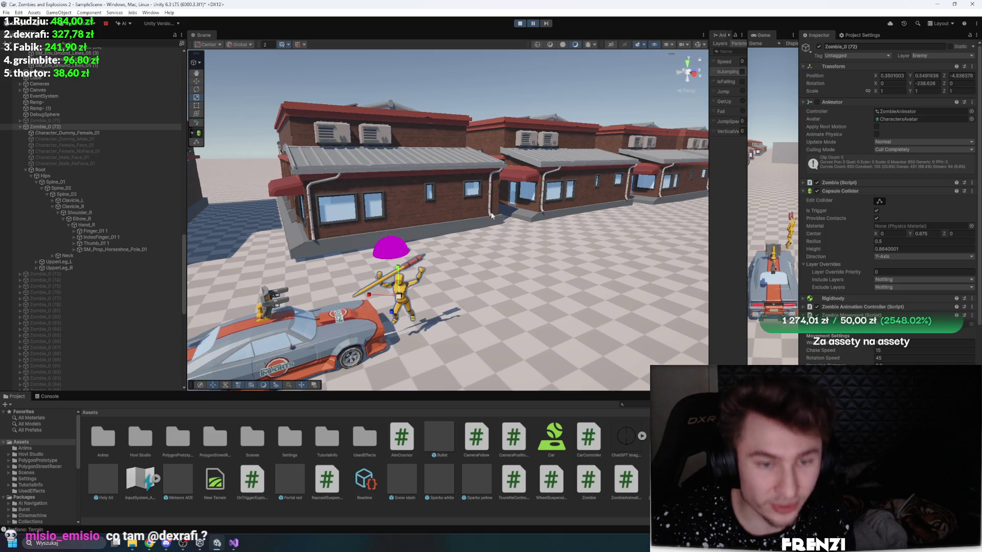
scroll(491, 215, "up", 5)
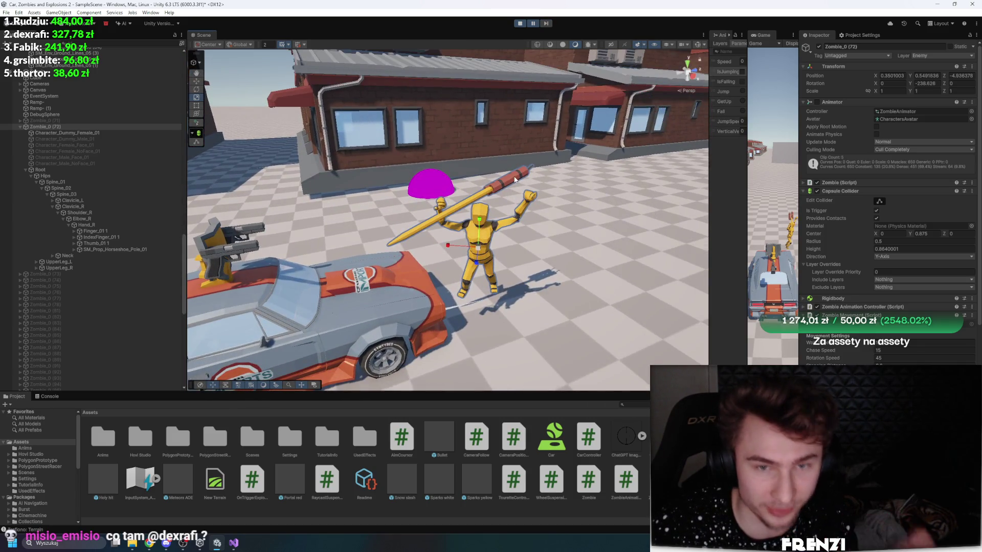
left_click(515, 179)
left_click(121, 250)
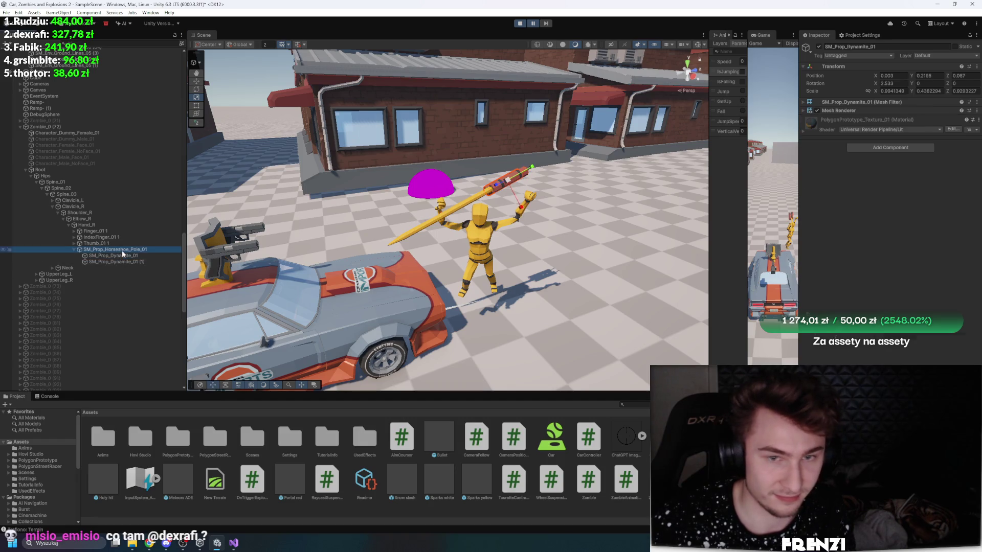
left_click(520, 24)
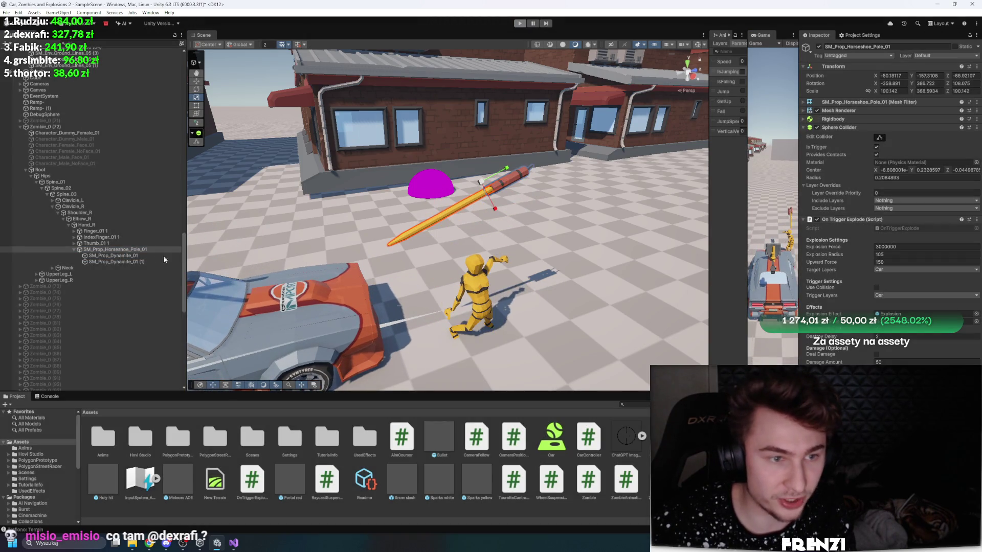
Step: Restart the playtest, frame the view on the selected horseshoe pole, and pause
left_click_drag(450, 215, 478, 220)
key("ctrl+p")
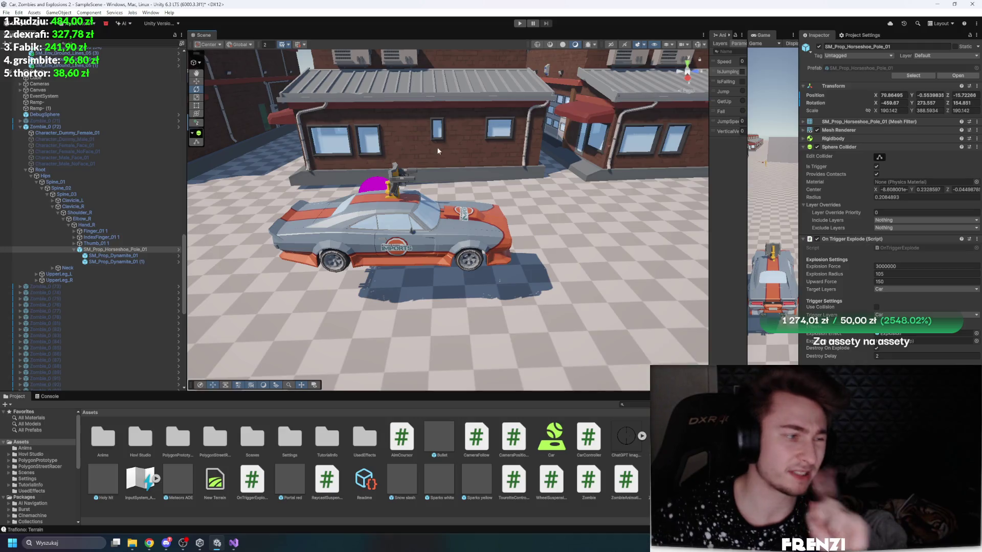
left_click(520, 24)
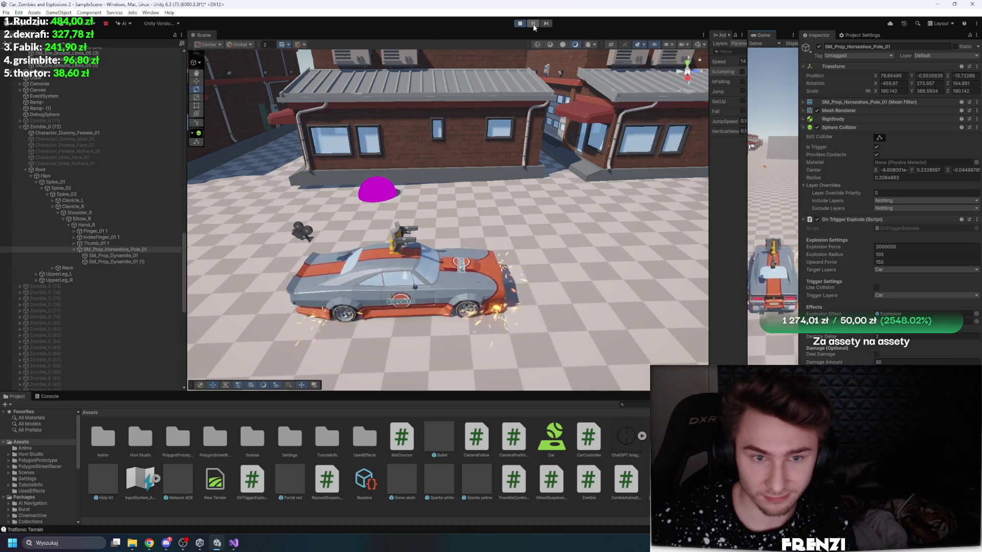
left_click_drag(589, 153, 626, 139)
key("f")
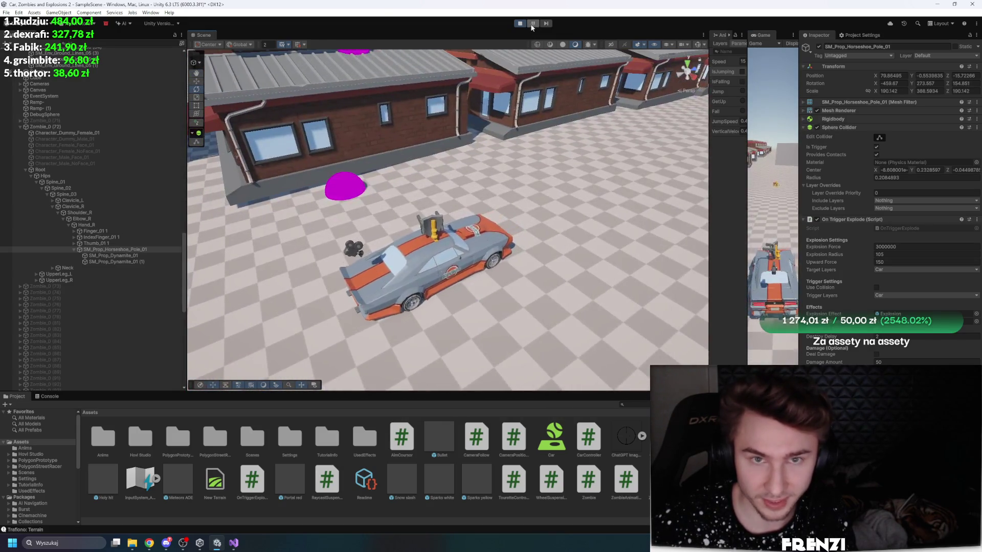
left_click(536, 25)
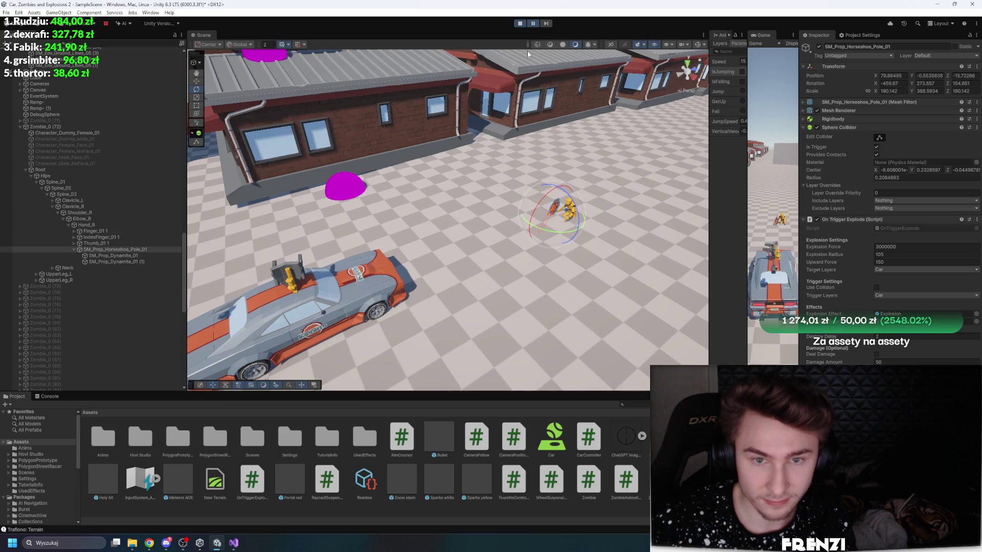
key("f")
Step: Step eight more frames, then focus on the zombie and select its character mesh
left_click(548, 24)
left_click(548, 24)
left_click(548, 23)
left_click(546, 25)
left_click(547, 24)
left_click(546, 24)
left_click(547, 25)
left_click(547, 25)
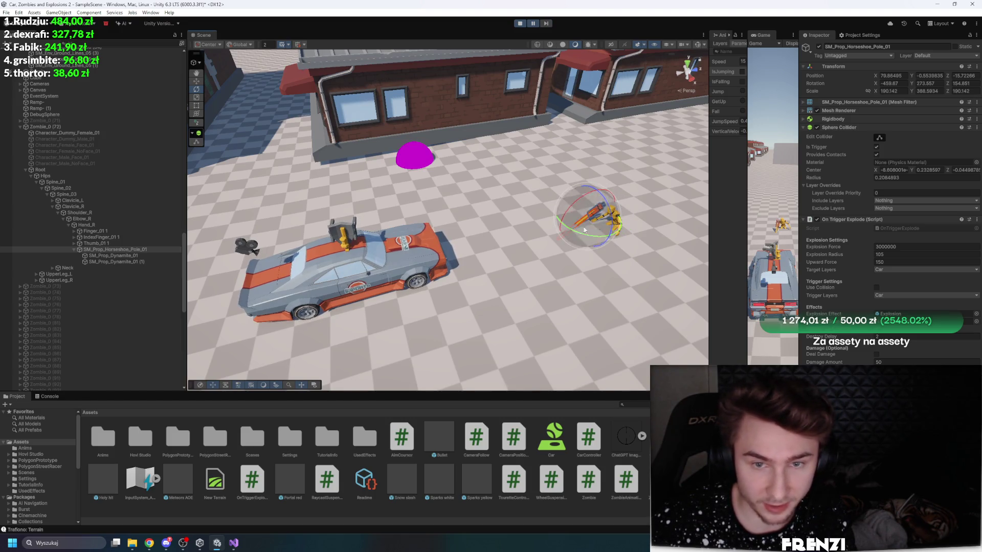
key("f")
left_click(480, 174)
scroll(479, 174, "down", 3)
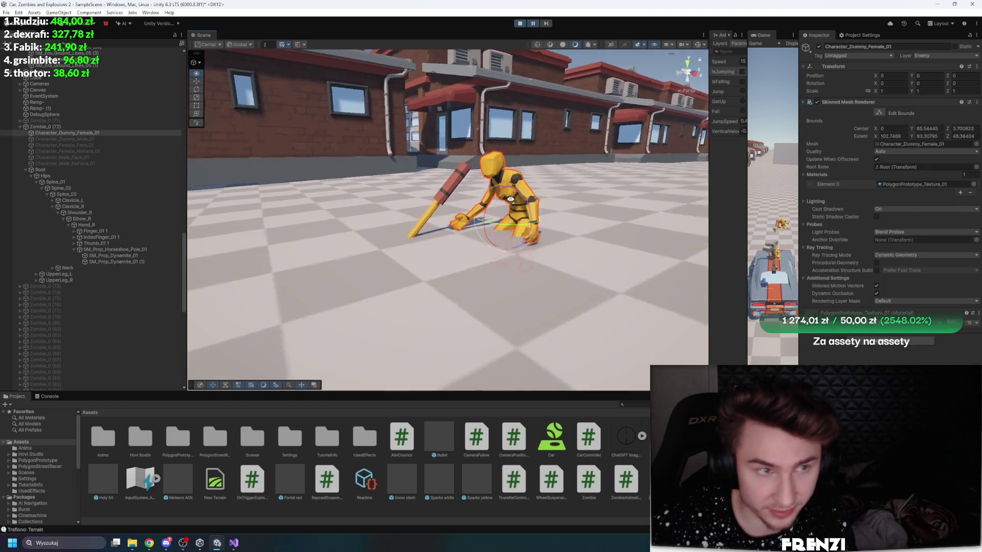
Step: Open Zombie_0's ZombieAnimator and enter the Movement Tree blend tree
left_click(85, 128)
double_click(915, 111)
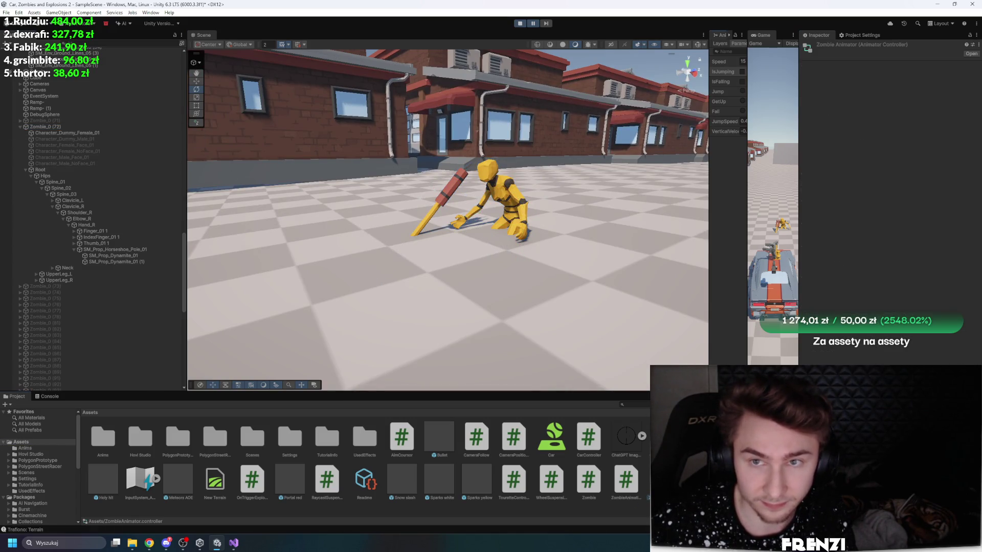
left_click(658, 164)
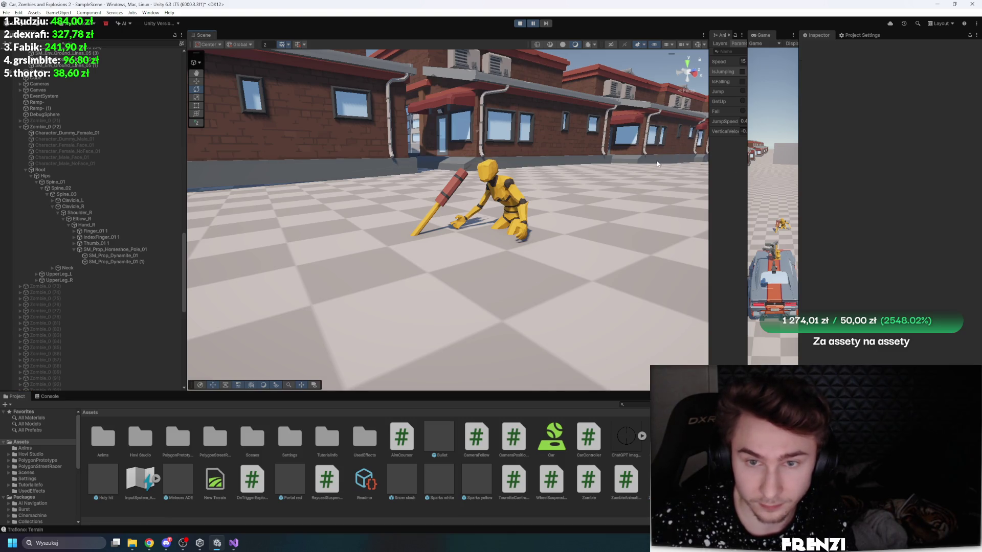
left_click_drag(714, 157, 446, 174)
double_click(566, 229)
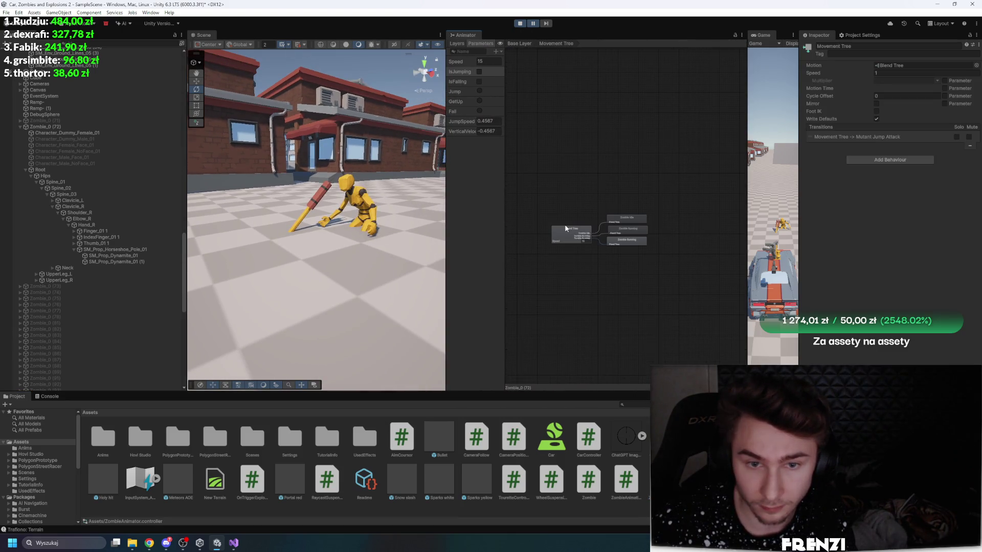
left_click(633, 237)
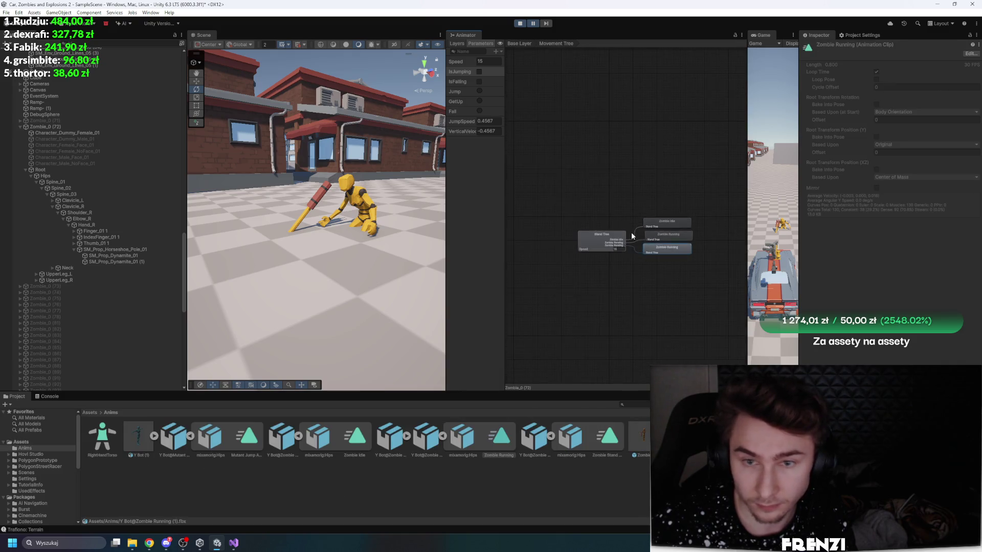
left_click(599, 244)
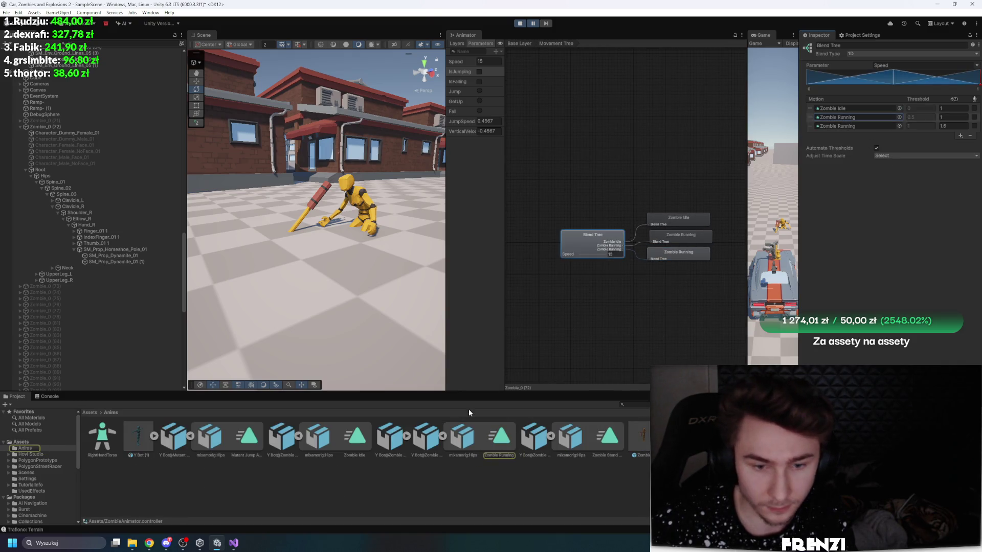
Step: Bake root rotation and vertical and horizontal position into pose for Zombie Running, applying each
left_click(429, 436)
scroll(864, 241, "down", 5)
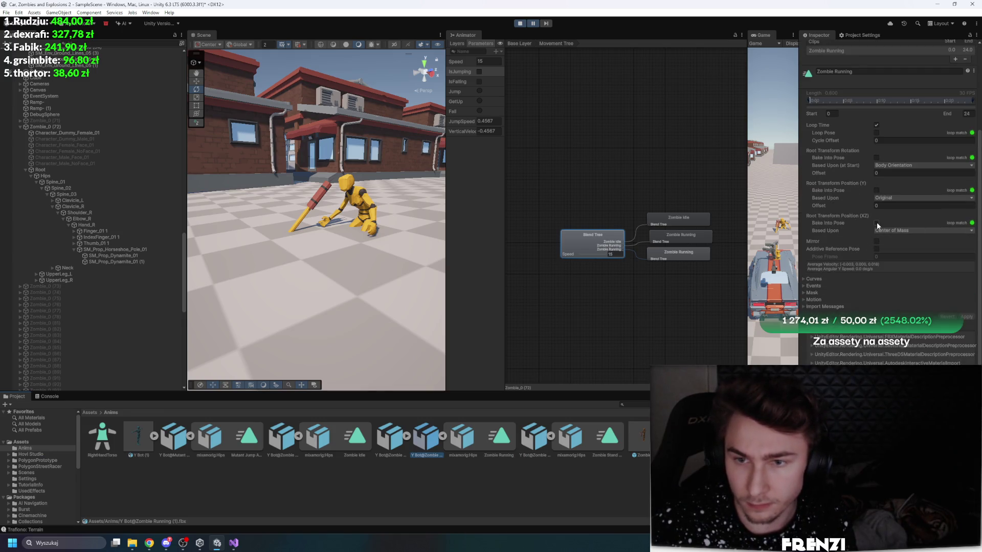
left_click(877, 190)
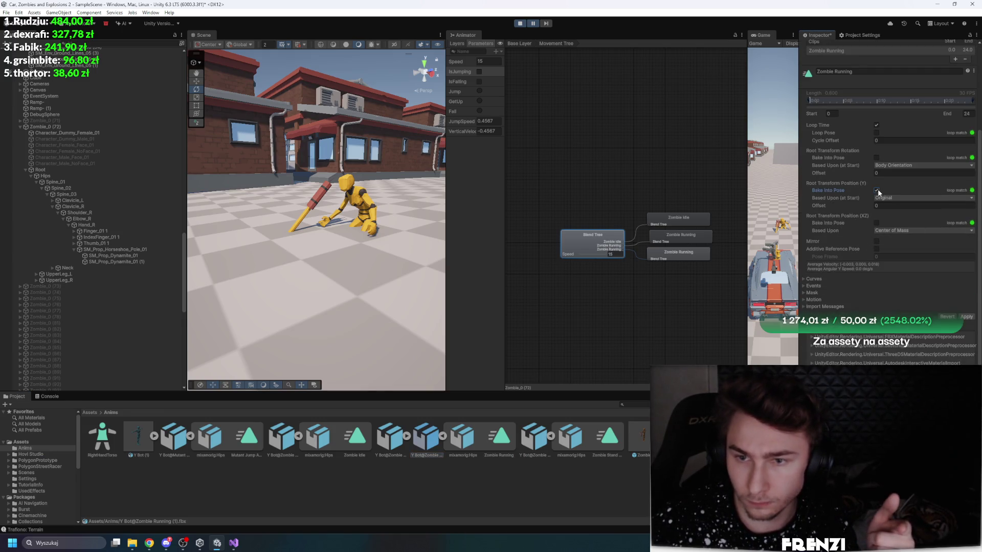
left_click(966, 317)
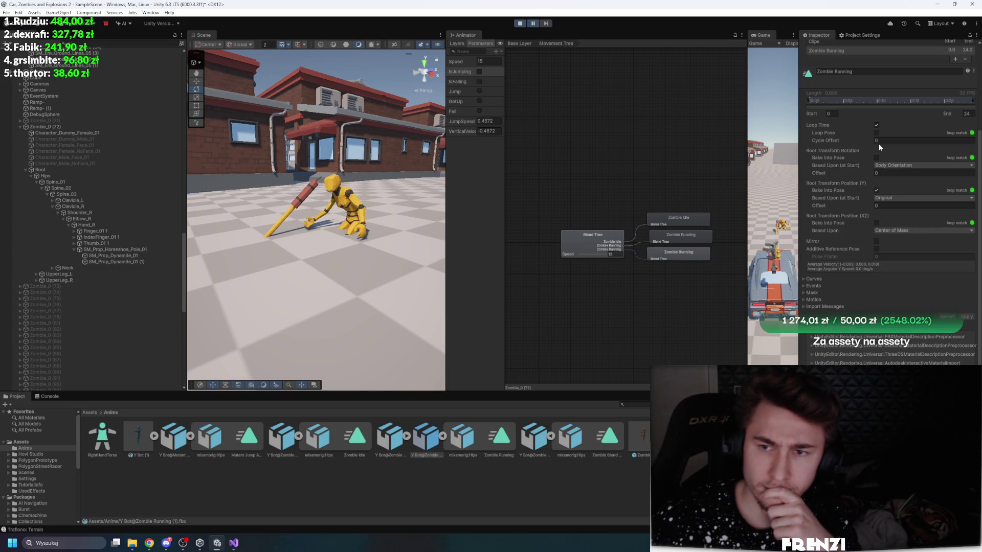
left_click(876, 157)
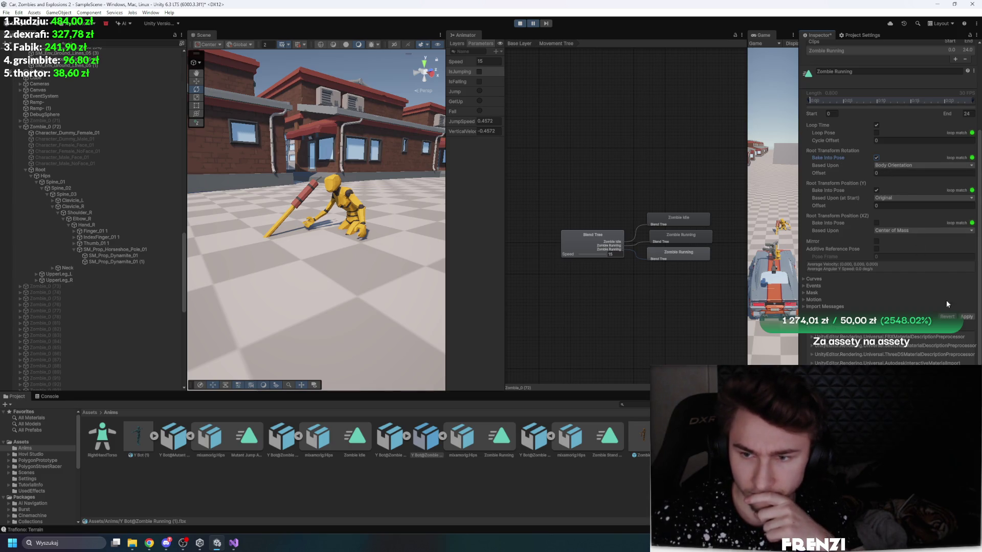
left_click(964, 317)
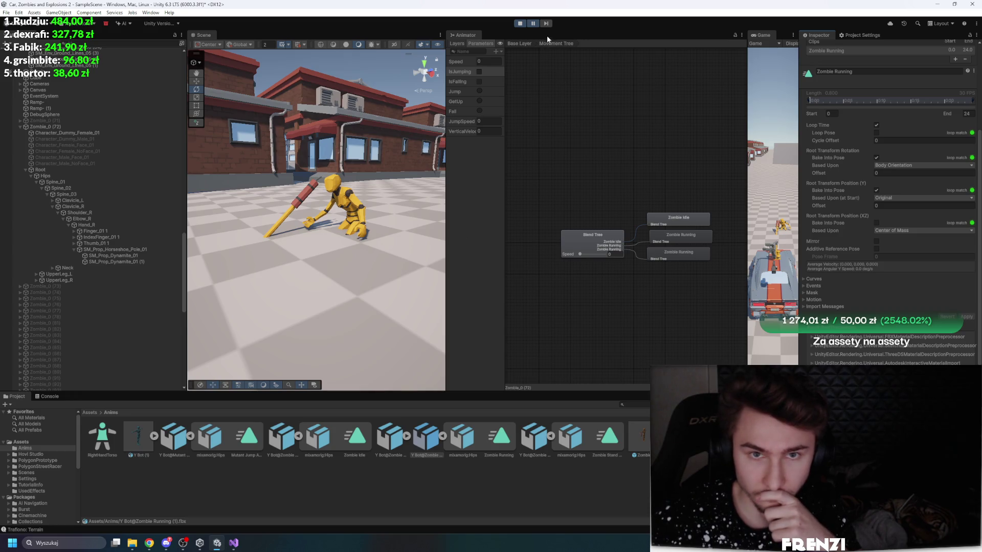
left_click(878, 223)
left_click(895, 230)
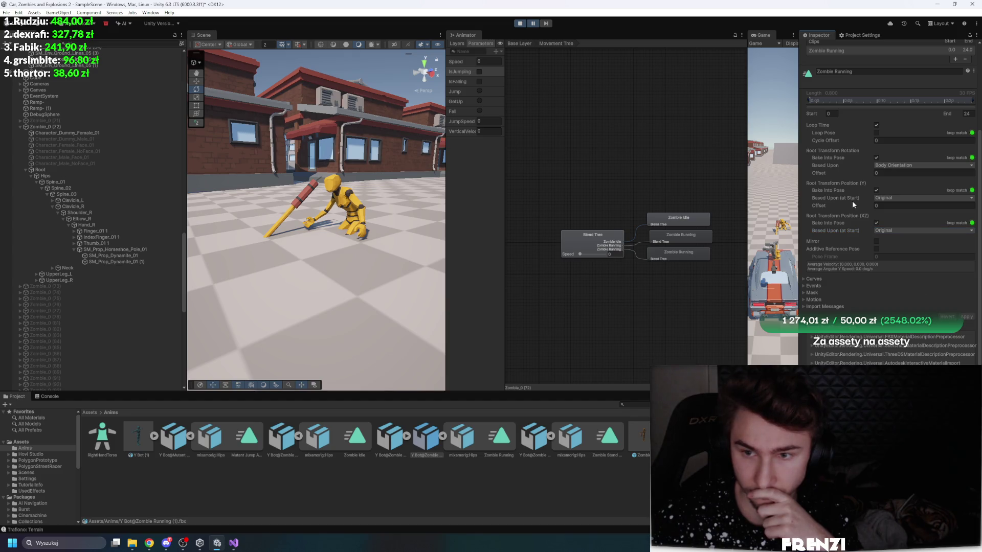
left_click_drag(852, 201, 859, 212)
left_click(966, 317)
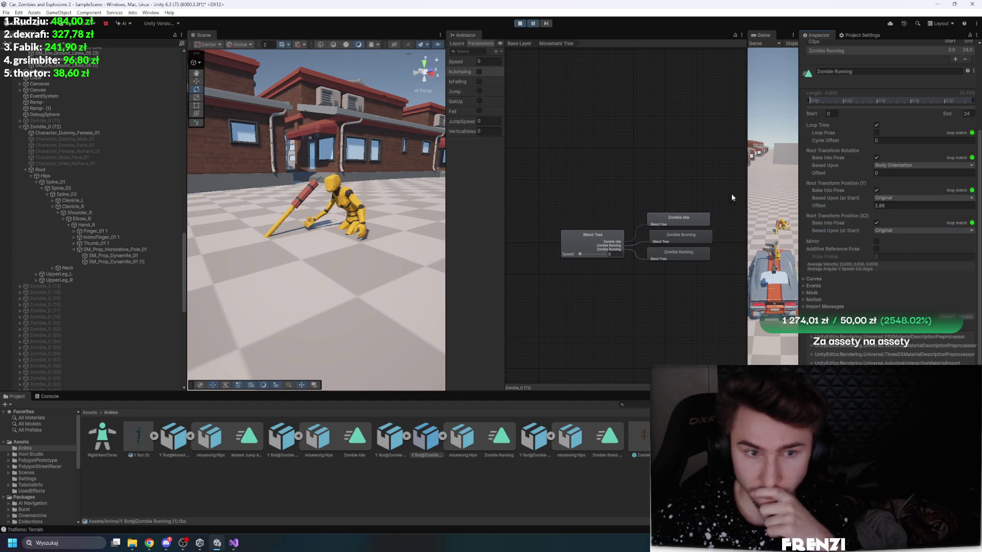
Step: Set Zombie Running's vertical root offset to -2, apply it, and restart the playtest
left_click_drag(358, 215, 310, 209)
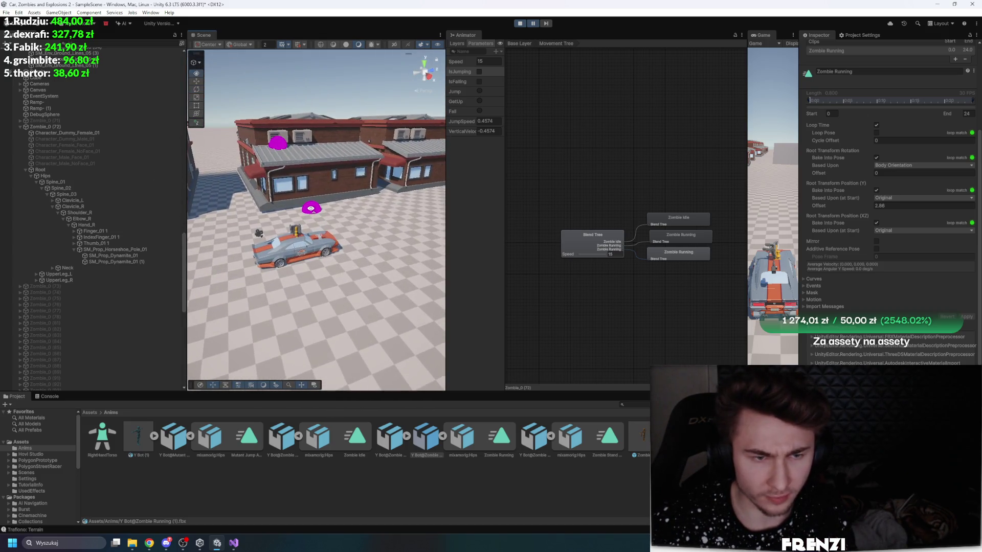
left_click(524, 23)
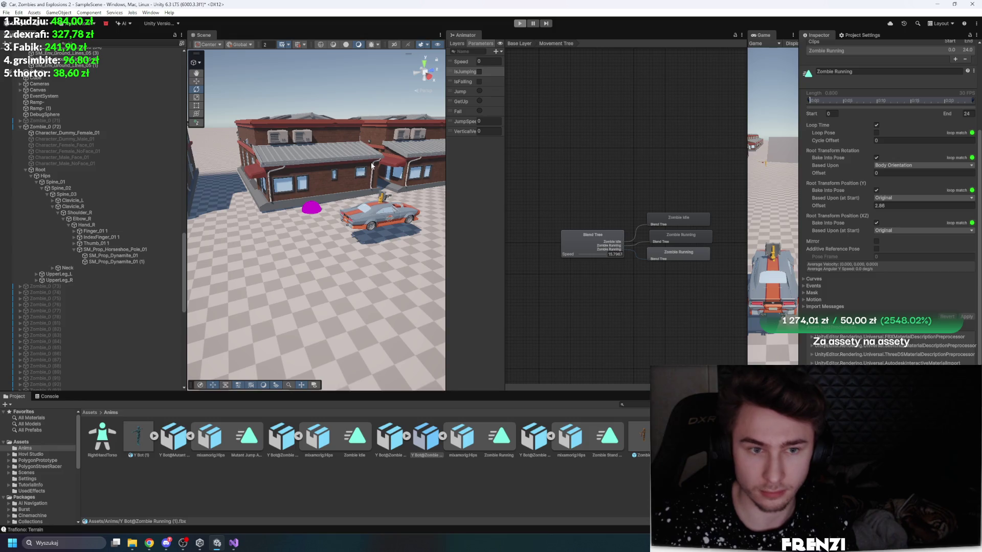
key("ctrl+p")
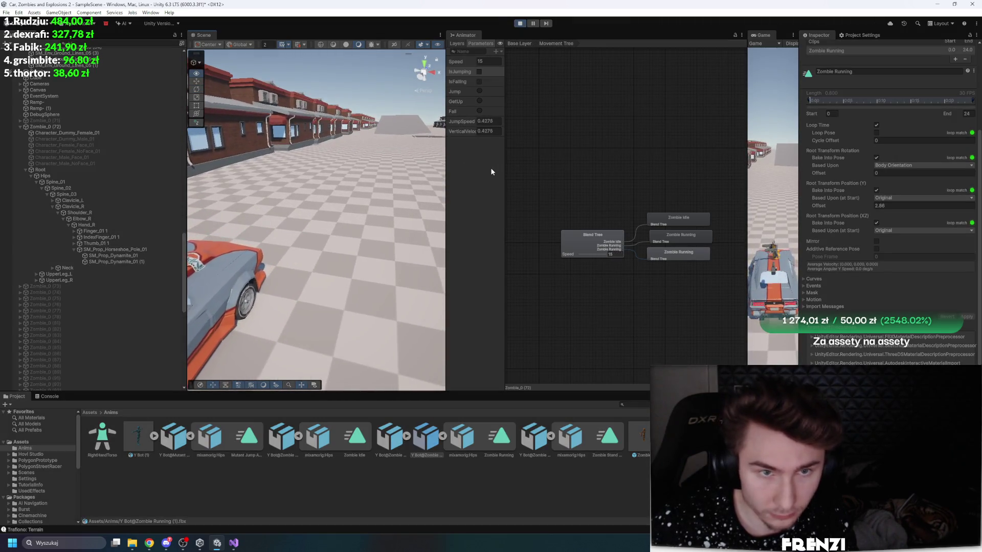
left_click(889, 207)
type("-2")
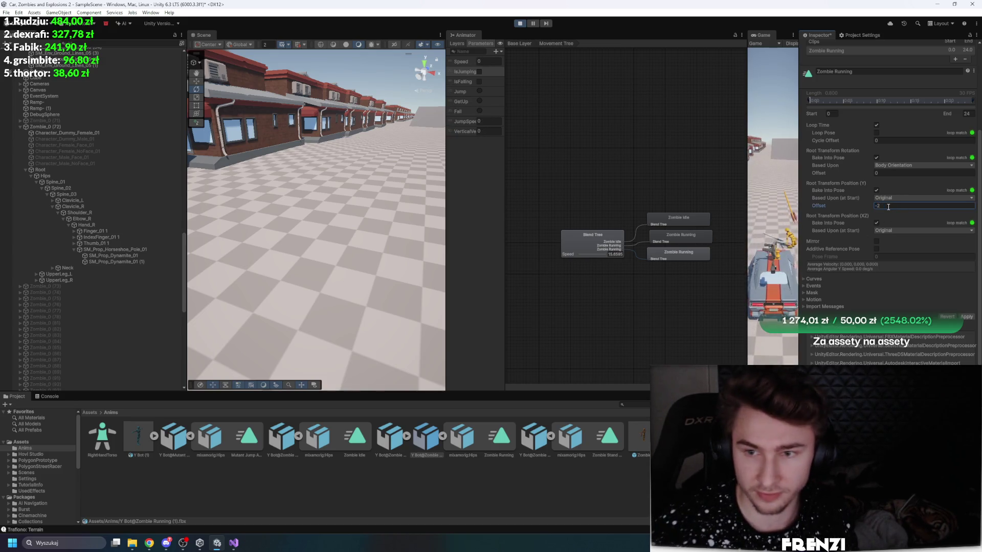
left_click(966, 317)
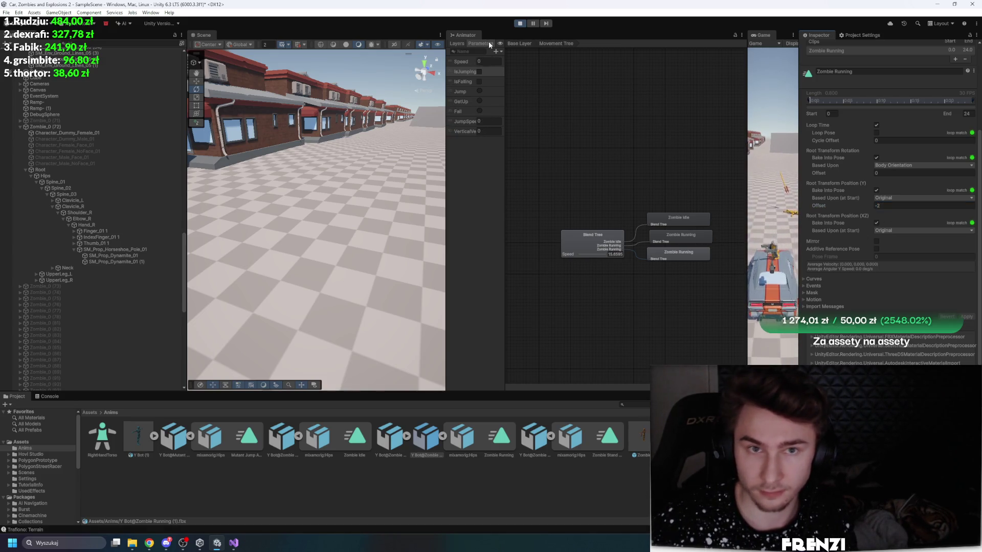
left_click(520, 23)
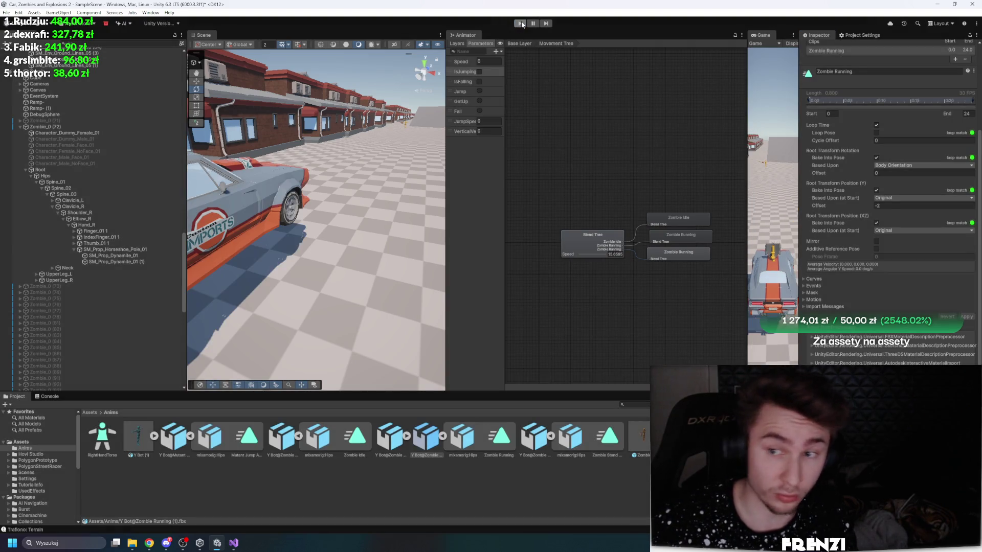
left_click(520, 24)
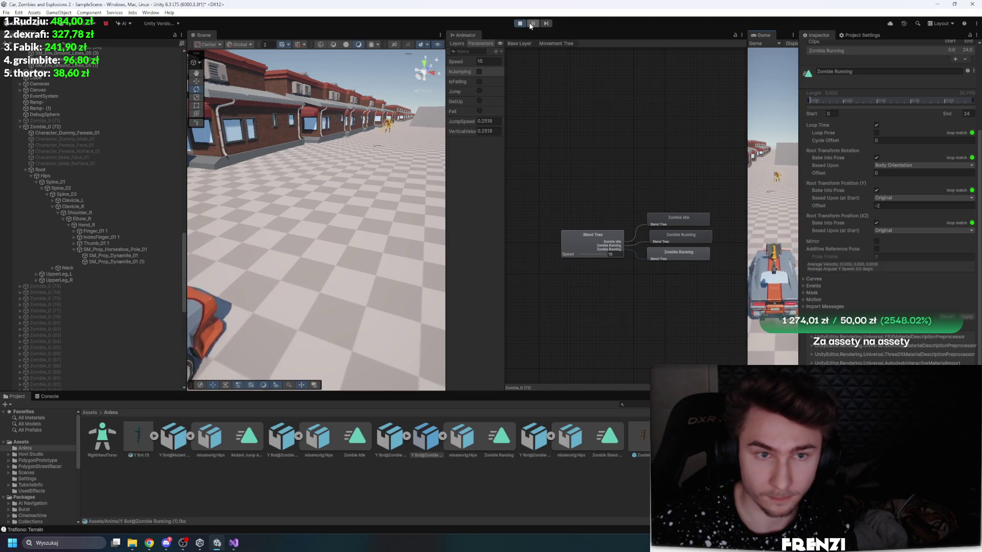
double_click(47, 127)
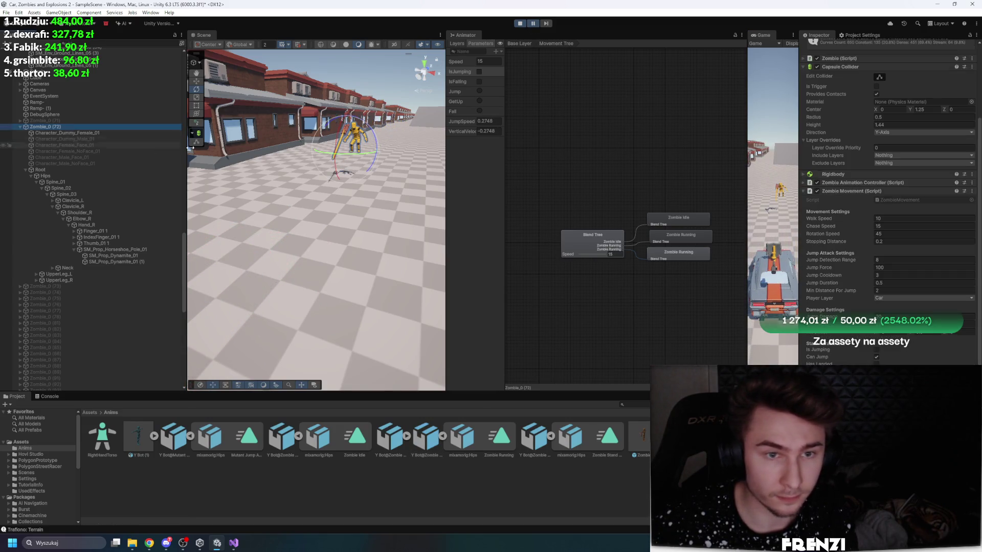
Step: Set Zombie Running's vertical root offset to -1.83, apply it, and step frames to check
left_click_drag(444, 71, 579, 70)
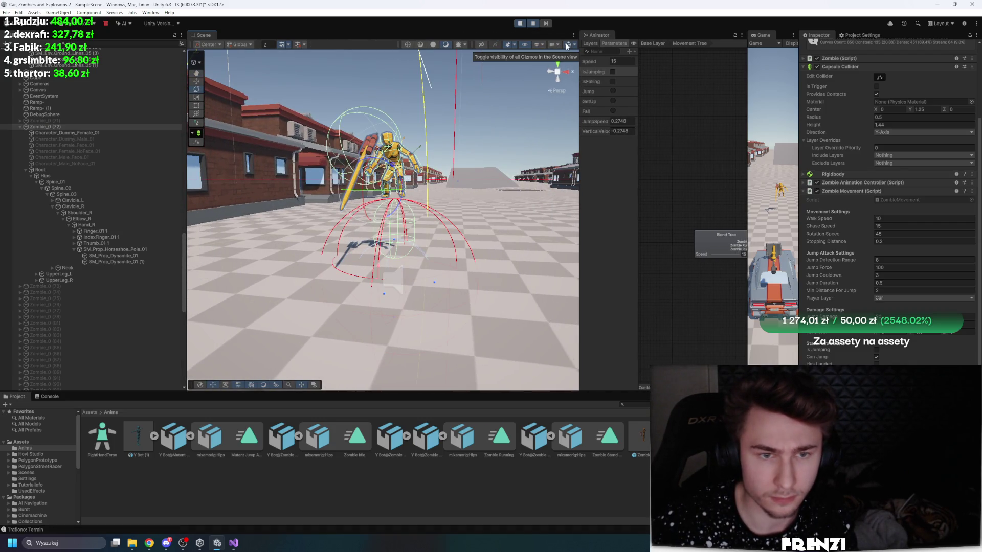
scroll(870, 298, "down", 5)
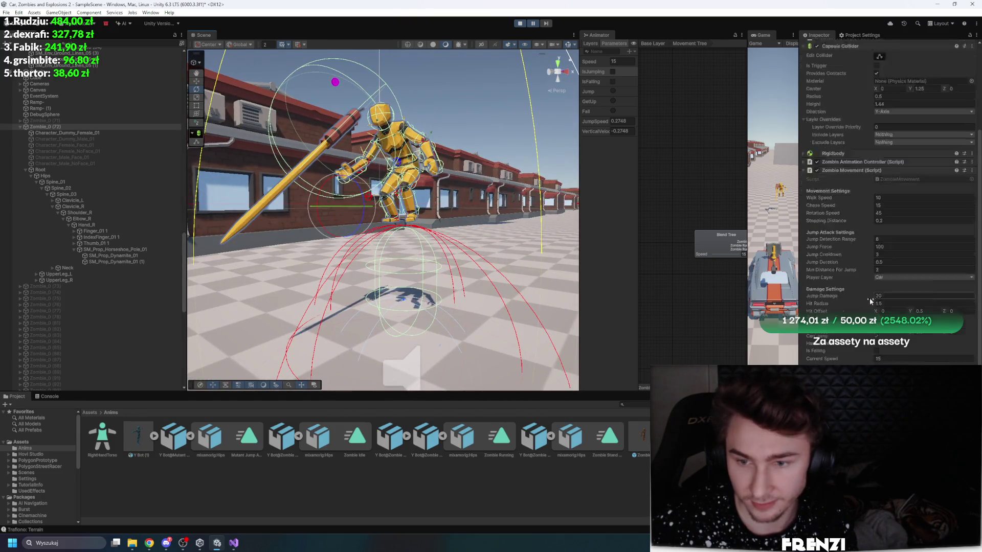
left_click(499, 437)
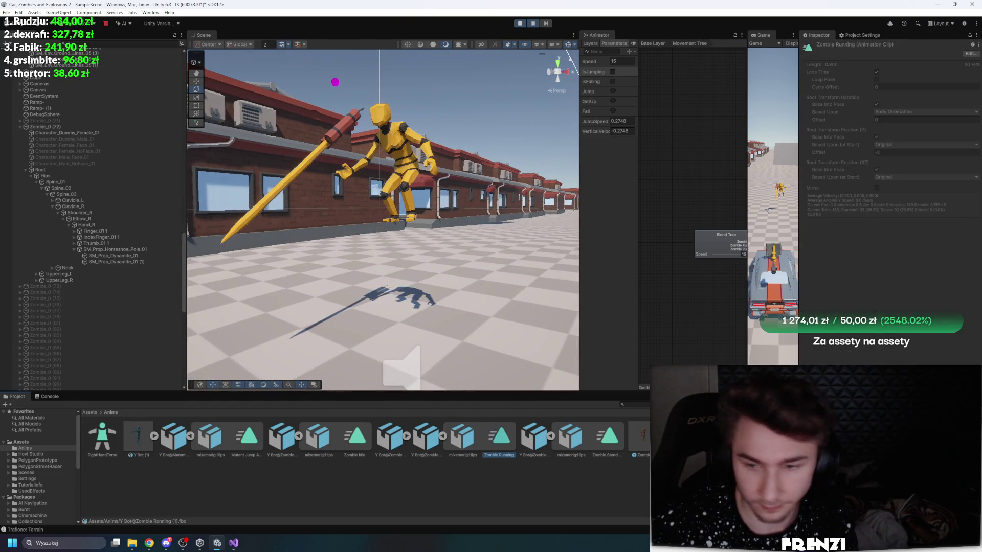
left_click(427, 431)
left_click_drag(829, 185, 832, 184)
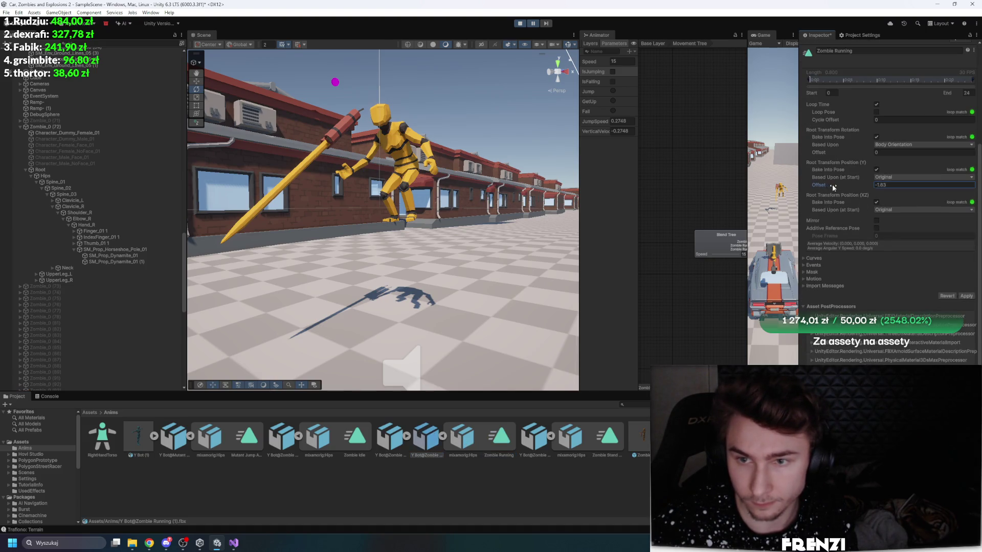
left_click(965, 295)
left_click(546, 23)
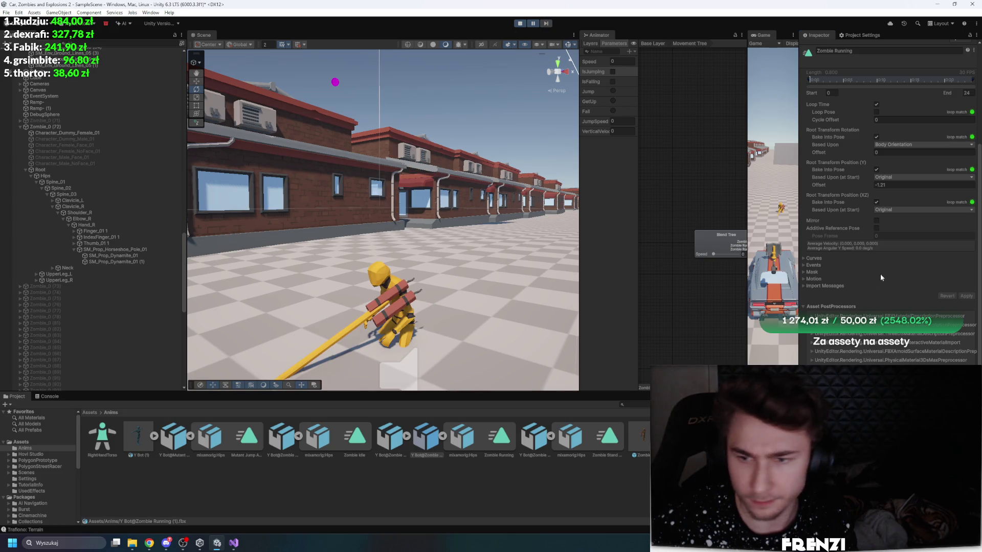
left_click(966, 296)
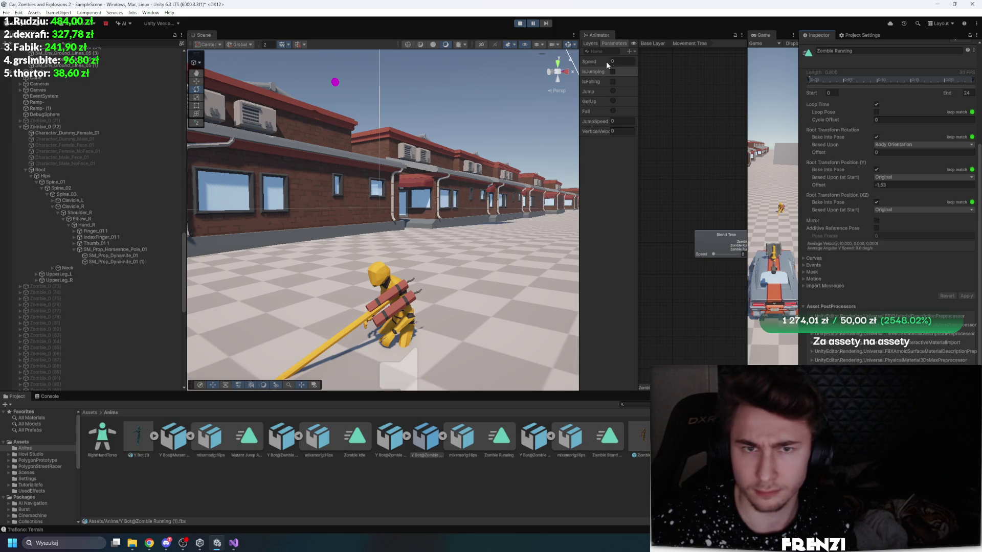
left_click(545, 24)
Step: Raise the vertical root offset from -1.41 up to -0.85, applying and stepping frames each time
left_click_drag(837, 185, 840, 186)
left_click(967, 296)
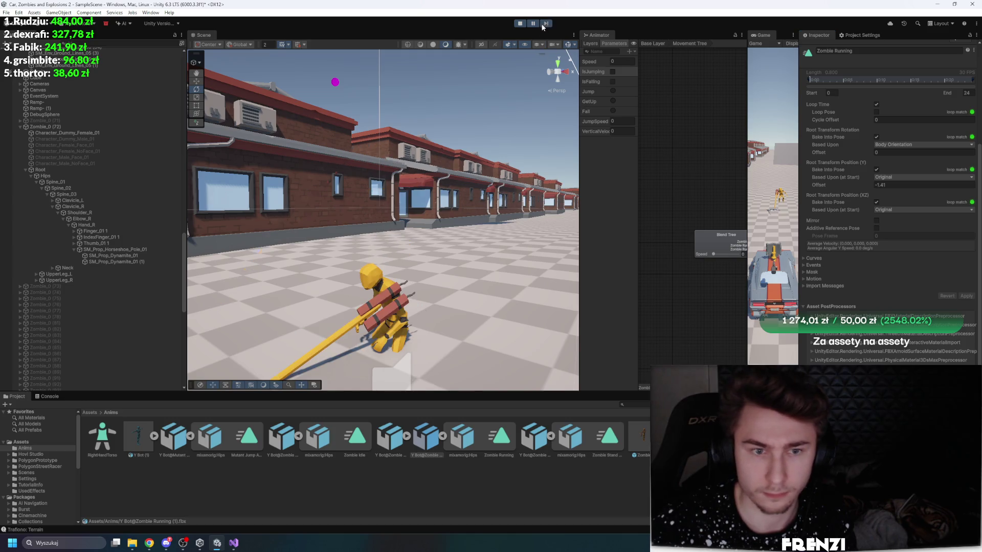
left_click(828, 186)
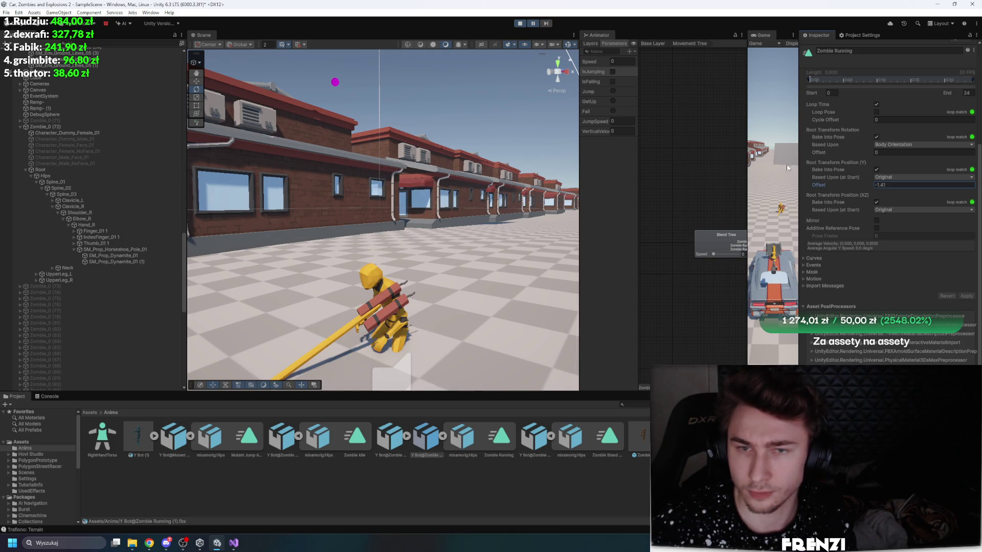
left_click(546, 23)
left_click(546, 23)
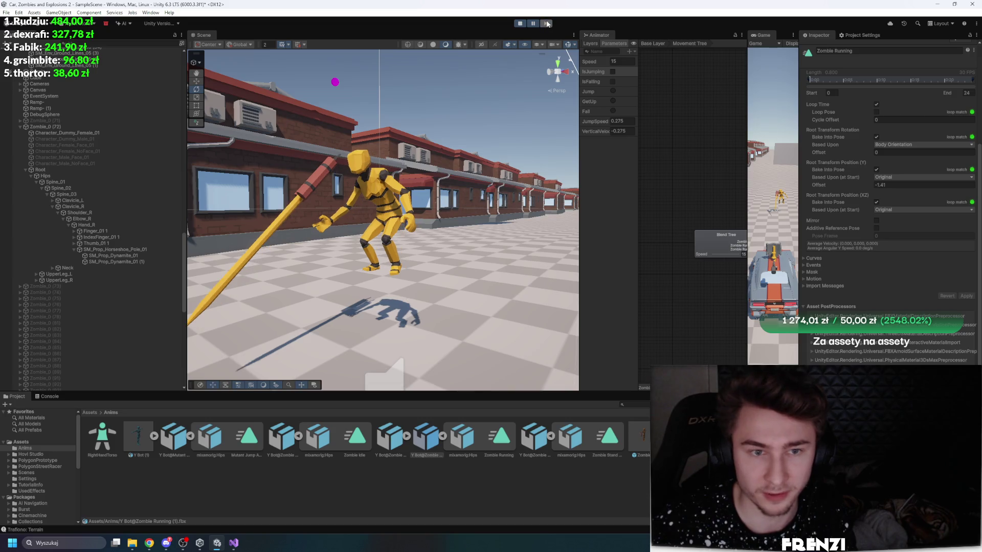
left_click(546, 23)
left_click_drag(830, 180, 826, 182)
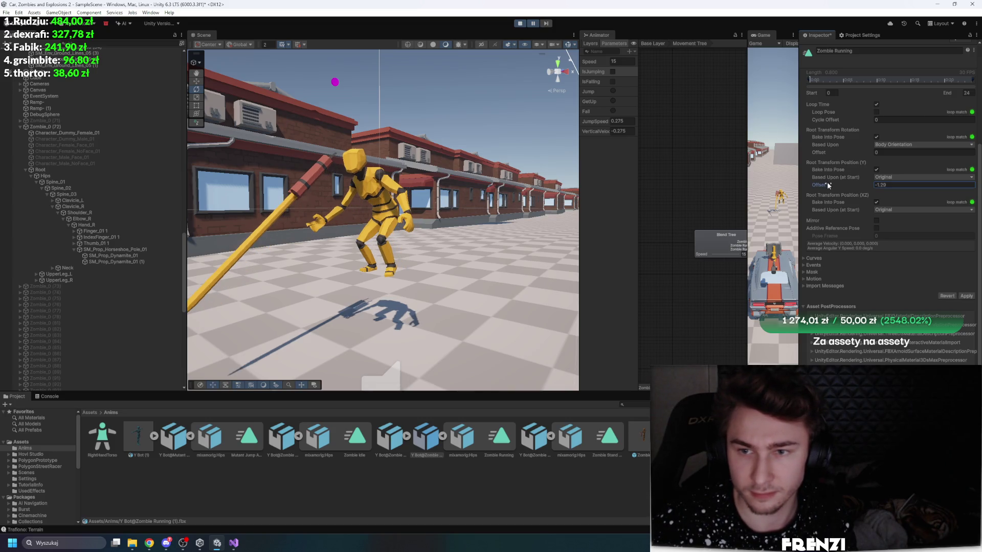
left_click(965, 296)
left_click(546, 23)
left_click(547, 23)
left_click(546, 23)
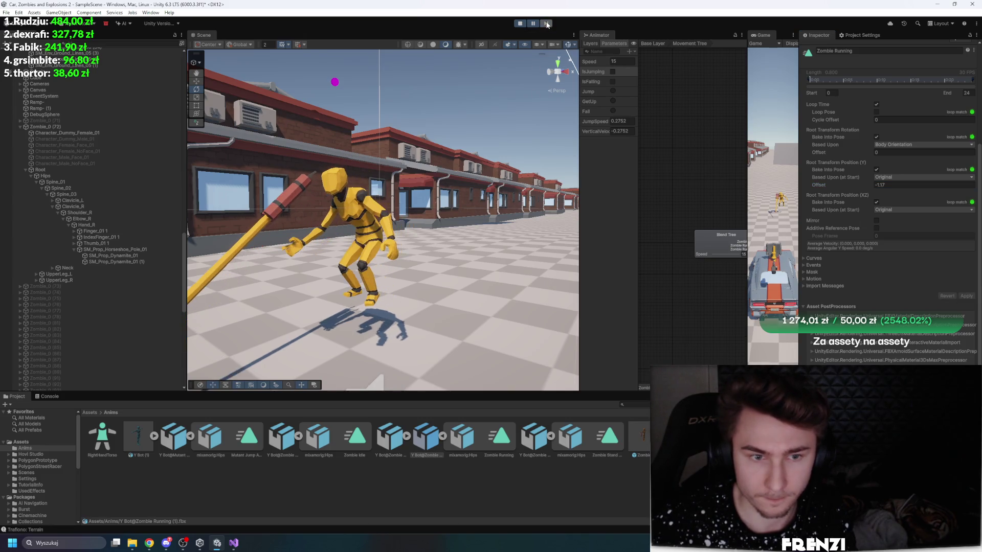
left_click(845, 185)
left_click_drag(845, 185, 851, 185)
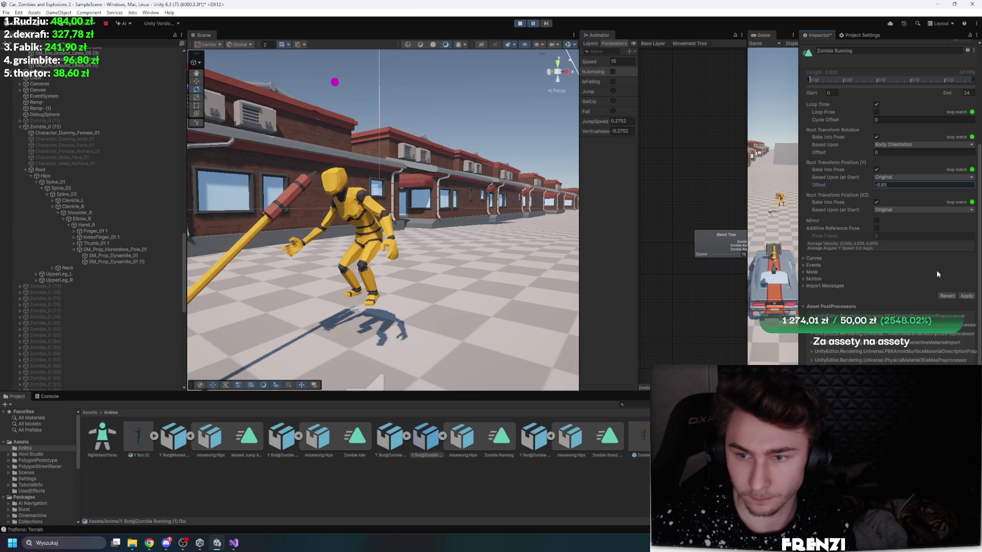
left_click(966, 296)
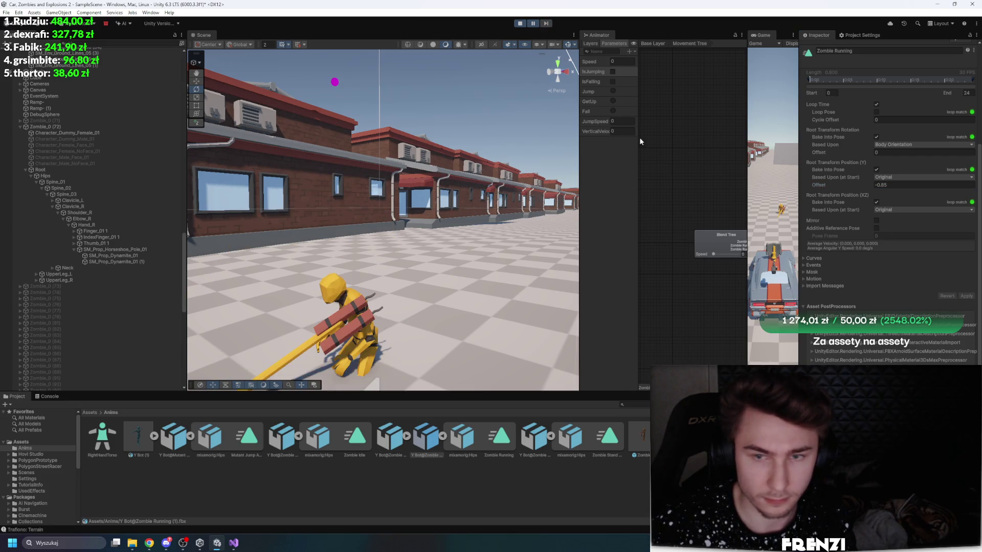
Step: Try a -0.91 vertical root offset, then set it back to -0.85 and apply
left_click_drag(839, 183, 836, 182)
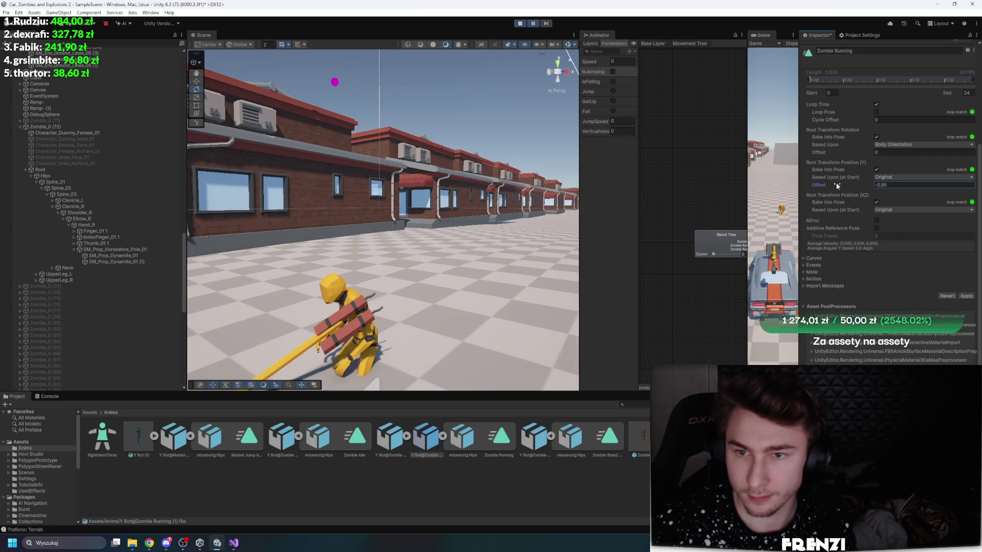
left_click(550, 24)
left_click(965, 296)
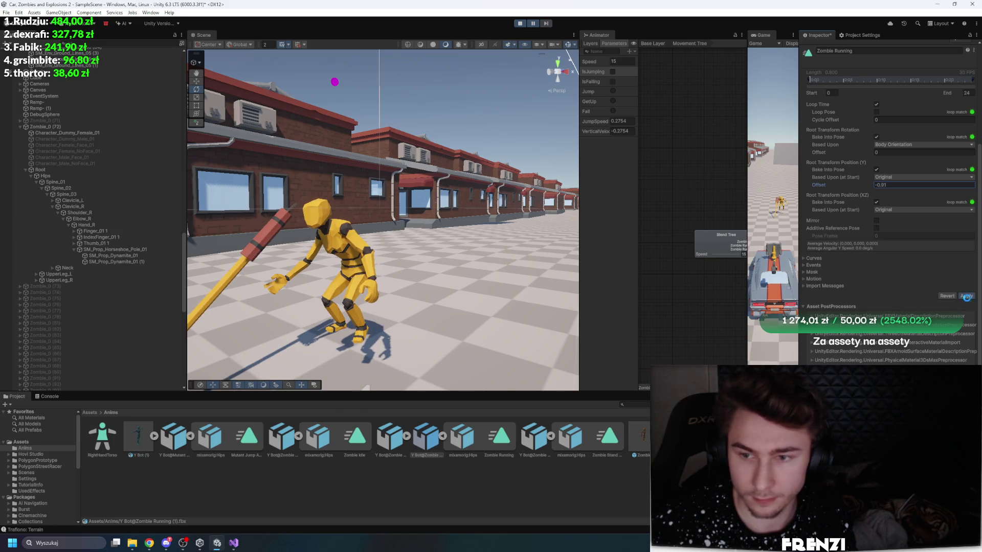
left_click(550, 23)
left_click(551, 23)
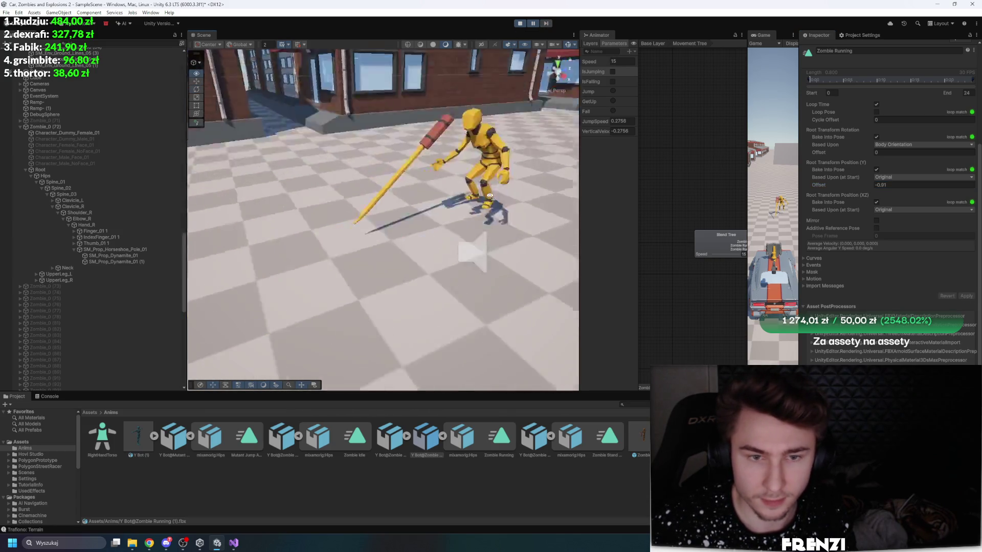
left_click_drag(549, 182, 547, 220)
left_click(894, 185)
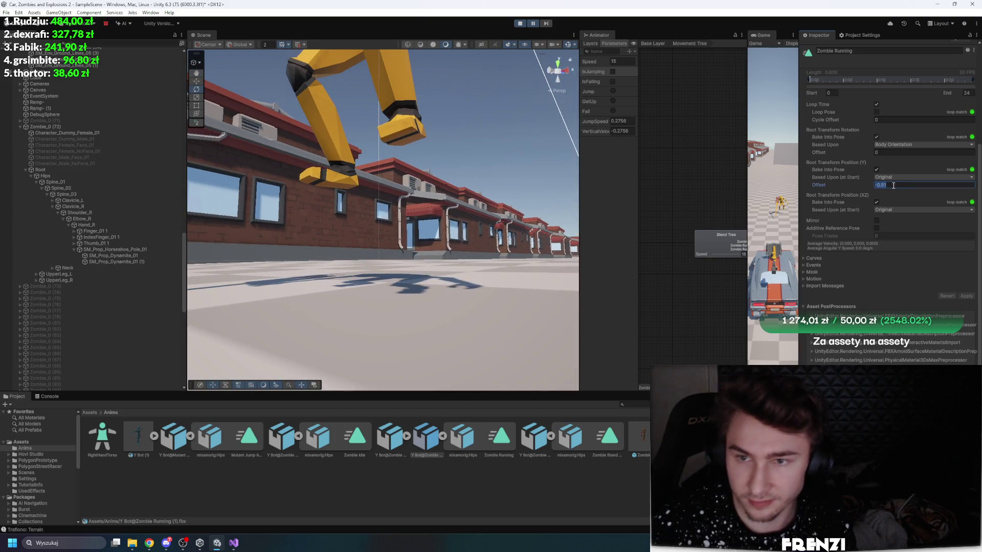
left_click_drag(822, 186, 824, 185)
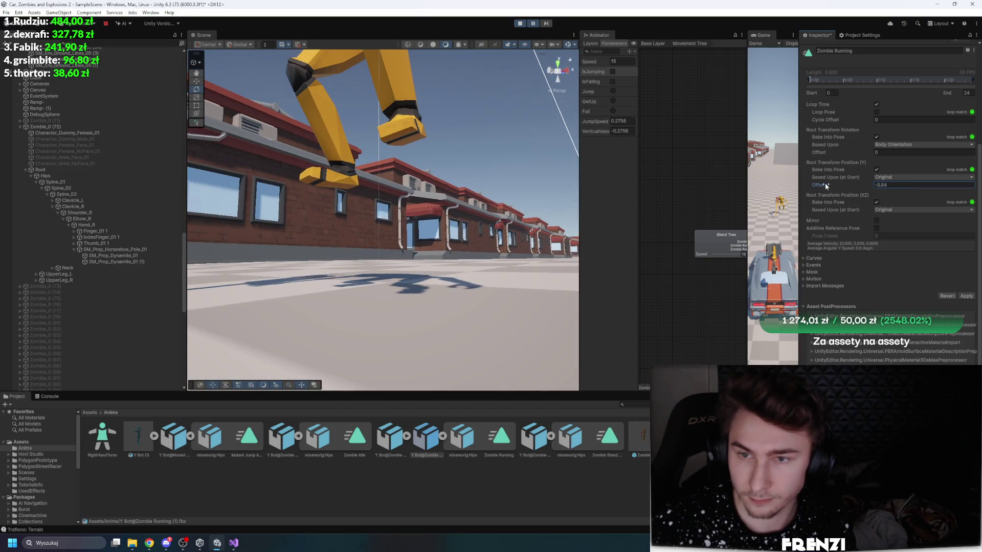
left_click(965, 297)
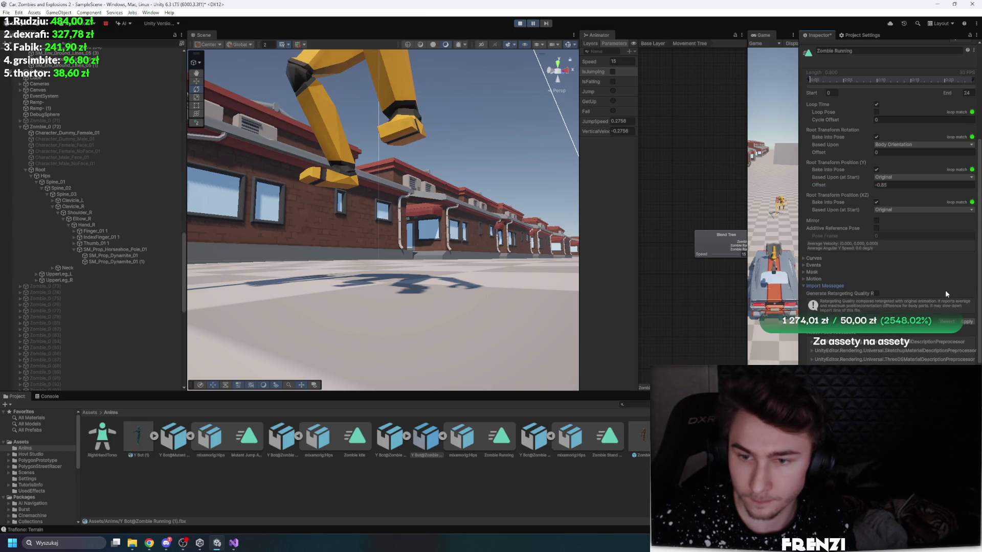
left_click(827, 285)
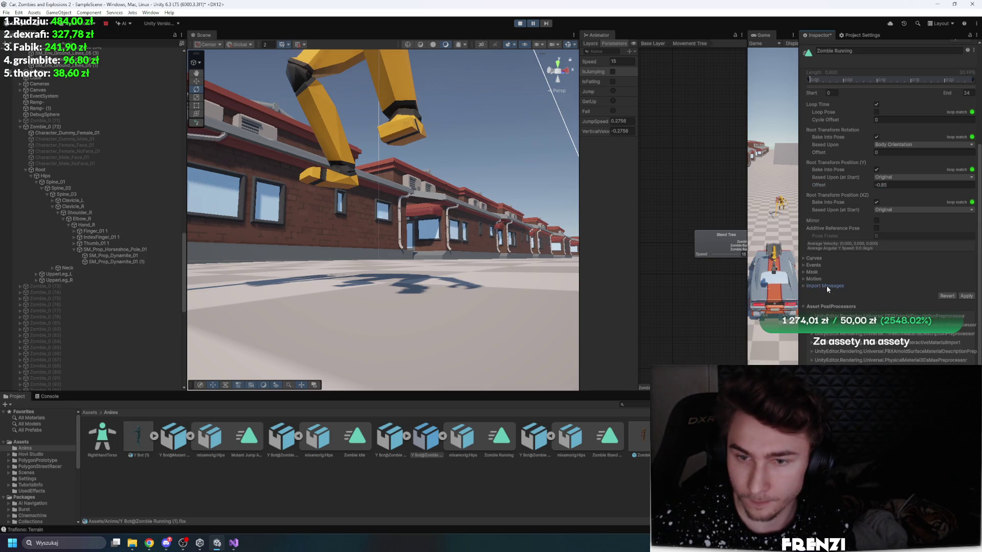
left_click(964, 297)
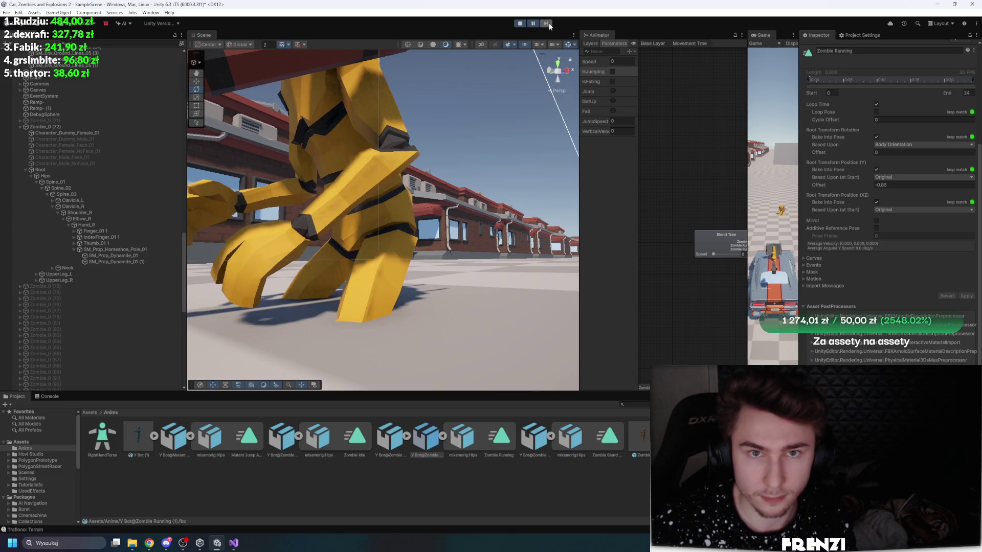
Step: Follow the running zombie in the scene, then select Mutant Jump Attack on the Base Layer
mouse_move(520, 49)
left_mouse_down()
mouse_move(420, 131)
mouse_move(382, 196)
mouse_move(399, 179)
left_mouse_up()
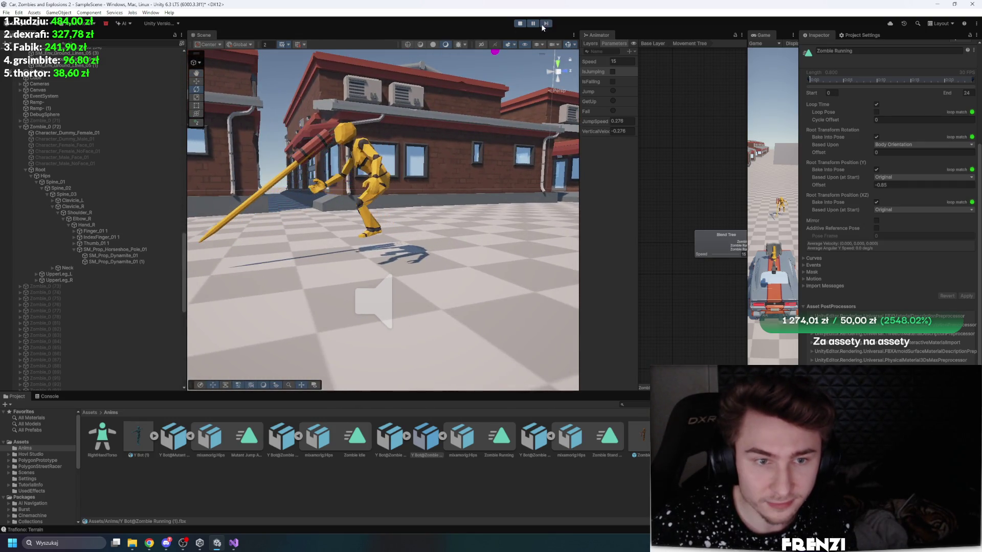
mouse_move(419, 108)
left_mouse_down()
mouse_move(388, 104)
mouse_move(388, 74)
left_mouse_up()
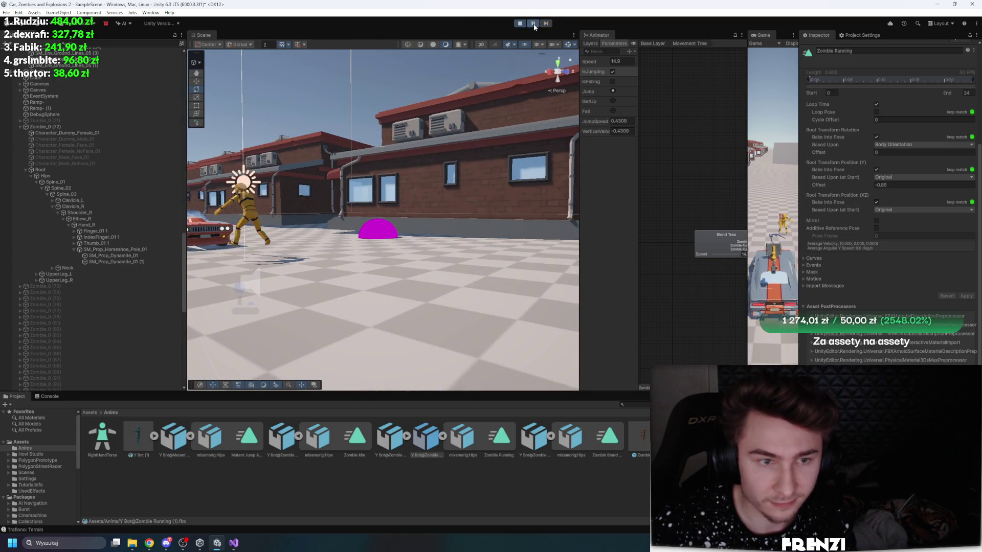
key("shift+f")
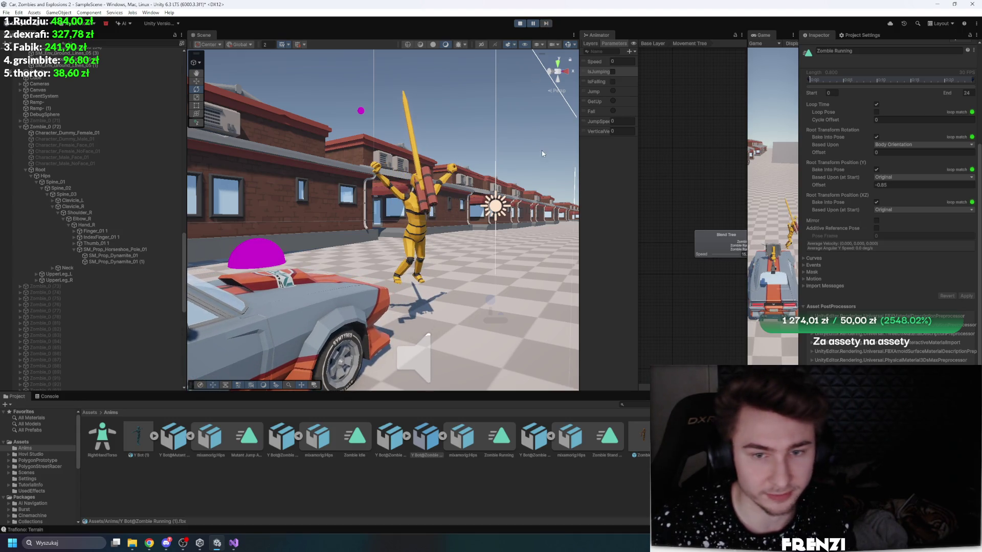
left_click_drag(578, 146, 474, 127)
left_click(557, 45)
left_click(619, 274)
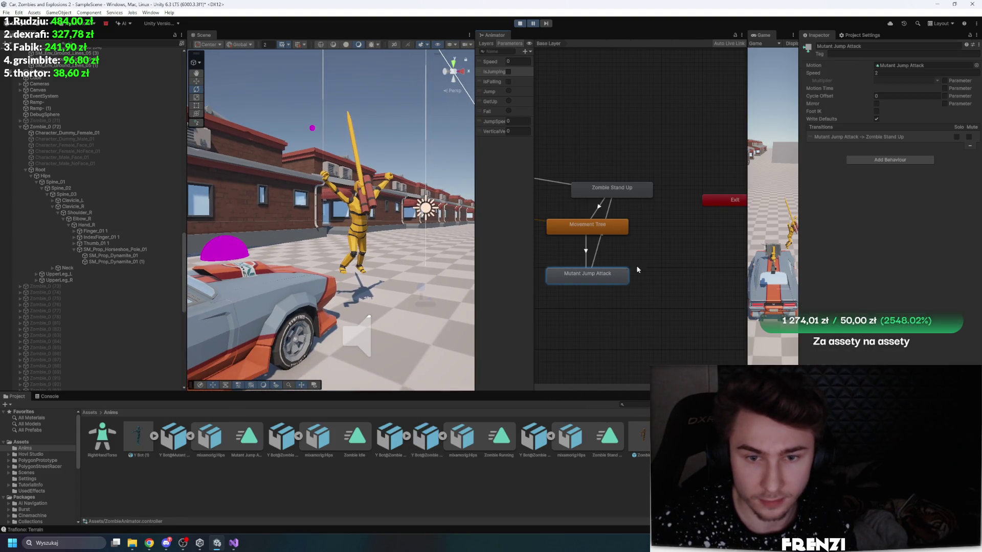
Step: Inspect the Movement Tree to Mutant Jump Attack transition and restart the playtest
left_click(488, 44)
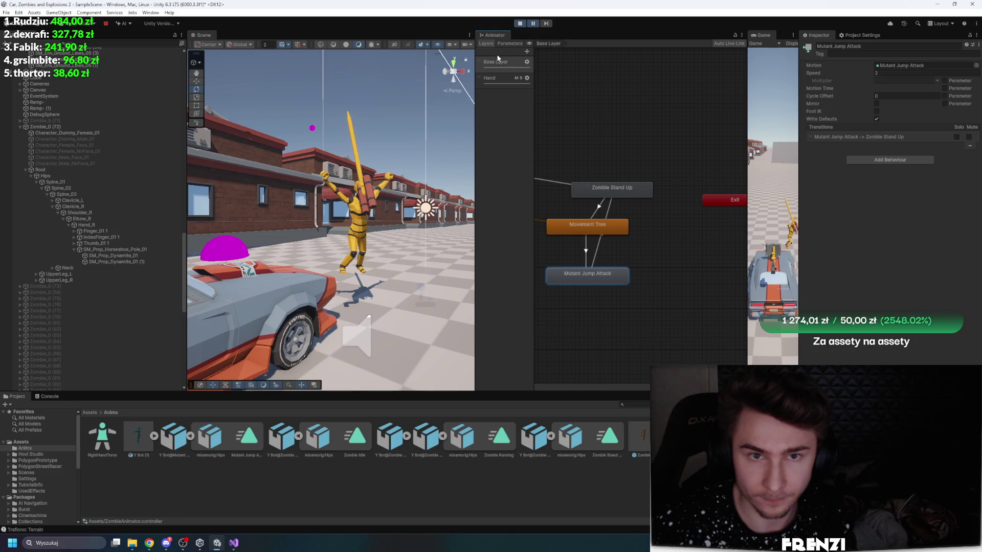
left_click(587, 255)
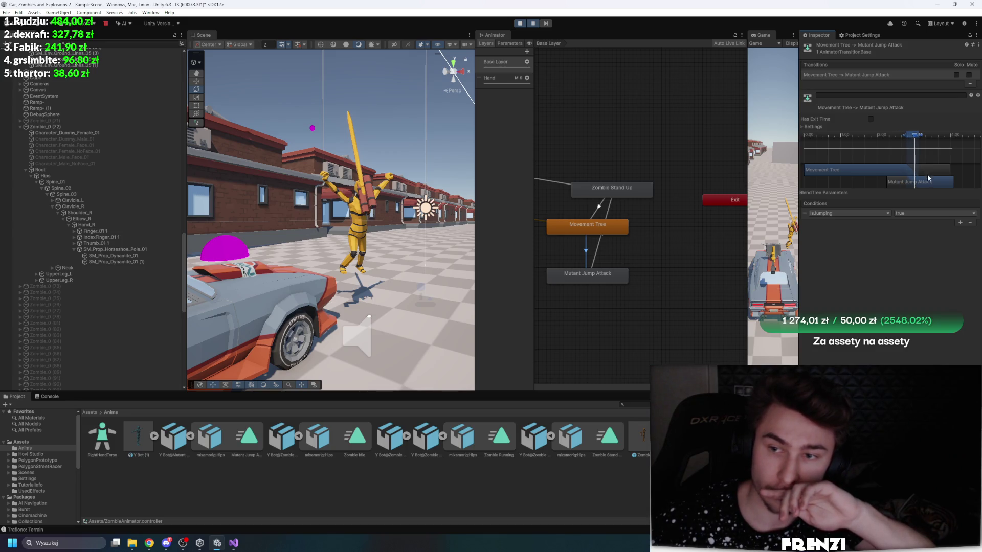
left_click(521, 24)
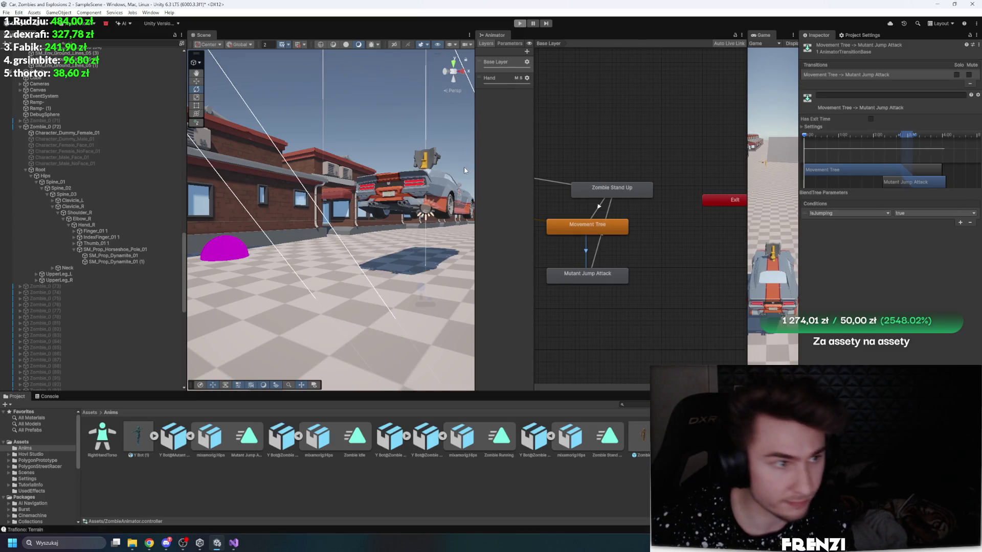
key("ctrl+p")
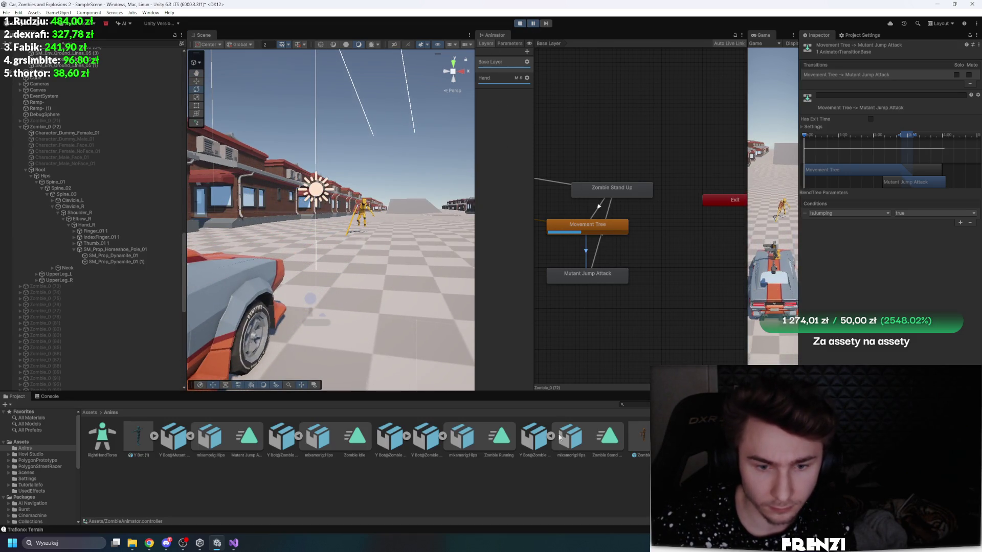
Step: Set Zombie Running's vertical root offset to -0.8, apply it, pause, and reselect Zombie_0
left_click(421, 441)
left_click(882, 328)
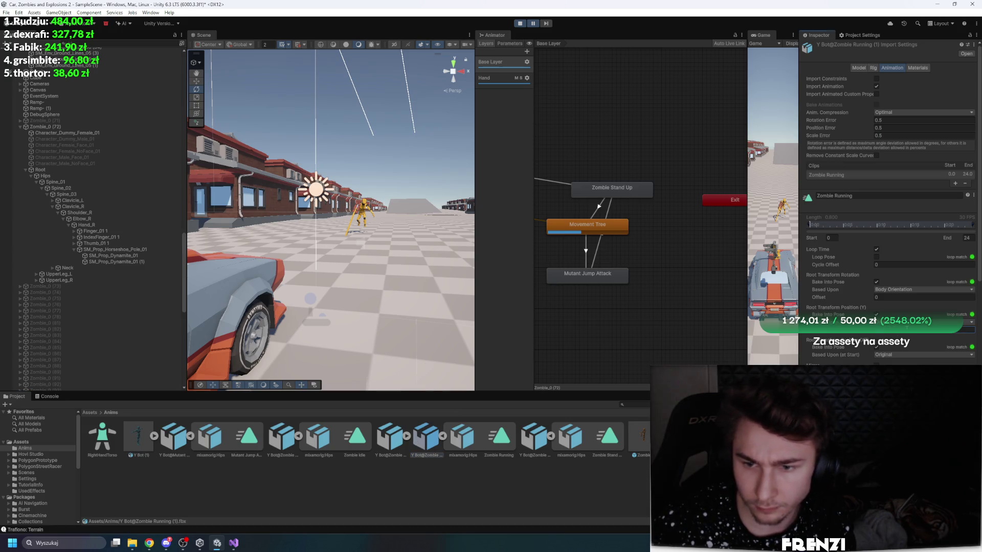
scroll(890, 230, "down", 5)
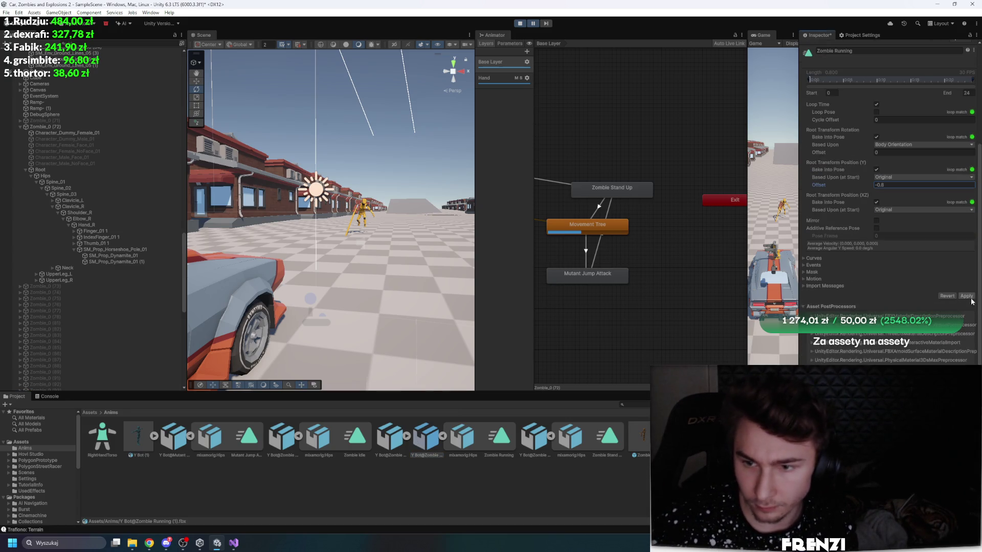
left_click(969, 296)
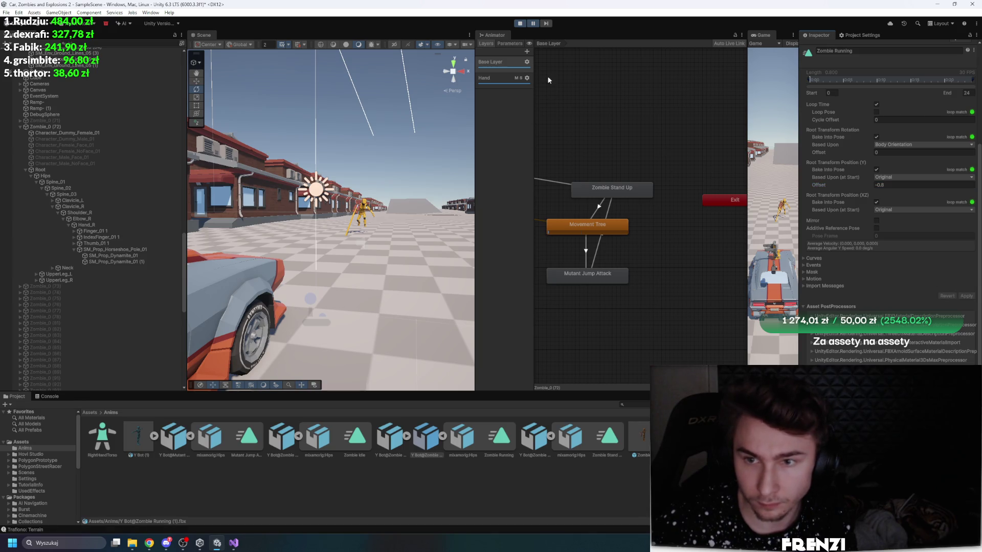
left_click(533, 24)
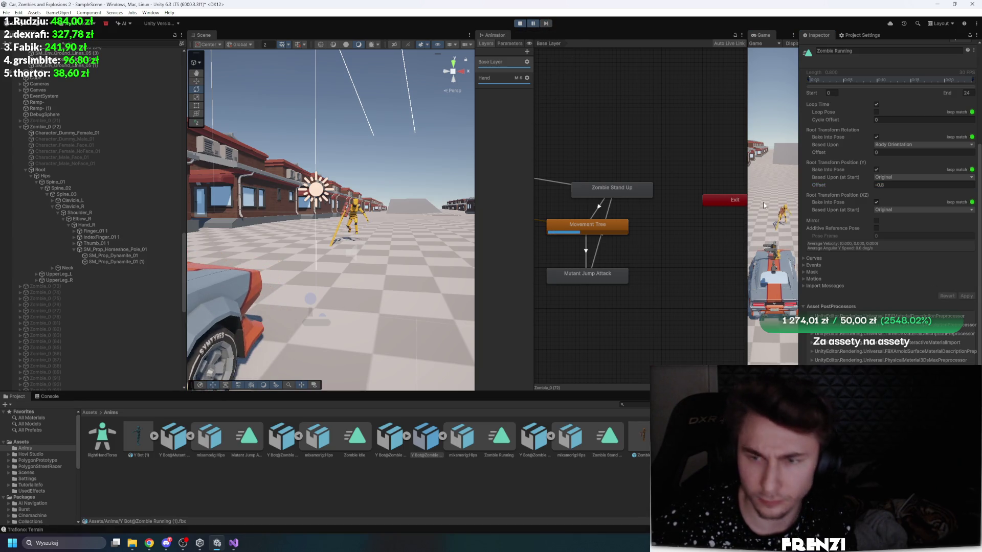
left_click(100, 170)
left_click(87, 127)
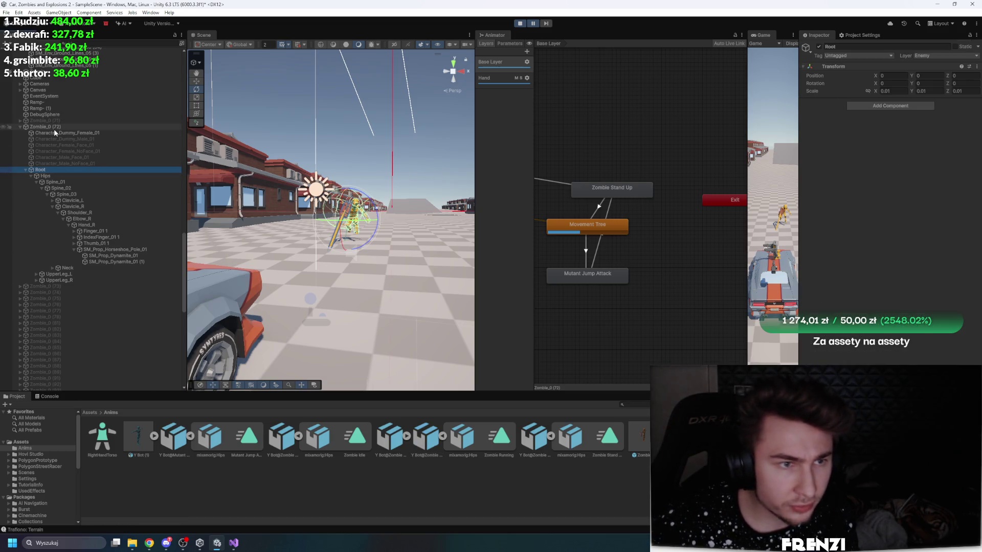
Step: Turn on Animate Physics for Zombie_0's Animator and stop the playtest
left_click(876, 134)
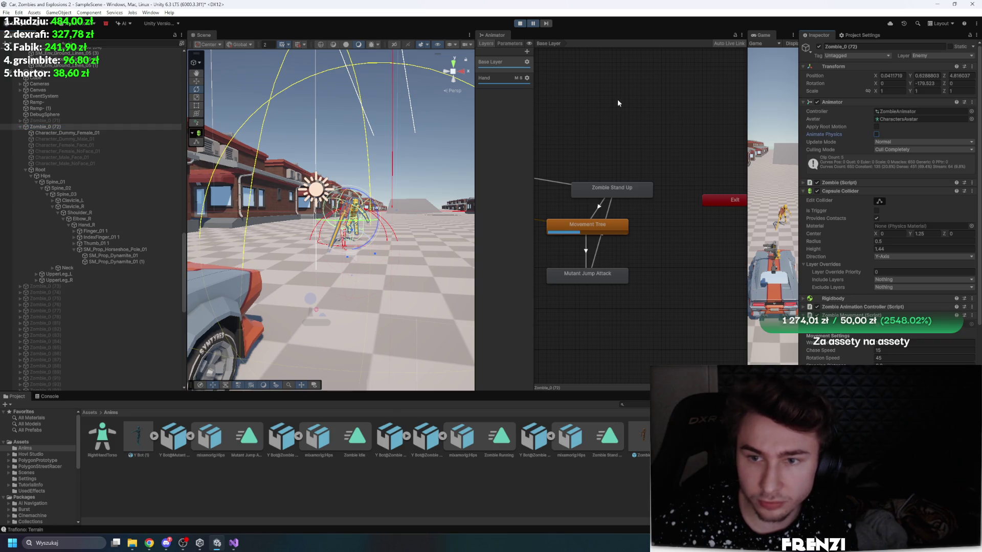
key("space")
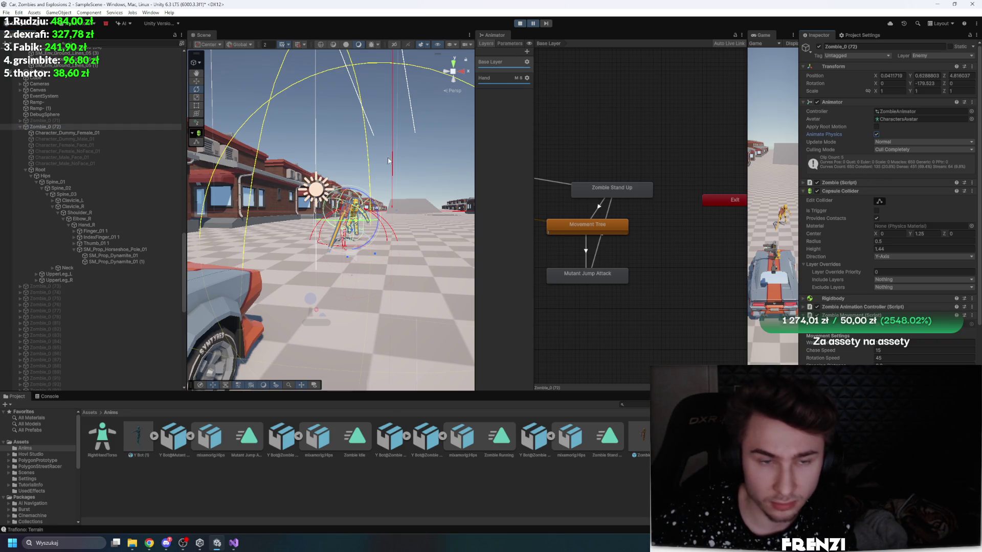
key("f")
left_click_drag(399, 151, 421, 134)
scroll(416, 135, "up", 2)
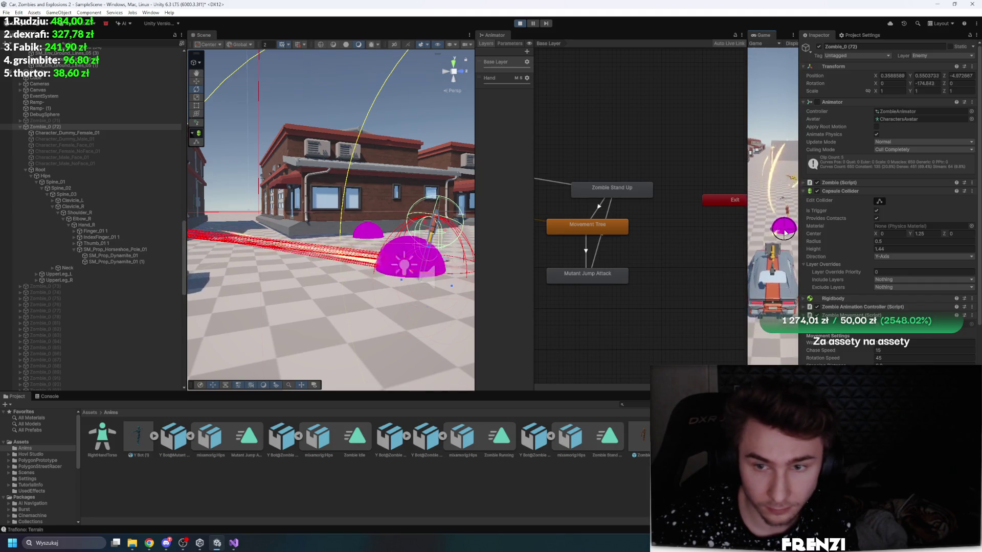
left_click(519, 23)
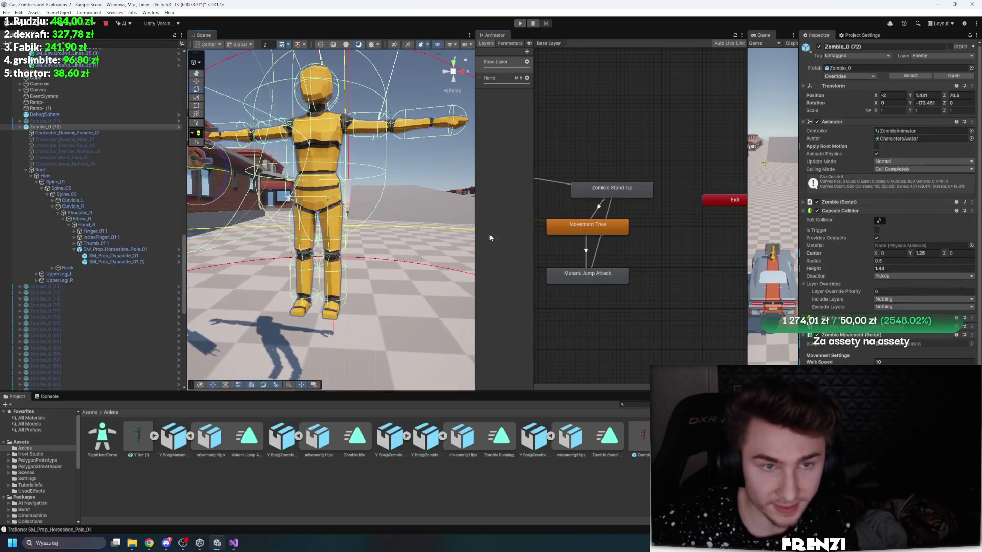
Step: Set the zombie's Capsule Collider Height to 1.69 and Center Y to 0.78
left_click_drag(463, 210, 446, 201)
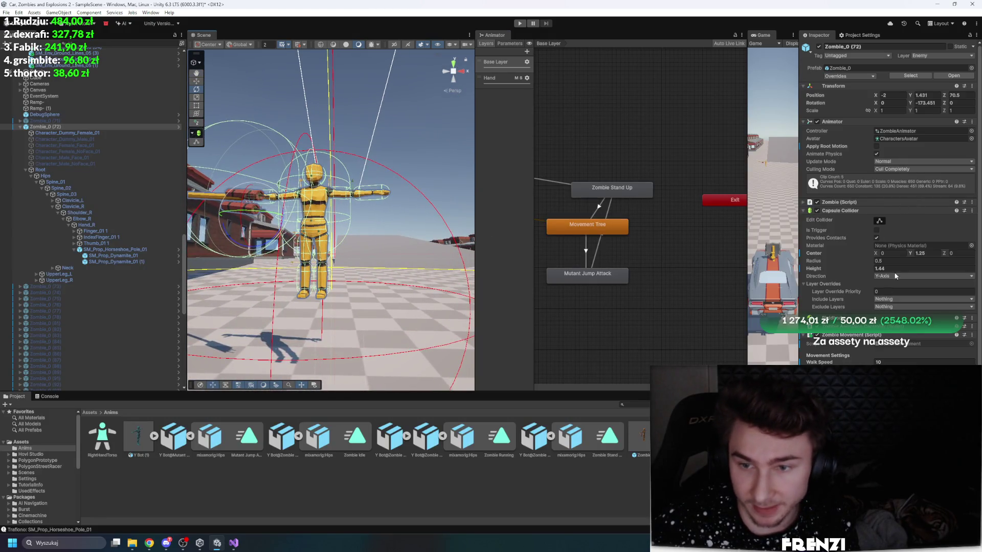
left_click_drag(868, 270, 908, 258)
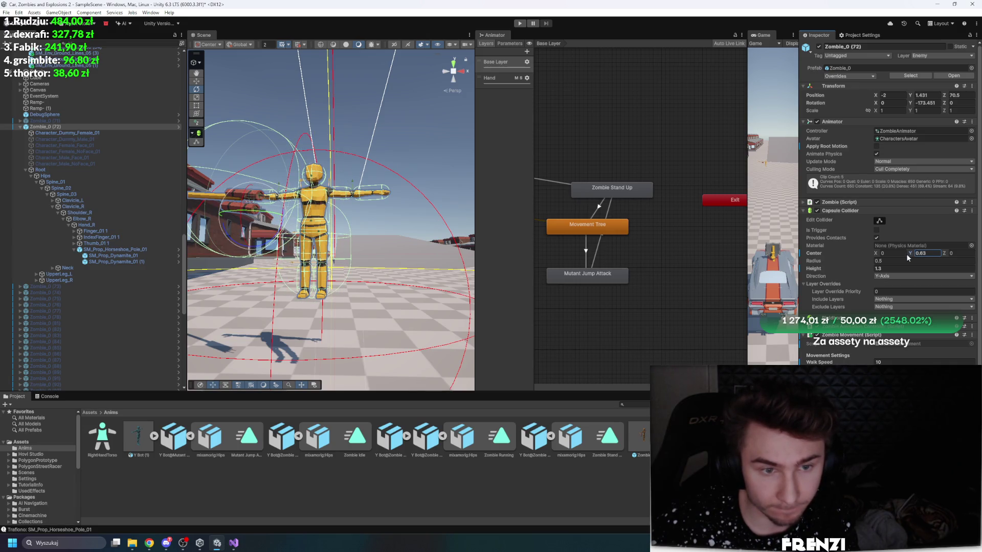
left_click_drag(843, 264, 839, 267)
left_click_drag(913, 259, 916, 256)
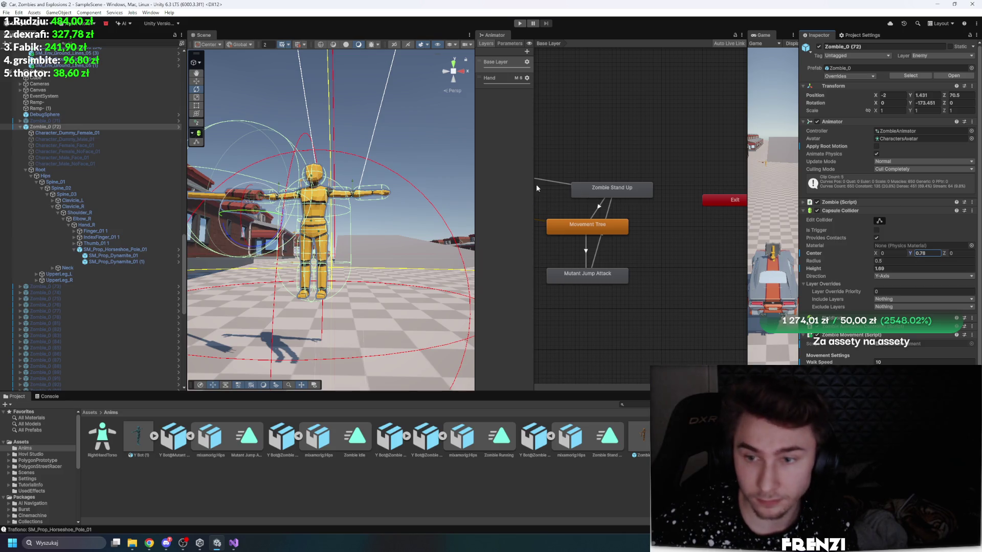
left_click(502, 82)
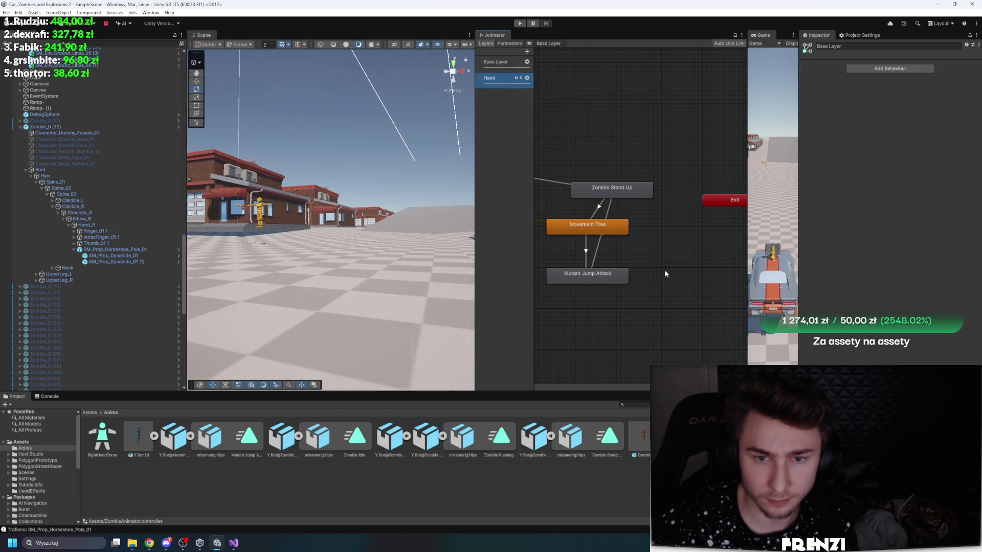
Step: Compare the Mutant Jump Attack, Zombie Running and Zombie Punching animation clips
left_click(246, 438)
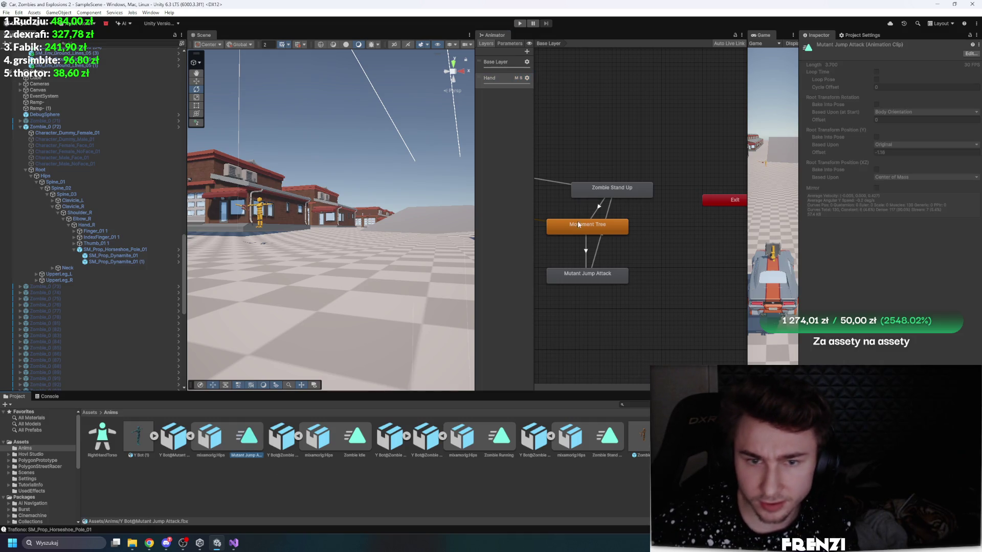
scroll(588, 241, "down", 3)
scroll(613, 269, "up", 5)
left_click(639, 271)
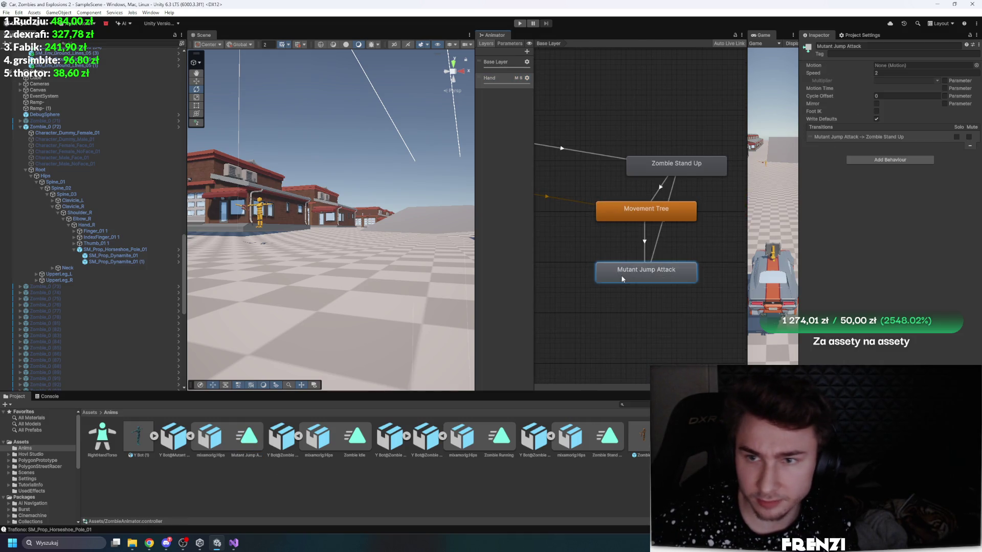
left_click(255, 439)
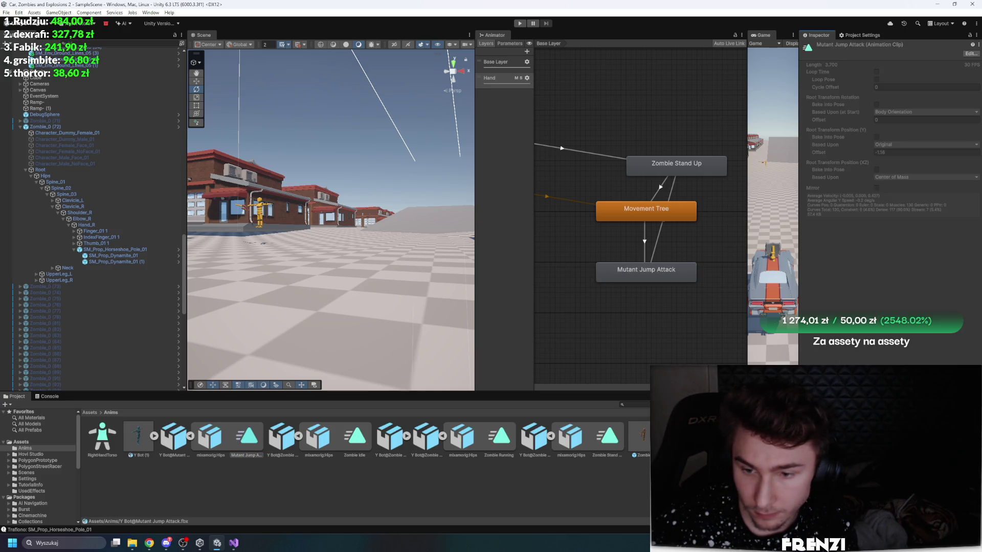
left_click(499, 439)
left_click(399, 433)
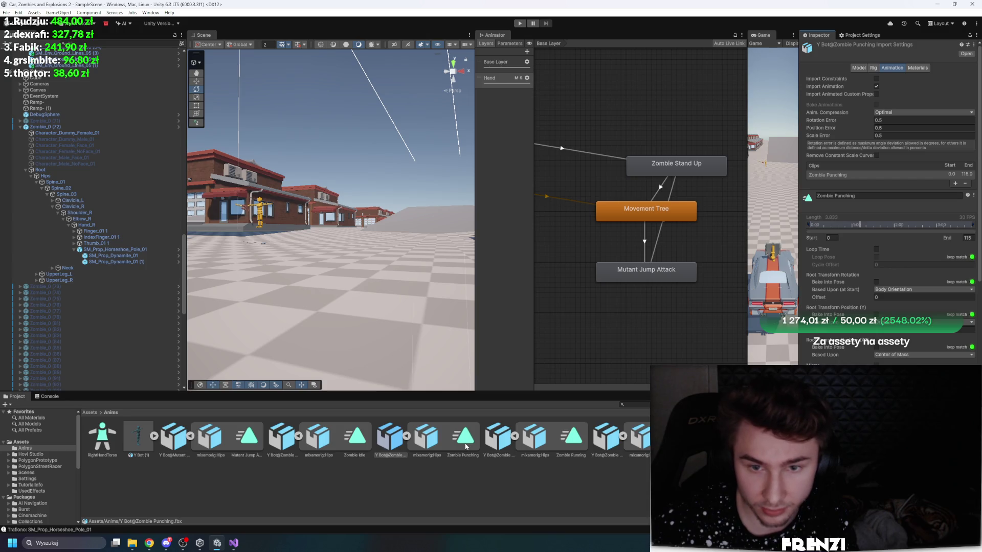
Step: Assign Zombie Punching as the Mutant Jump Attack state's motion and review its transition
left_click(665, 277)
left_click_drag(896, 129, 915, 66)
left_click(644, 242)
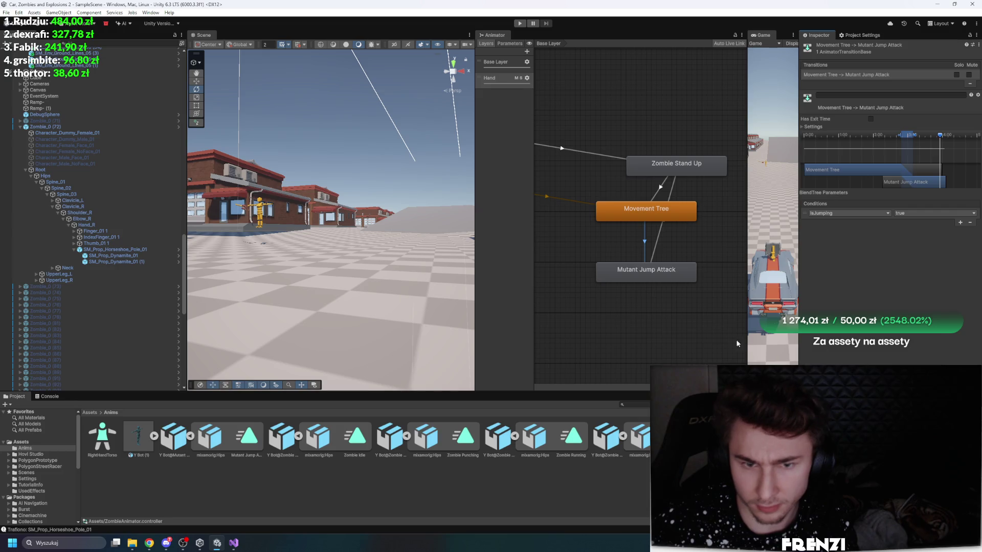
left_click(391, 437)
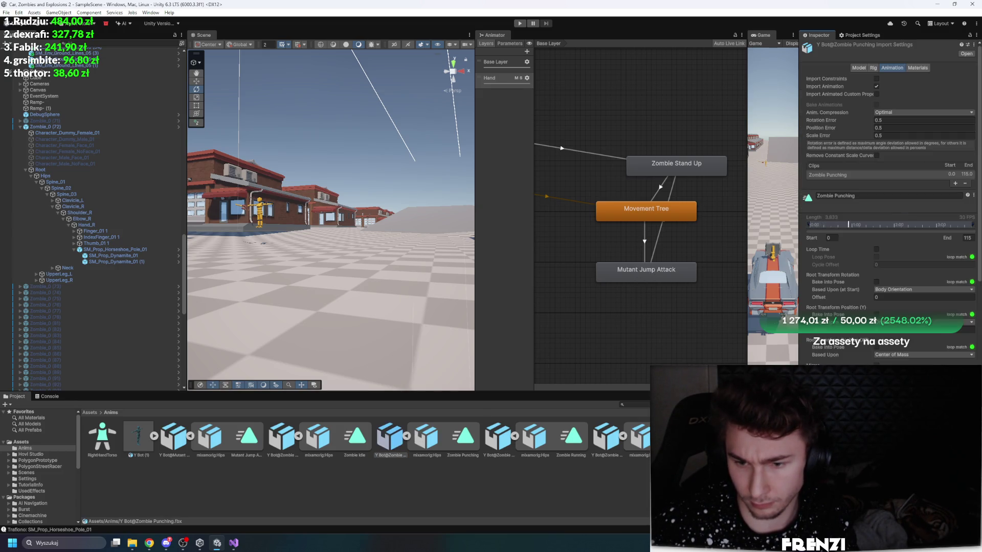
left_click(646, 260)
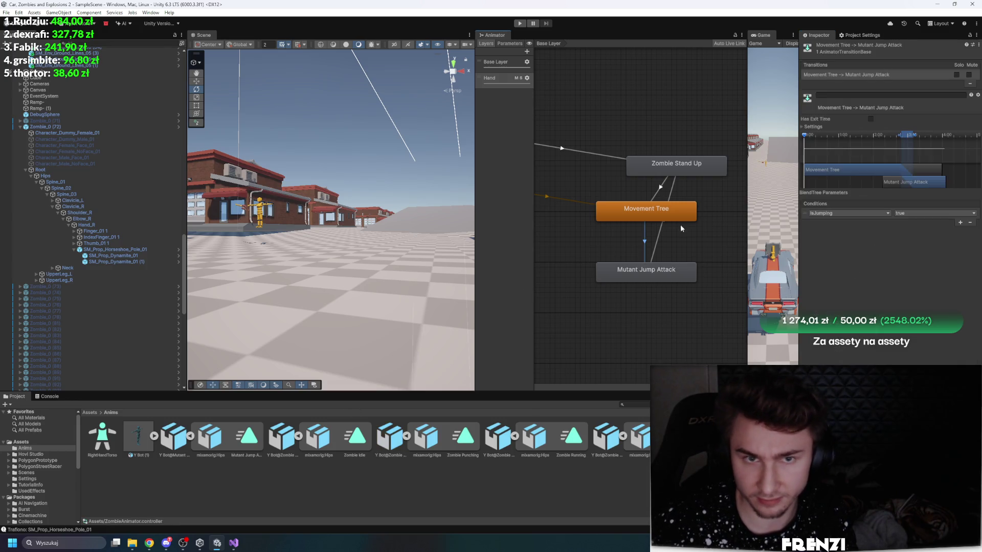
Step: Add the arm and hand IK to the Hand layer's RightHandTorso mask, then preview the transition
left_click(521, 77)
left_click(527, 78)
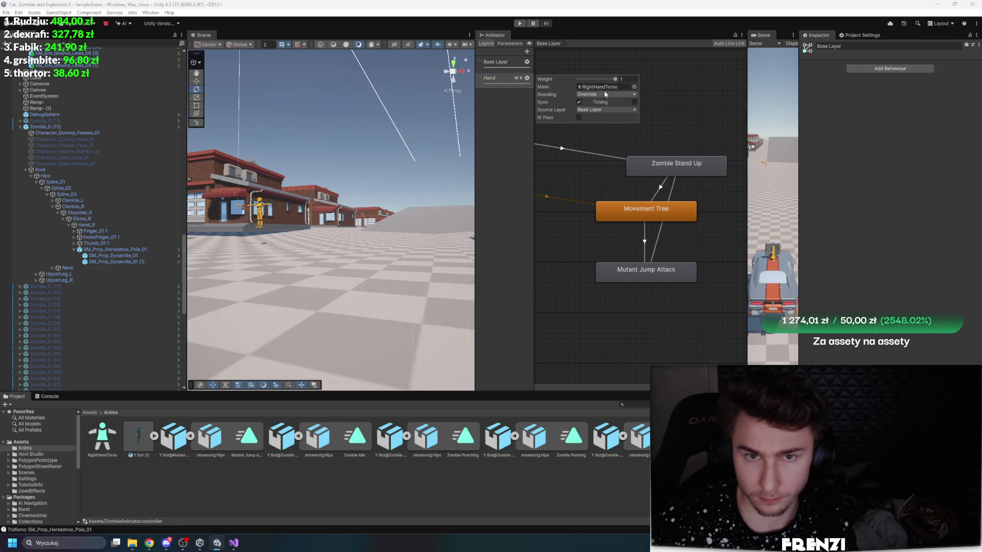
double_click(606, 88)
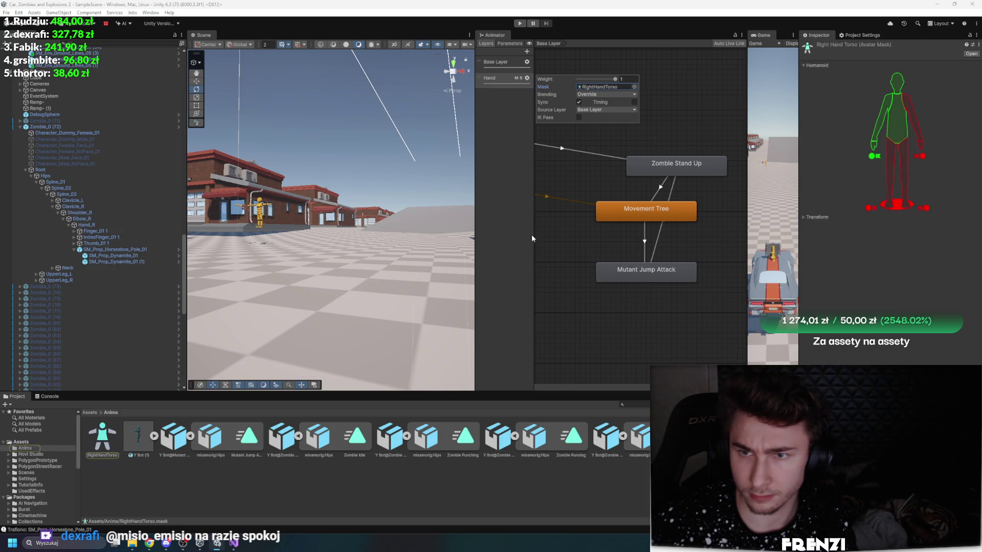
left_click(922, 156)
left_click(913, 118)
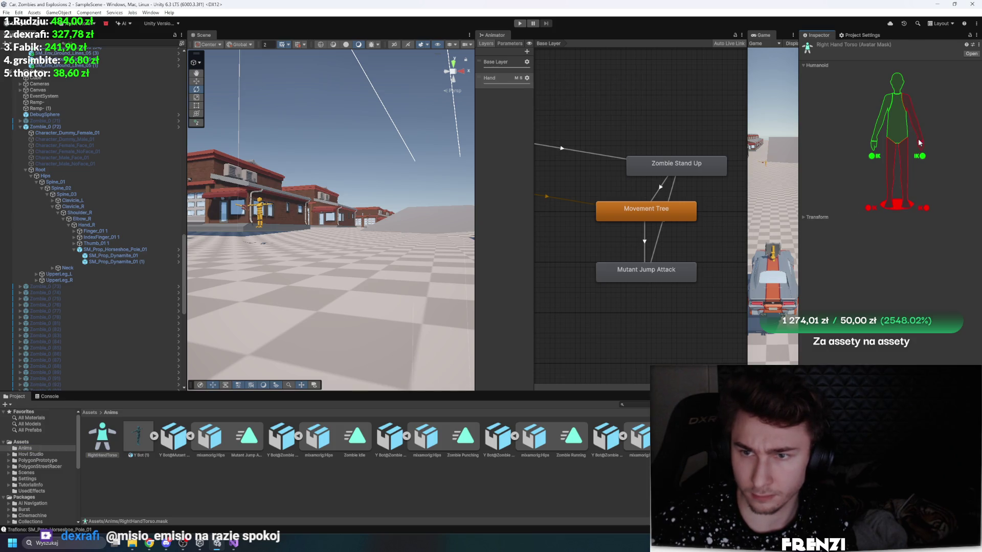
left_click(644, 242)
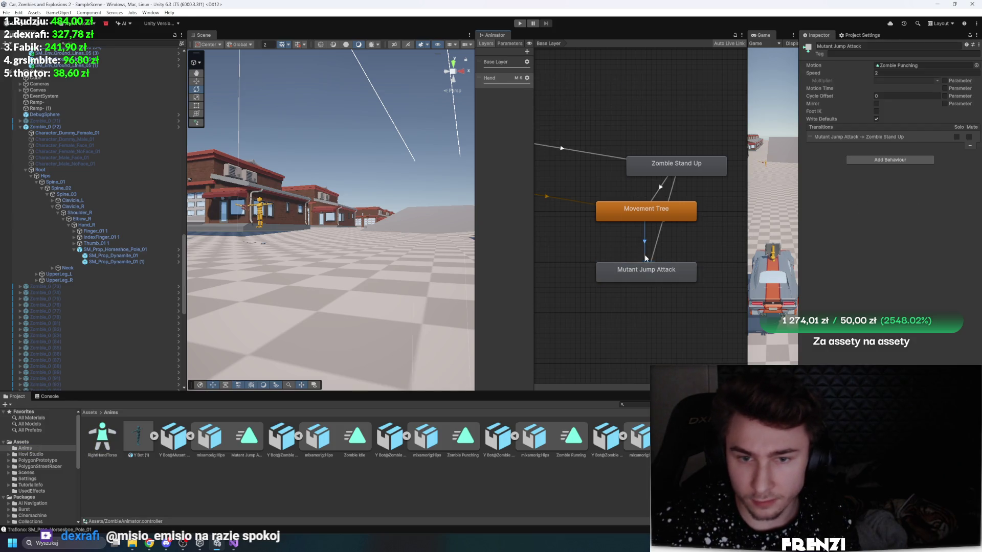
left_click_drag(798, 245, 377, 174)
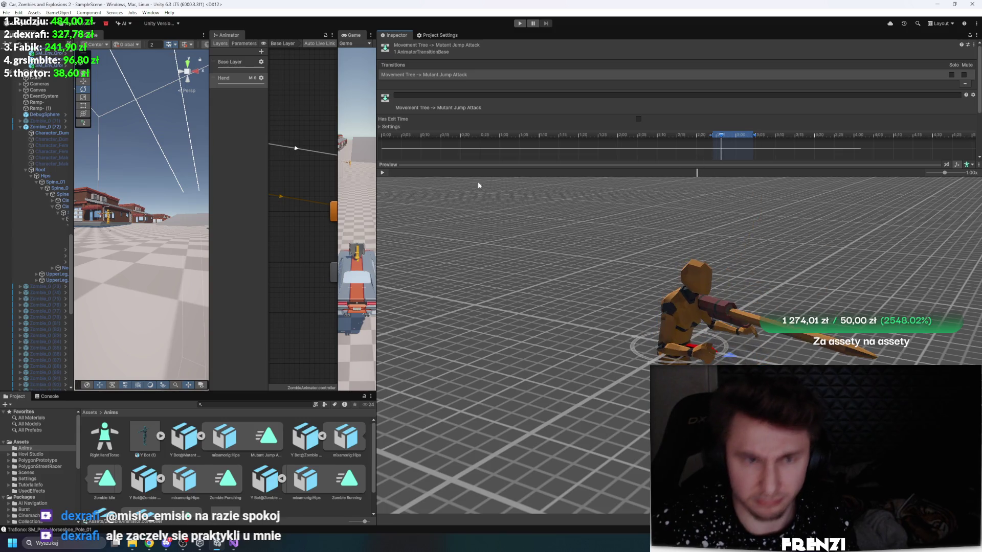
Step: Lower the Hand layer's weight to 0.43
left_click_drag(377, 294, 665, 293)
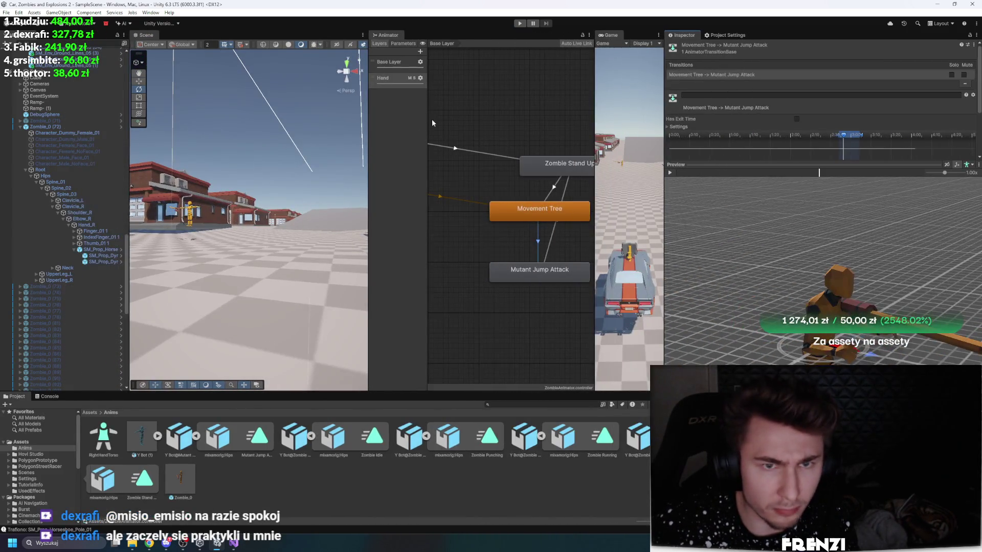
left_click(420, 78)
left_click(489, 80)
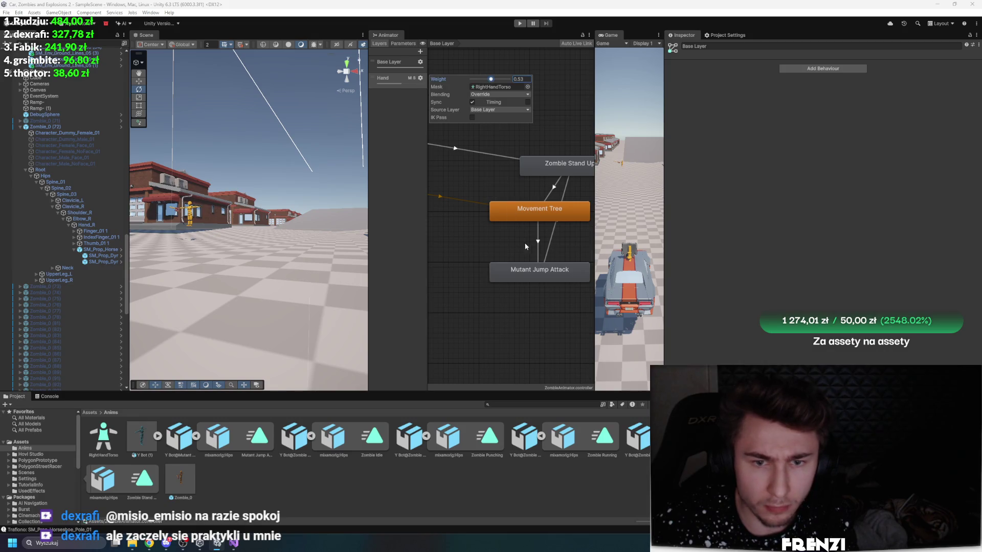
Step: Start the Movement Tree to Mutant Jump Attack transition earlier for a longer blend
left_click(537, 245)
left_click_drag(703, 173, 825, 174)
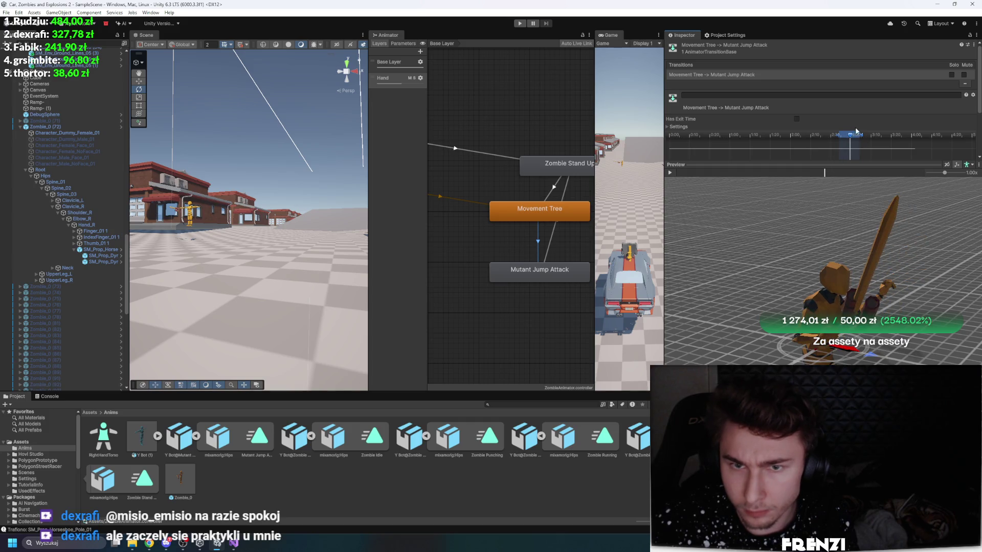
left_click(491, 282)
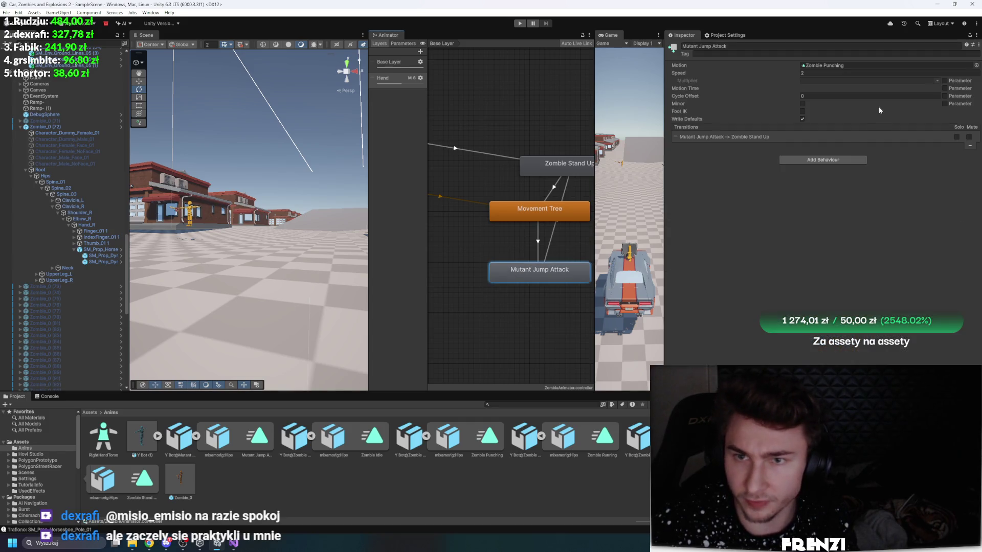
key("ctrl+z")
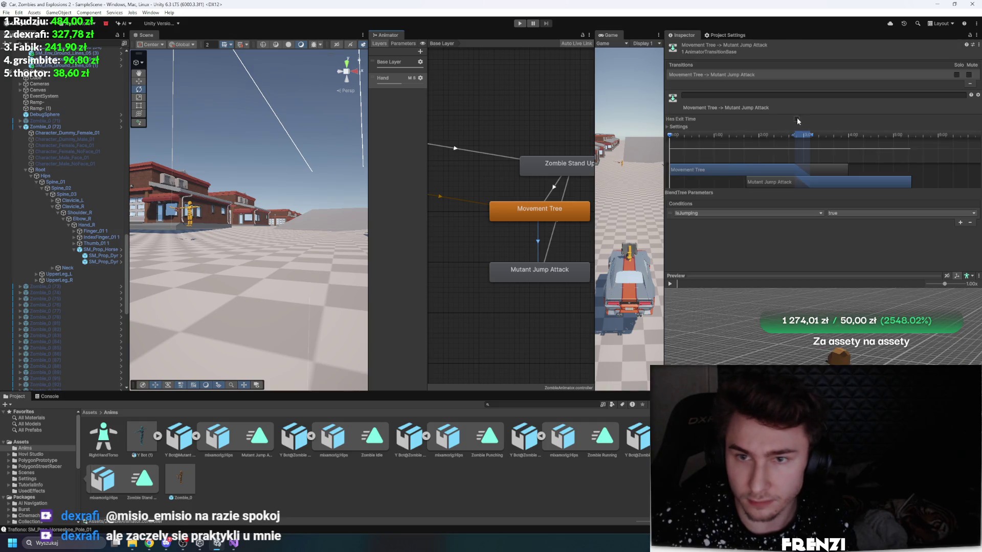
left_click(725, 284)
left_click_drag(790, 142, 765, 138)
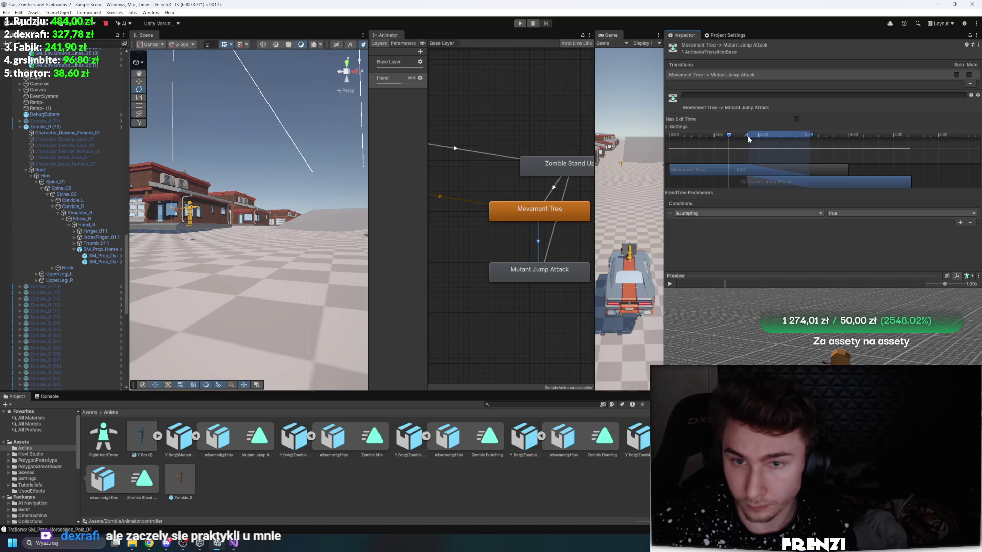
left_click_drag(760, 286, 798, 285)
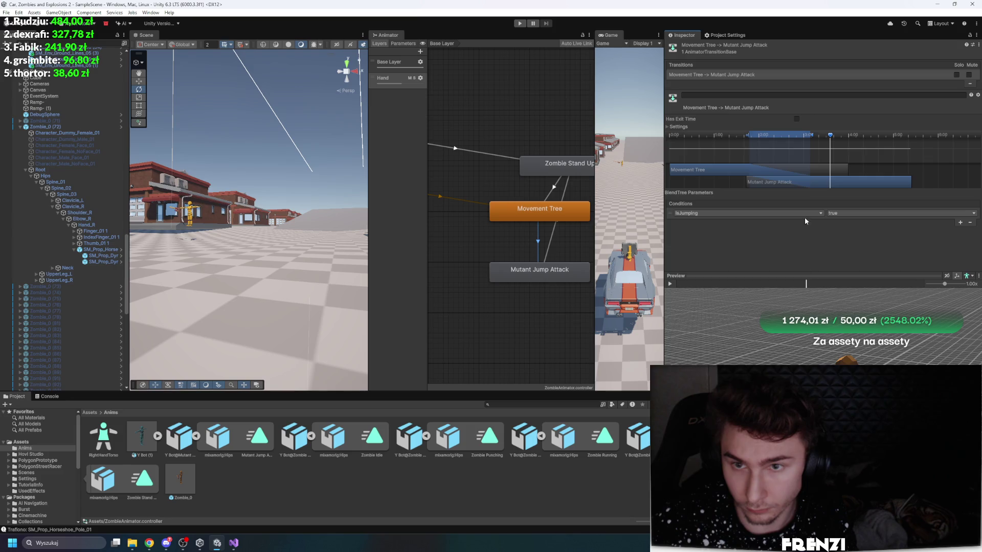
mouse_move(829, 272)
left_mouse_down()
mouse_move(707, 275)
mouse_move(779, 265)
mouse_move(841, 285)
mouse_move(748, 284)
mouse_move(822, 282)
mouse_move(809, 283)
left_mouse_up()
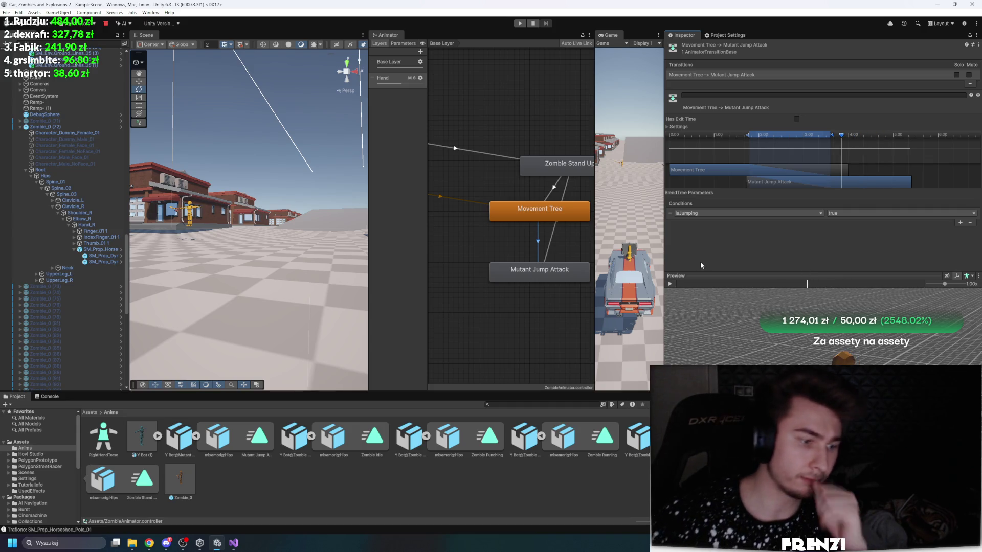
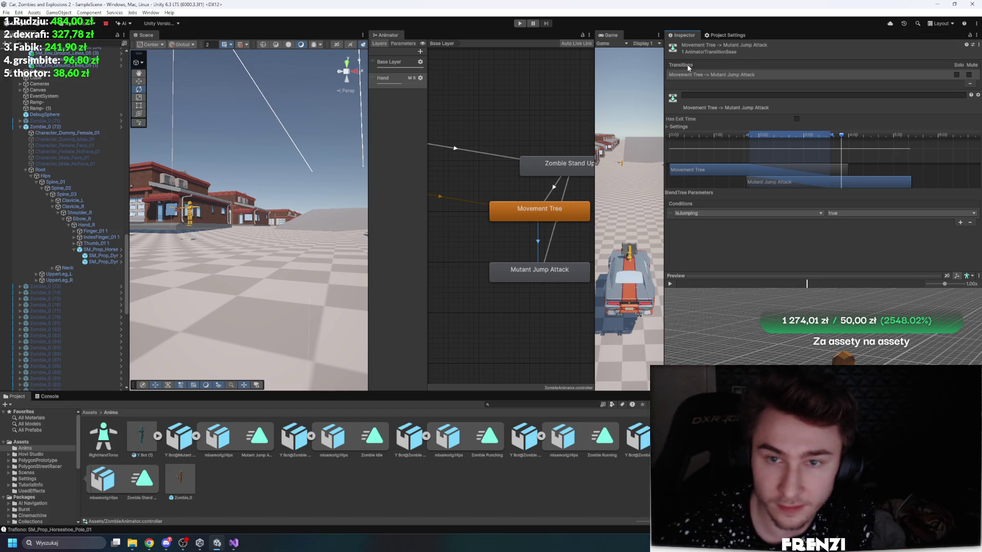
Step: Scrub the Mutant Jump Attack → Zombie Stand Up transition preview to check its timing
left_click(556, 239)
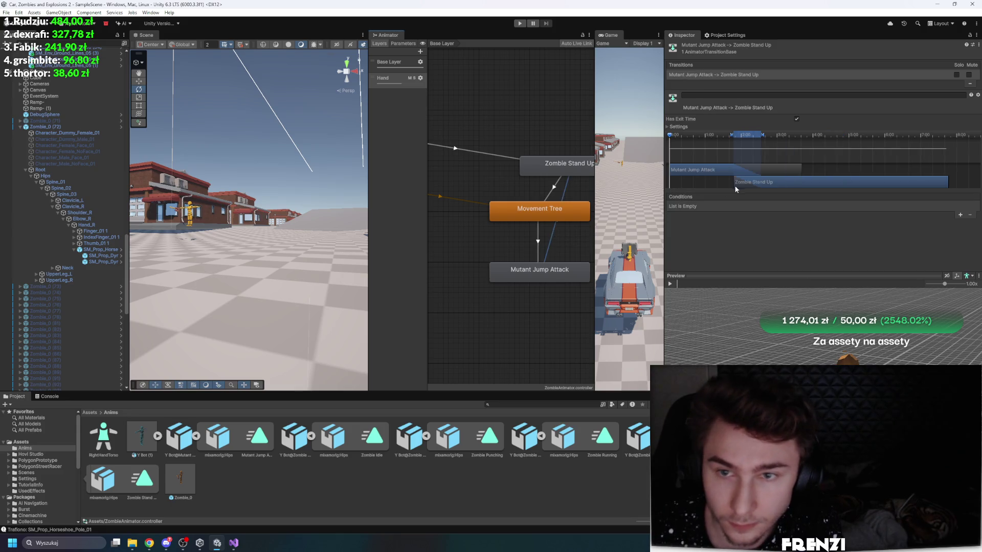
mouse_move(696, 285)
left_mouse_down()
mouse_move(779, 294)
mouse_move(717, 296)
mouse_move(831, 288)
left_mouse_up()
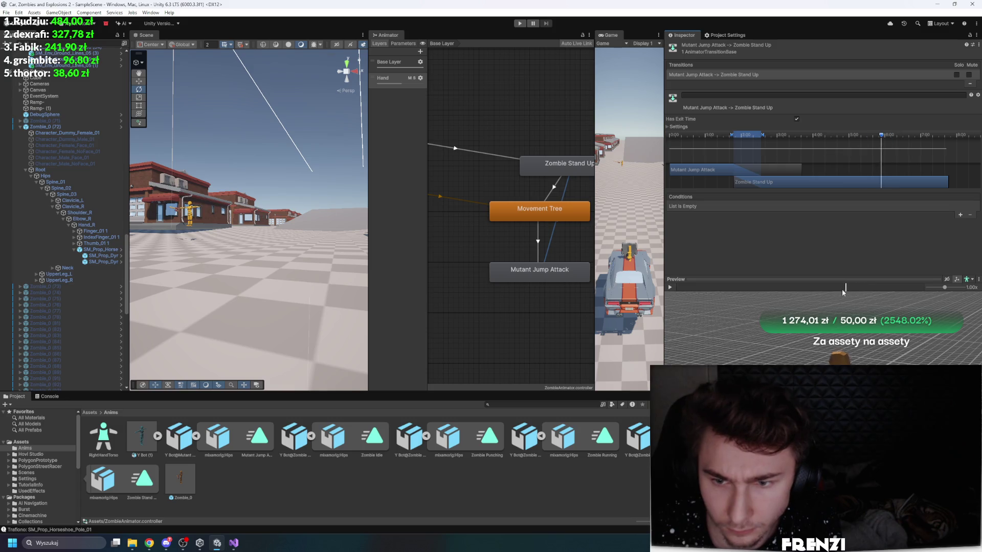
right_click(537, 323)
left_click(490, 303)
key("a")
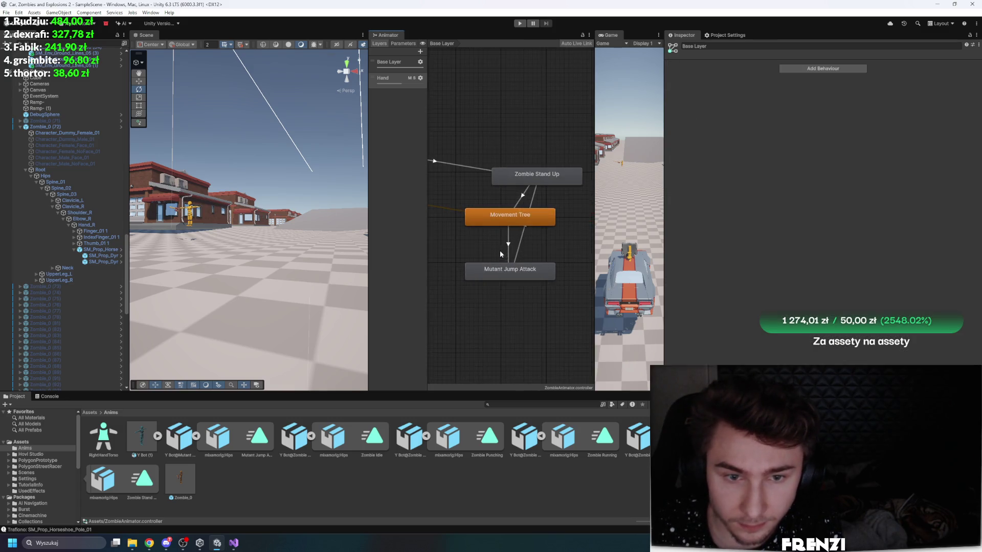
Step: Check the Hand layer settings, then widen the scene, Animator and game views
left_click(528, 238)
left_click(535, 309)
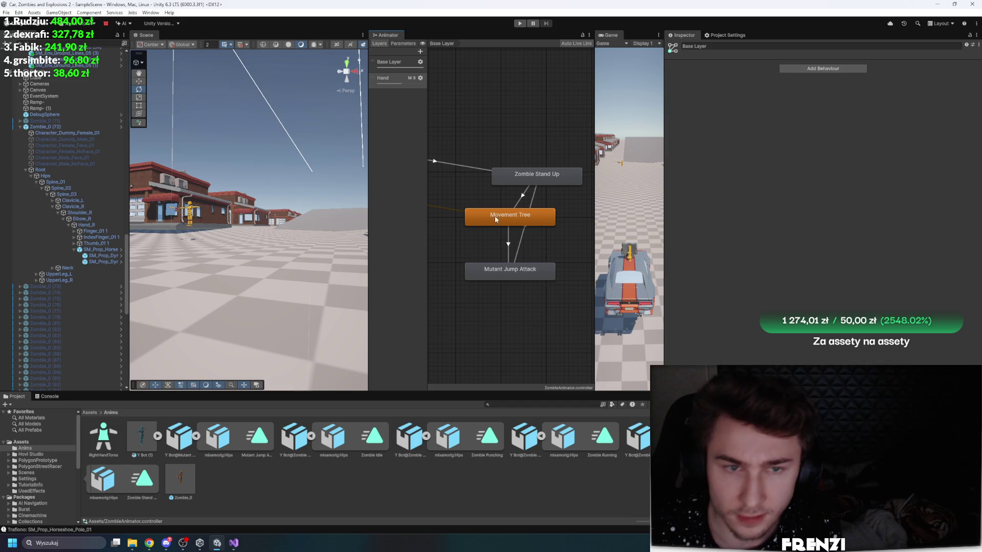
left_click(421, 78)
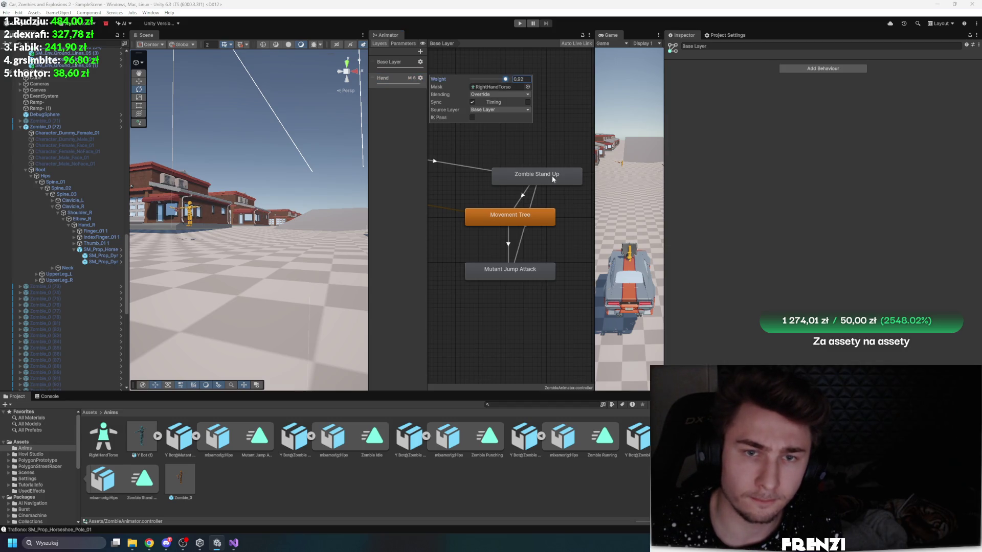
left_click(630, 219)
left_click_drag(668, 161, 899, 214)
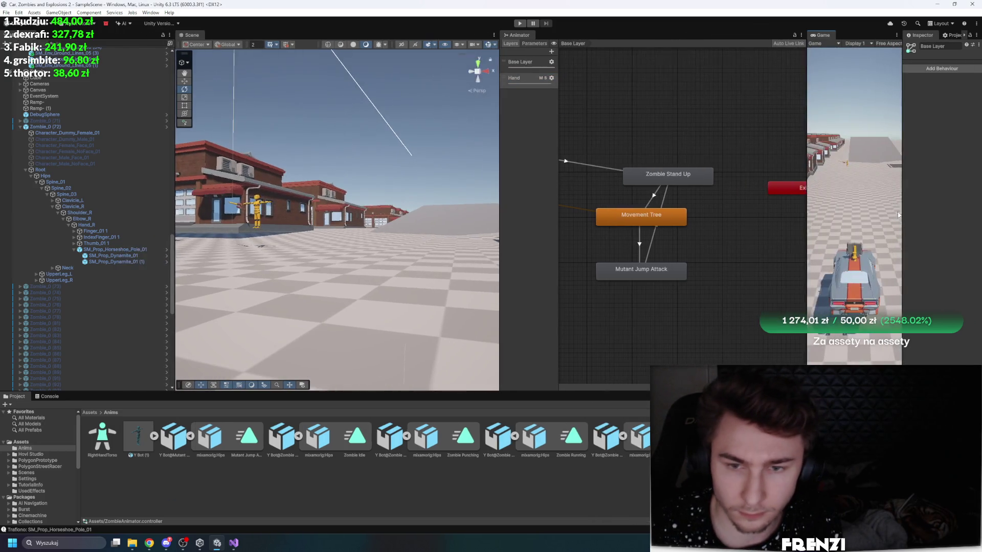
Step: Widen the game view, run the game, and move the scene camera near the buildings
left_click_drag(806, 148, 673, 157)
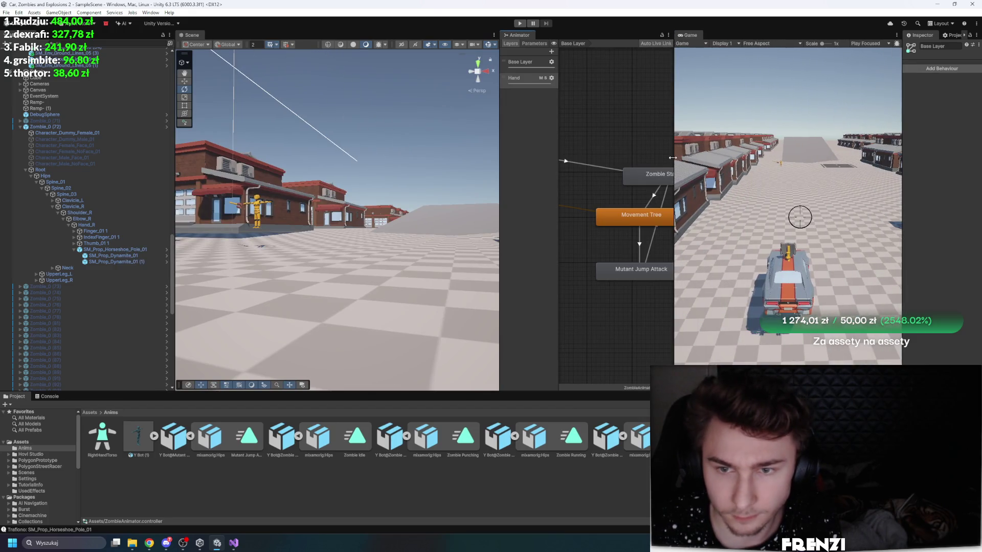
left_click(528, 24)
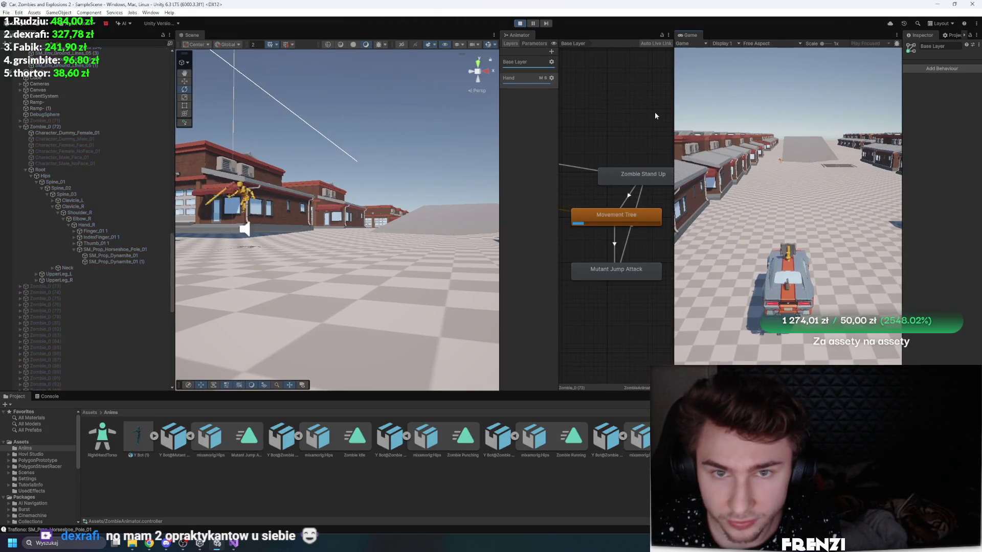
mouse_move(389, 184)
left_mouse_down()
mouse_move(277, 185)
mouse_move(286, 149)
left_mouse_up()
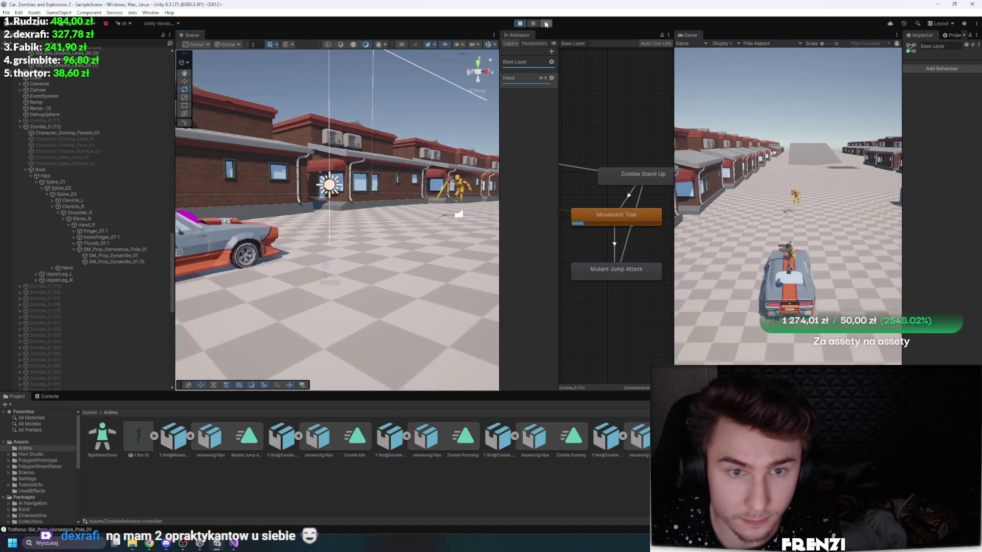
Step: Select Zombie_0 (72) and bring up the Y Bot@Zombie animation's import settings
left_click(38, 90)
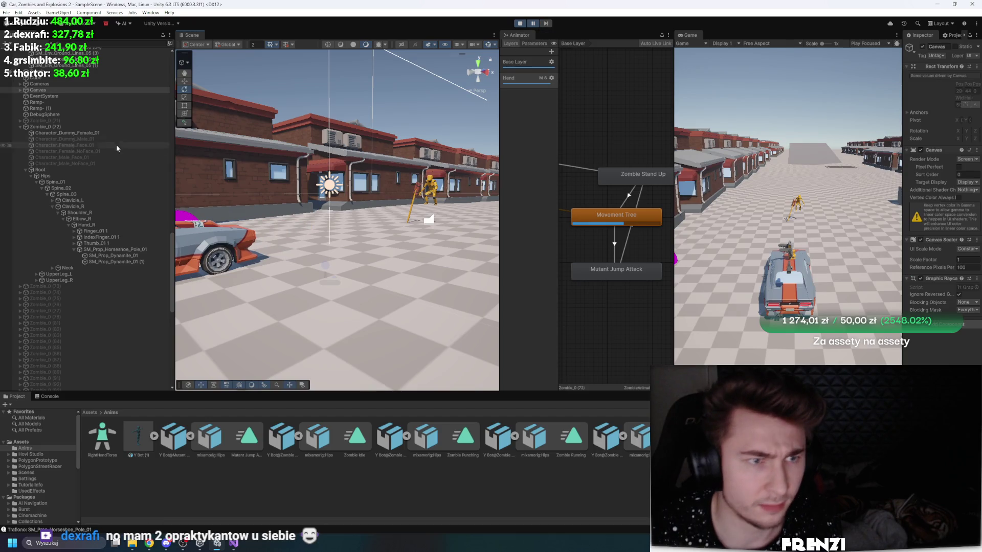
left_click(432, 194)
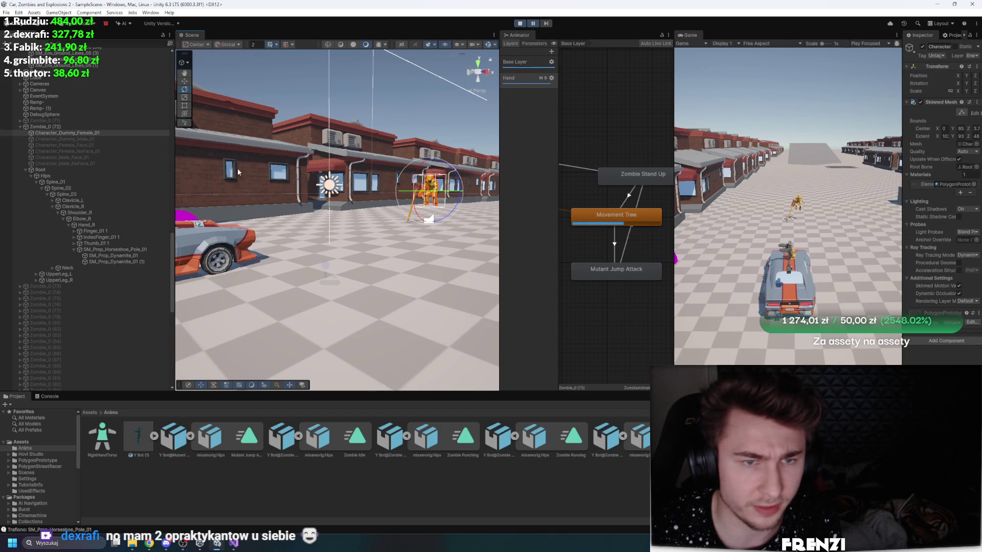
double_click(103, 128)
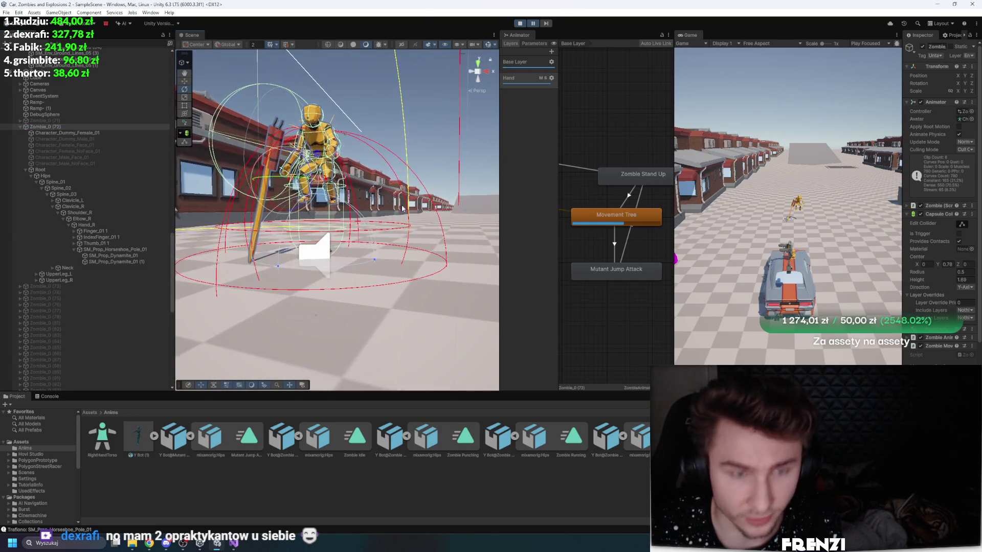
left_click(382, 439)
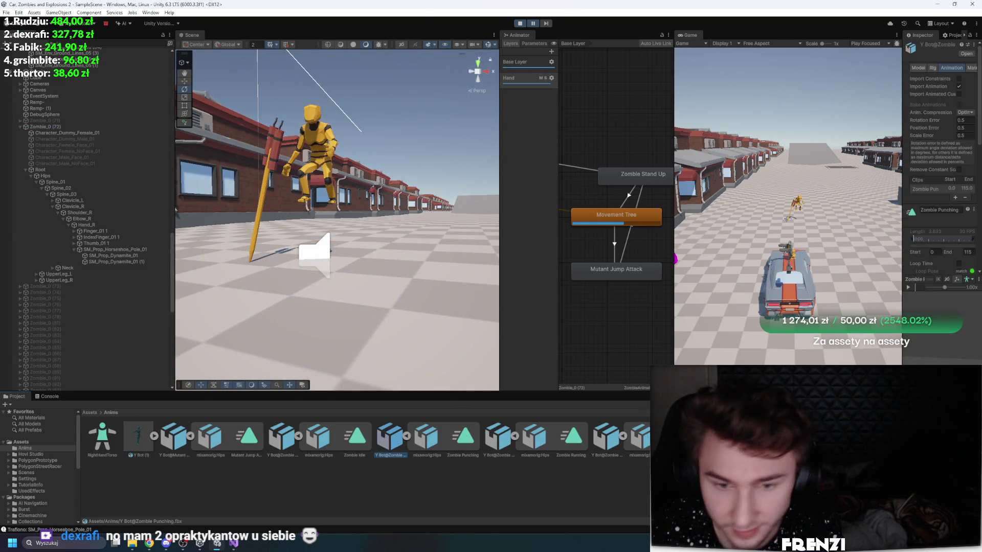
Step: Set the Zombie Running clip's Root Transform Position (Y) Offset to 0 and apply
left_click(510, 444)
left_click_drag(905, 240, 693, 240)
scroll(830, 238, "down", 3)
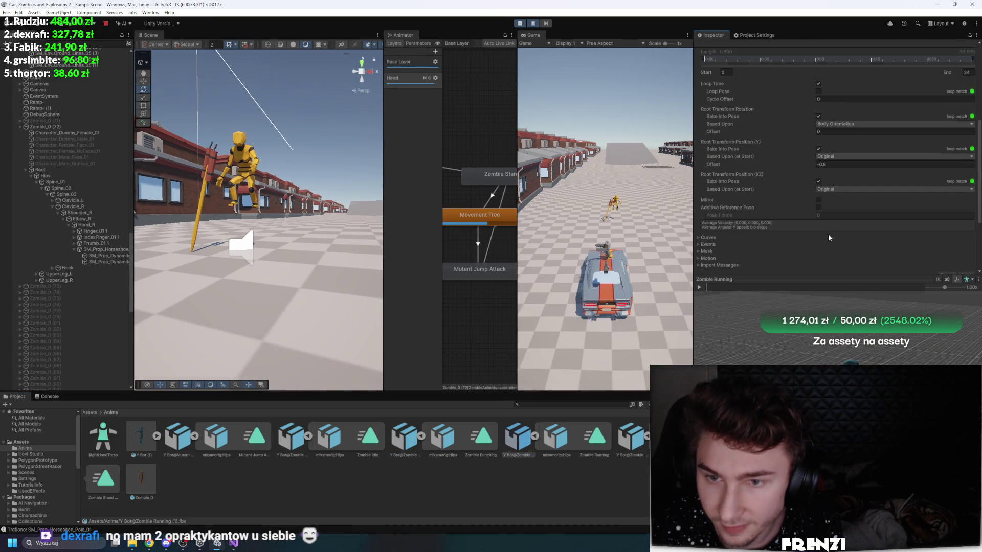
left_click(837, 165)
type("0")
scroll(959, 211, "down", 3)
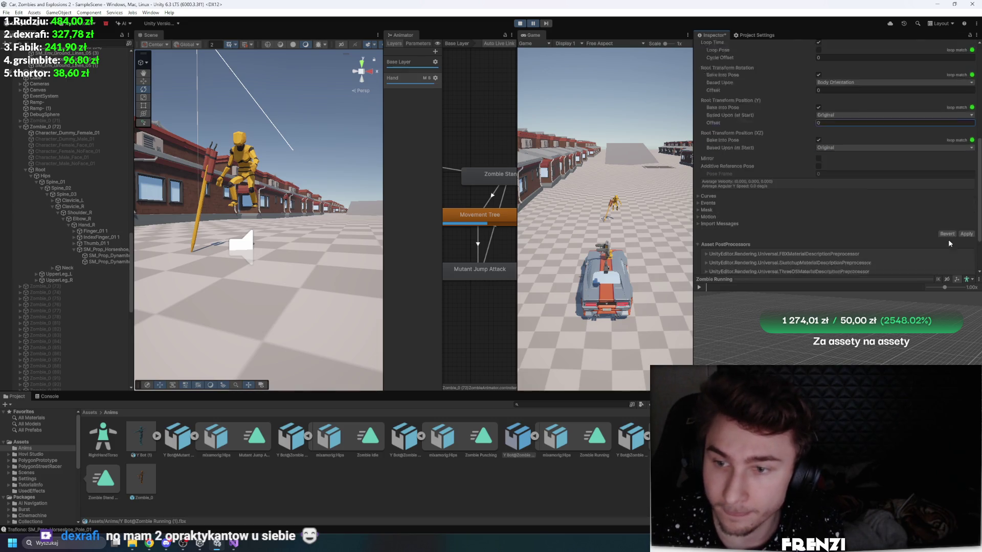
left_click(963, 213)
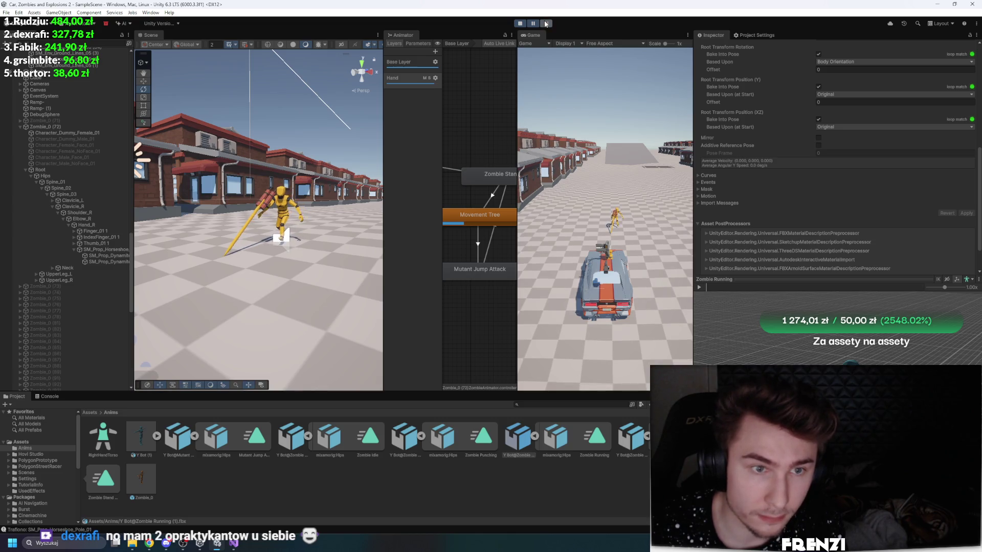
Step: Widen and rotate the Scene view to watch the chasing zombie
scroll(343, 149, "down", 5)
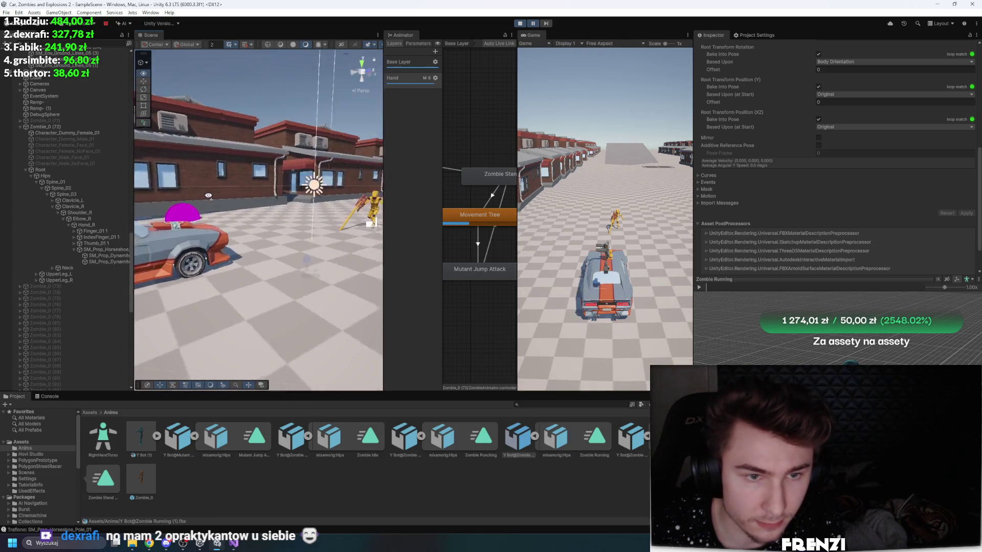
mouse_move(382, 78)
left_mouse_down()
mouse_move(559, 59)
mouse_move(559, 47)
left_mouse_up()
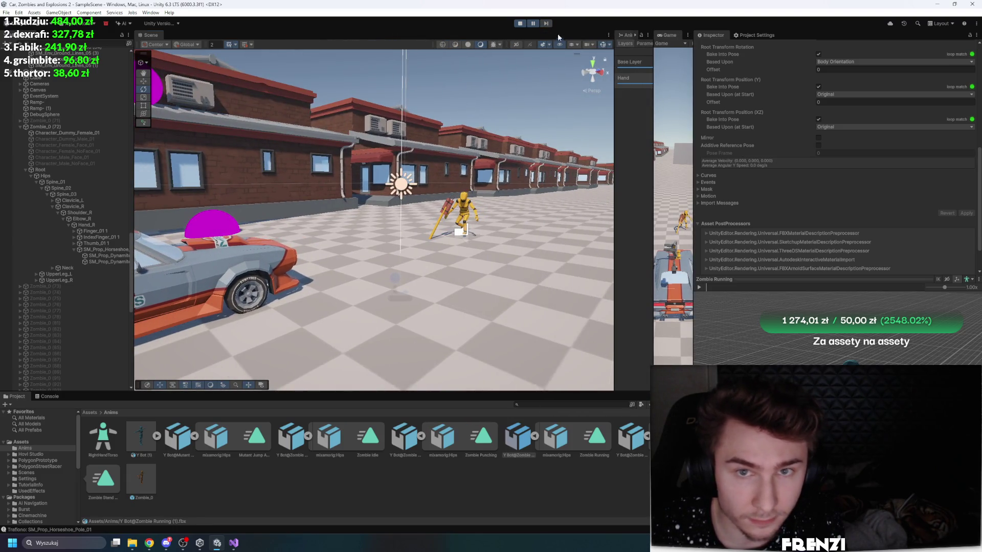
left_click_drag(491, 98, 517, 100)
Step: Select and frame Zombie_0 (72), then adjust its Jump Detection Range
left_click(48, 127)
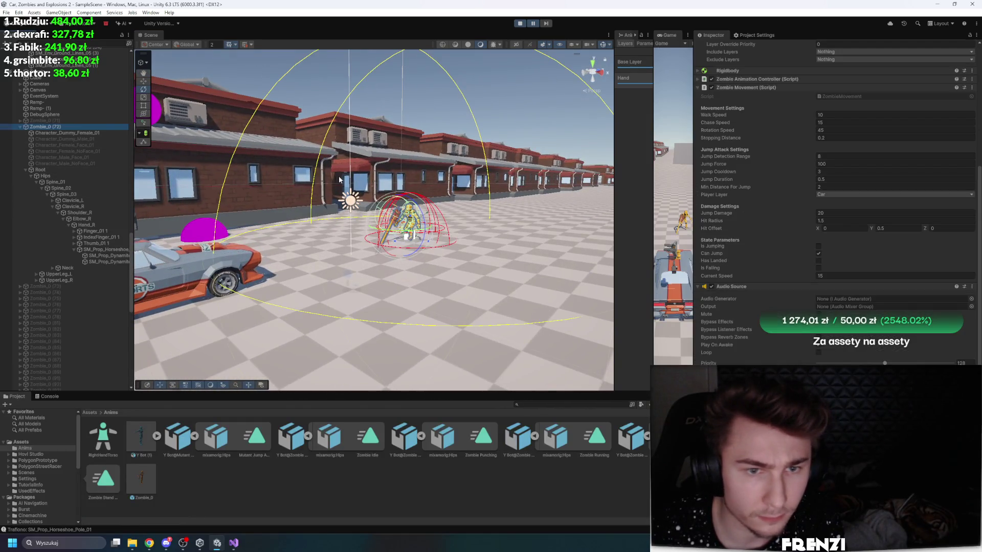
key("f")
scroll(802, 304, "up", 4)
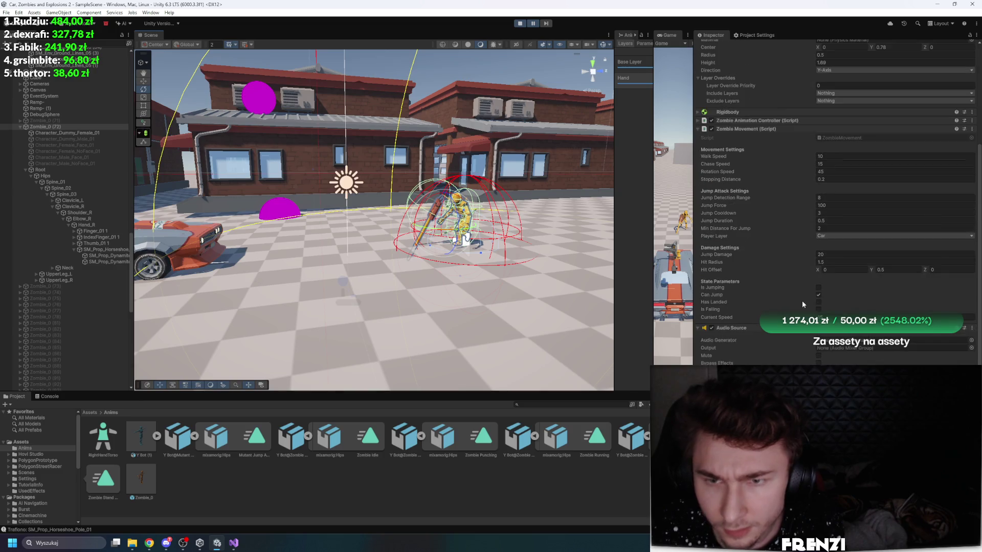
left_click_drag(737, 198, 733, 198)
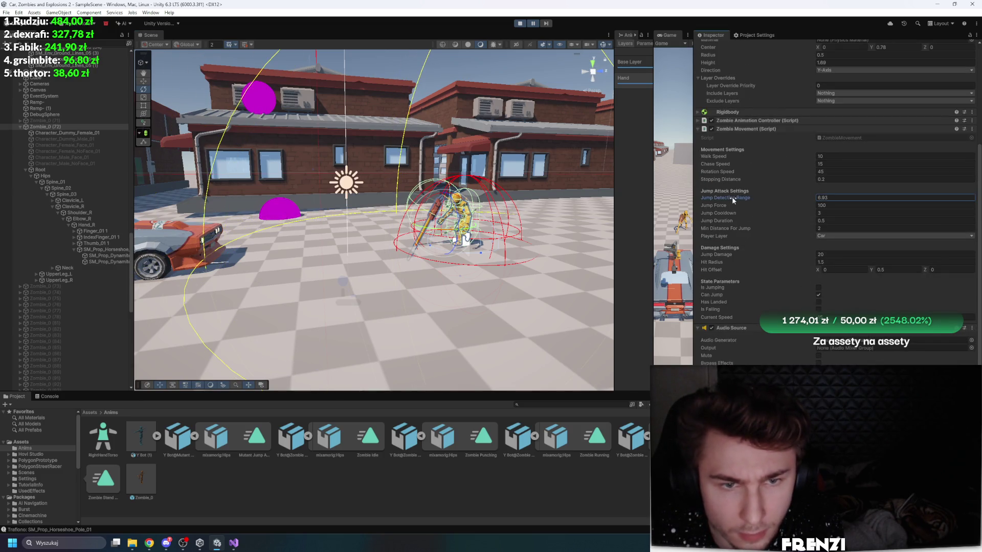
Step: Pause and step the game at the jump, showing Animator parameters and the jump transition
left_click(545, 24)
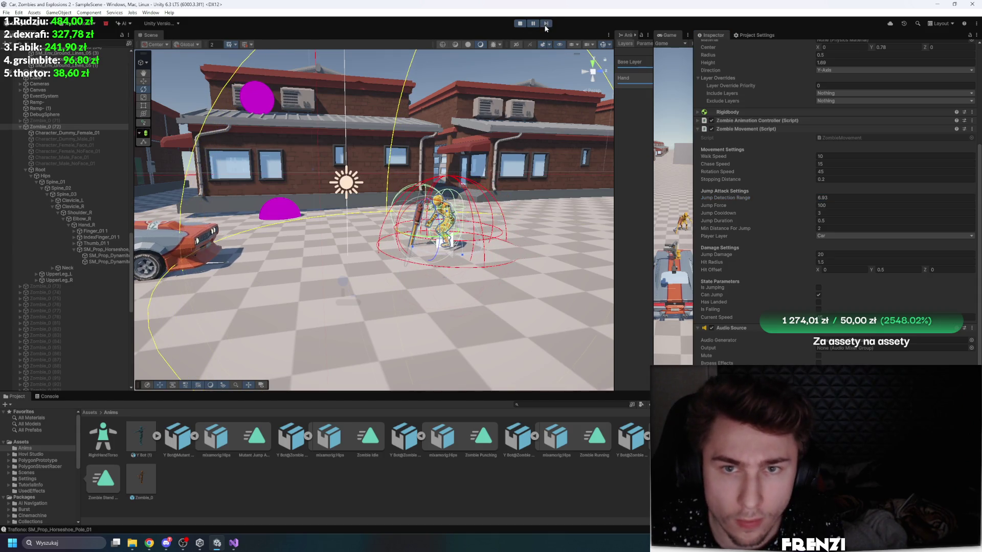
left_click(642, 43)
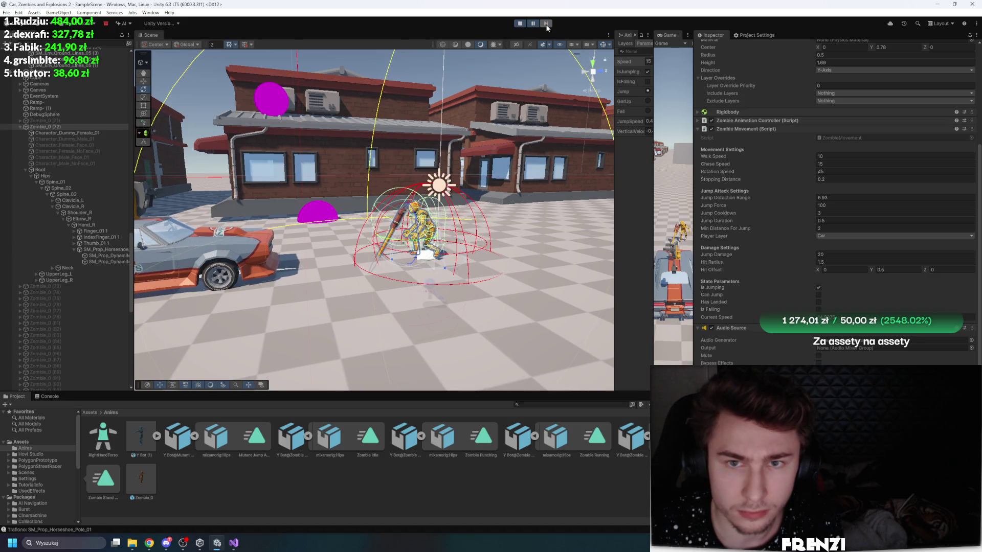
left_click(546, 24)
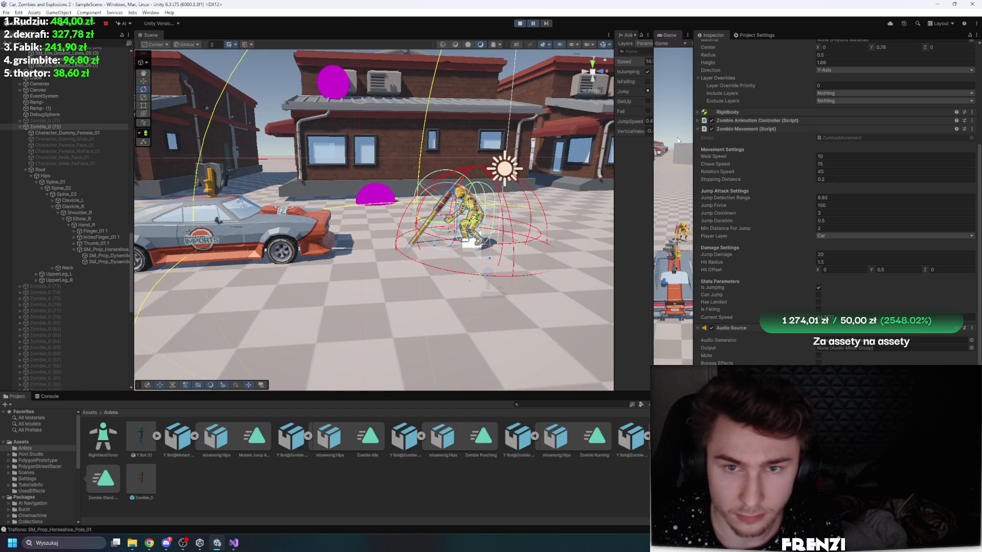
left_click_drag(615, 151, 503, 148)
left_click_drag(654, 166, 656, 166)
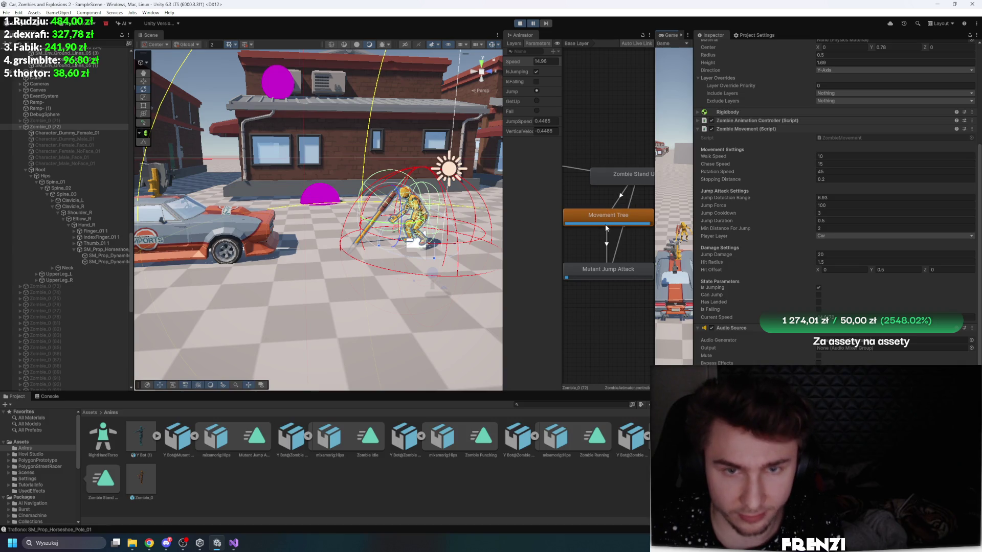
left_click(606, 233)
Step: Expand the jump transition's timing settings and step the paused game a few frames
left_click(704, 127)
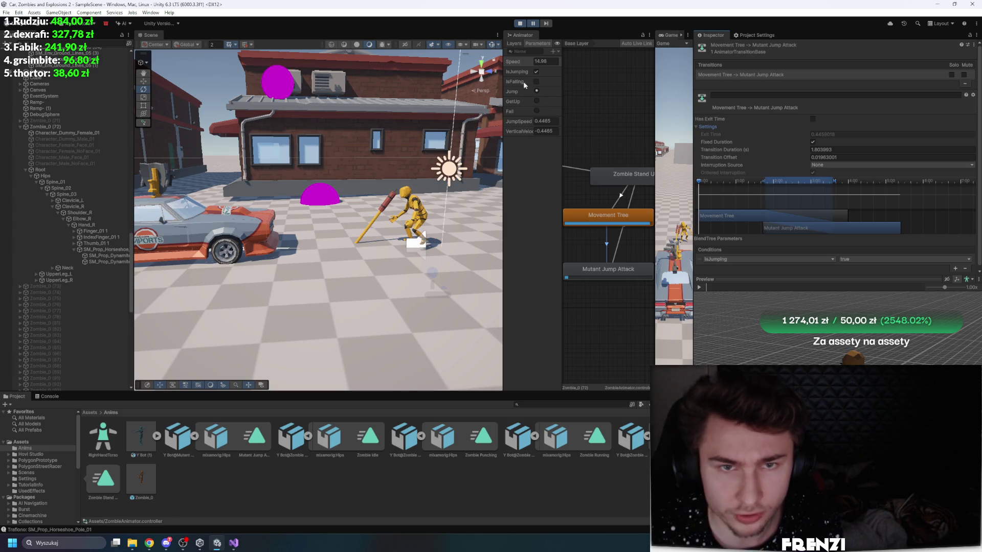
left_click(546, 26)
left_click(545, 25)
left_click(546, 26)
left_click(545, 25)
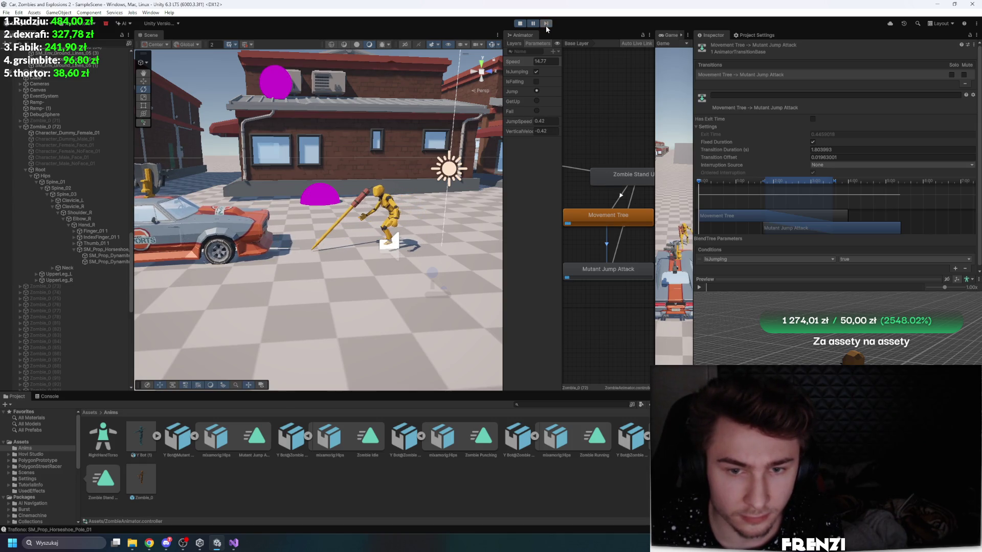
Step: Select the Mutant Jump Attack state and give the Scene view and Animator graph more room
left_click(611, 272)
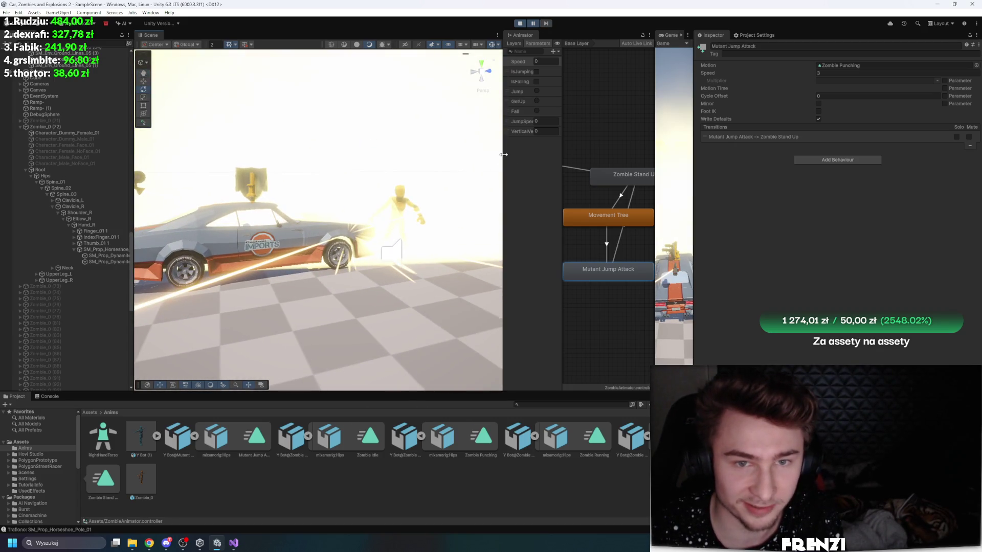
left_click_drag(504, 155, 552, 102)
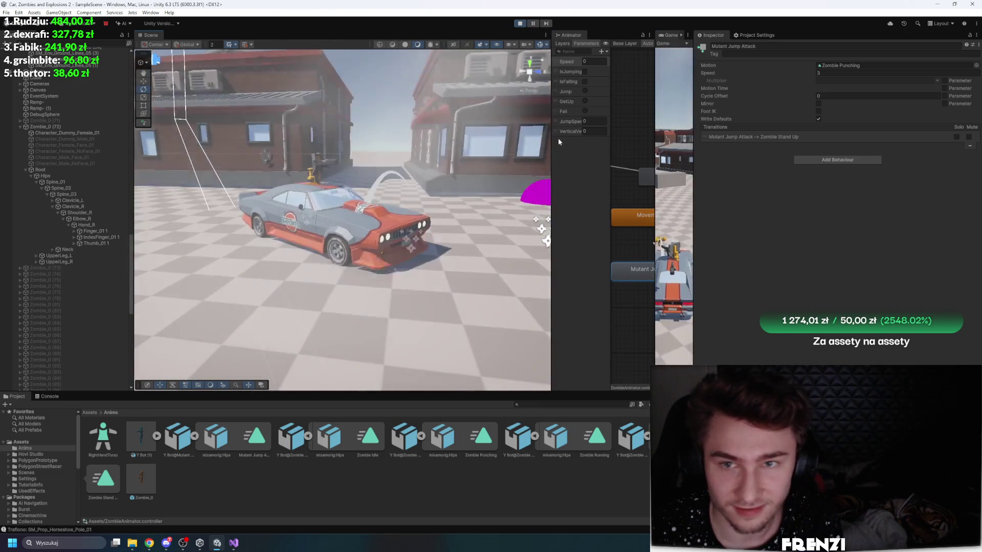
left_click_drag(552, 140, 395, 141)
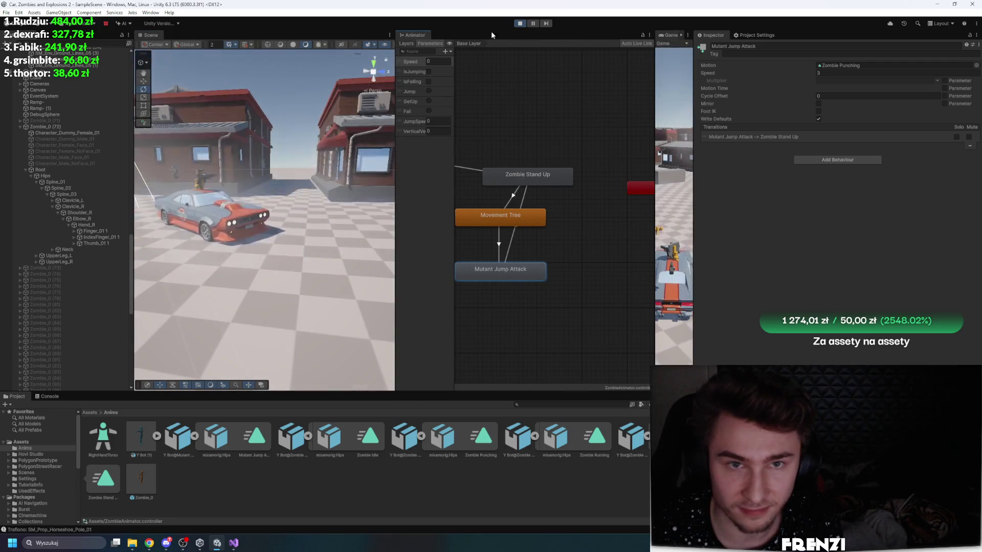
Step: Stop the game and open the Explosion prefab from the Assets folder
key("ctrl+p")
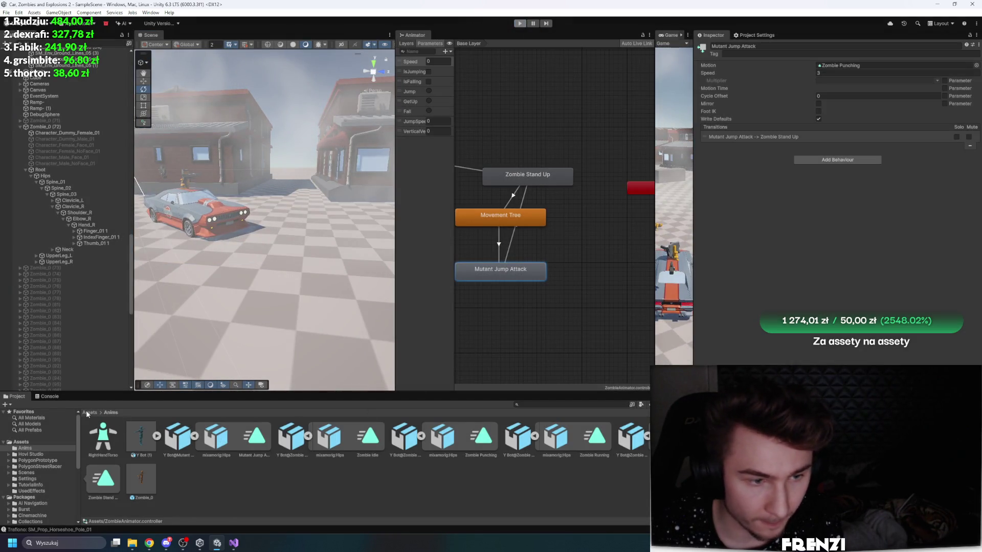
left_click(90, 413)
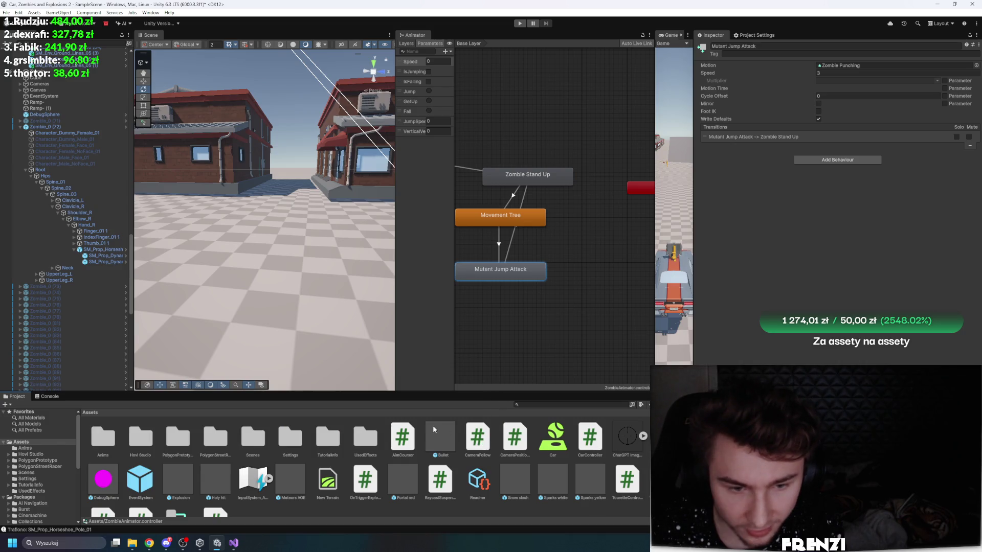
scroll(346, 450, "down", 2)
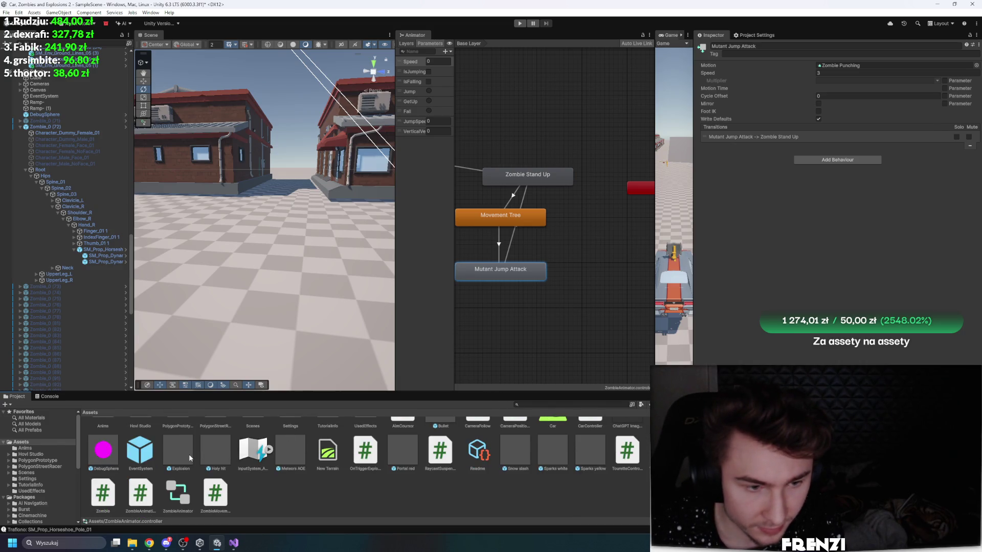
double_click(187, 452)
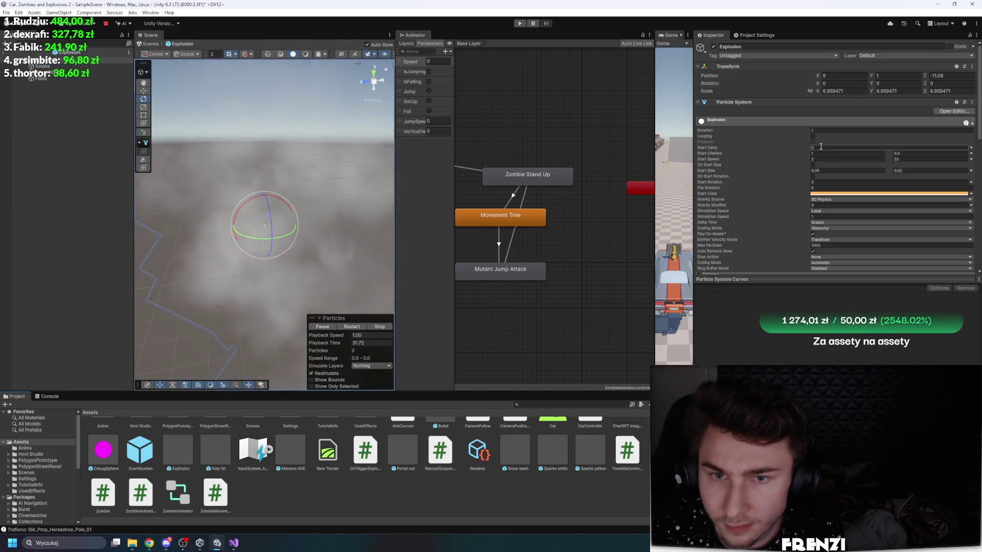
Step: Select all three explosion particle systems and turn off Looping
scroll(817, 163, "down", 3)
left_click(46, 72)
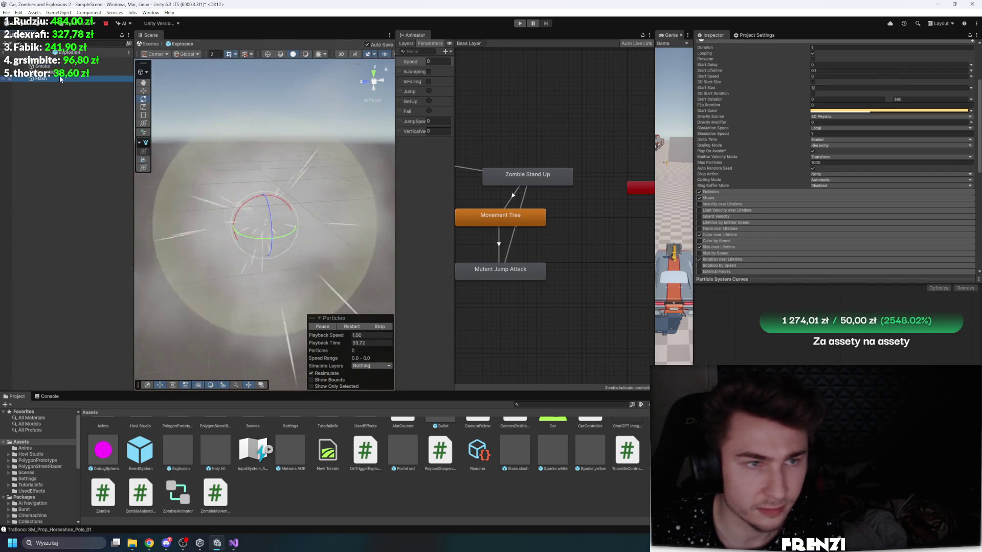
left_click(41, 79, "shift")
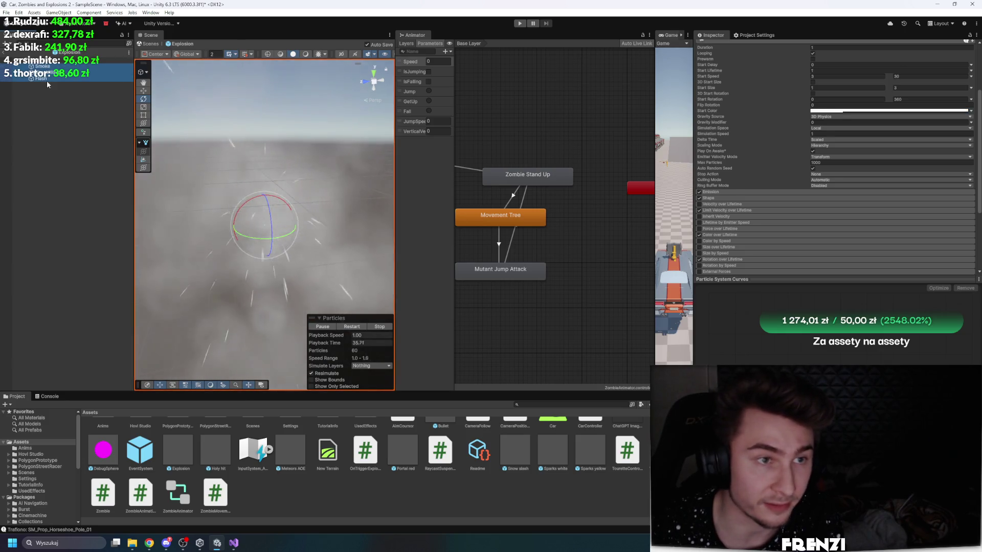
left_click(813, 130)
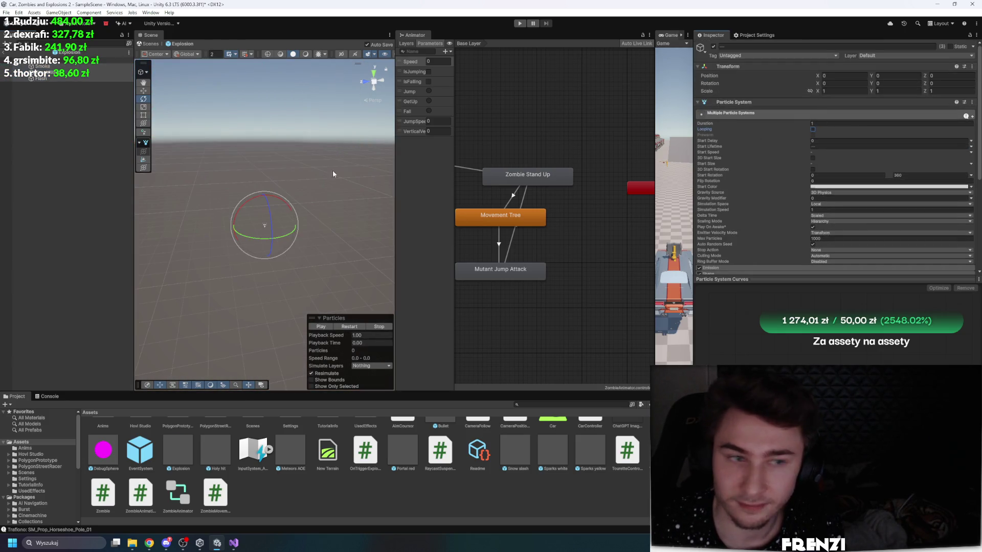
Step: Replay the Explosion particle preview, then return to the main scene showing the car
left_click(264, 226)
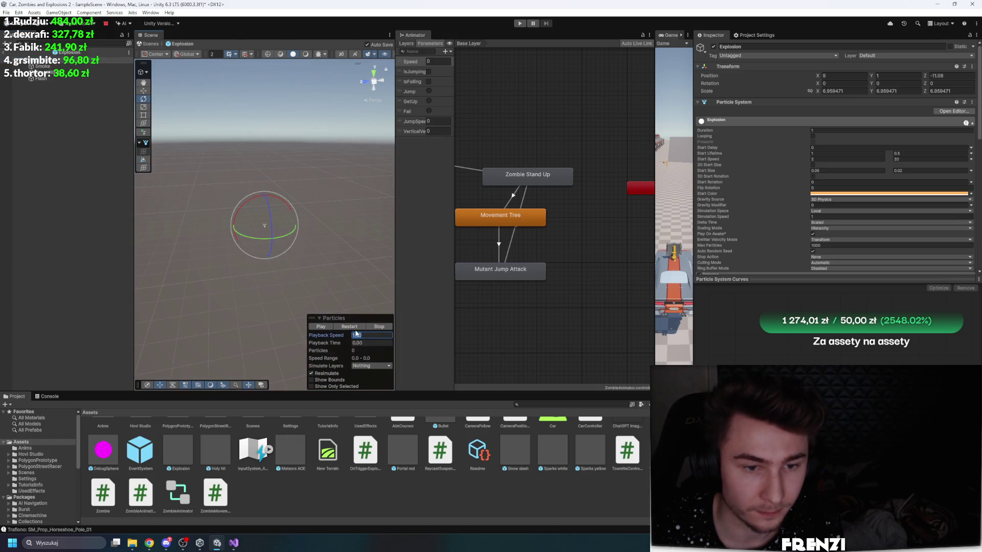
left_click(352, 328)
left_click(55, 167)
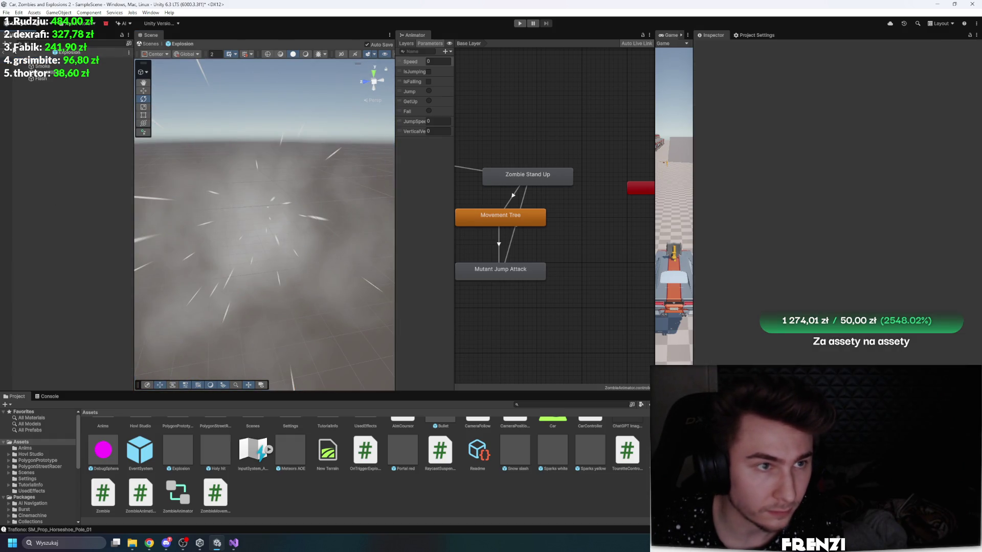
left_click(5, 51)
mouse_move(306, 179)
left_mouse_down()
mouse_move(388, 154)
mouse_move(379, 145)
mouse_move(435, 115)
left_mouse_up()
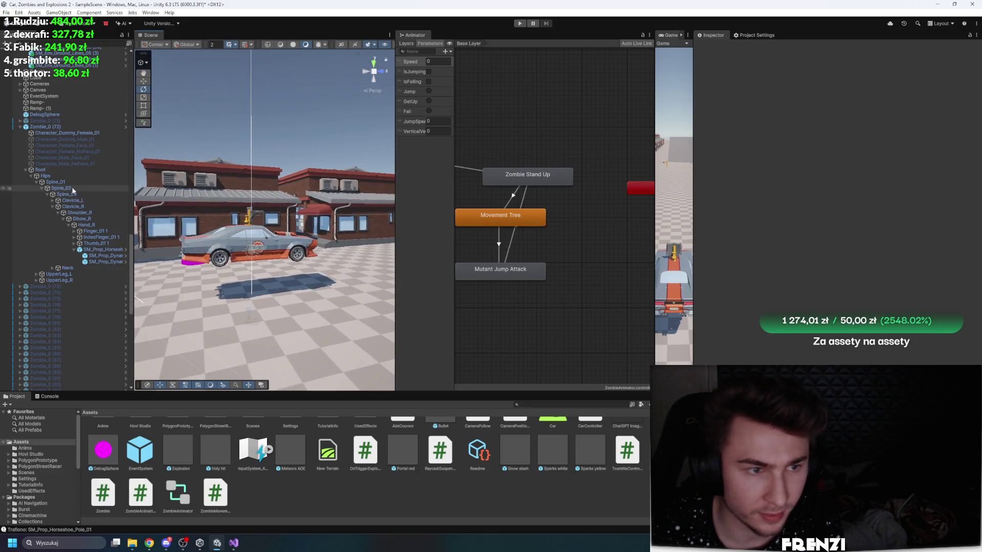
Step: Play with Zombie_0 (72) selected, pause and step frames, inspecting the jump transition and state
left_click(46, 127)
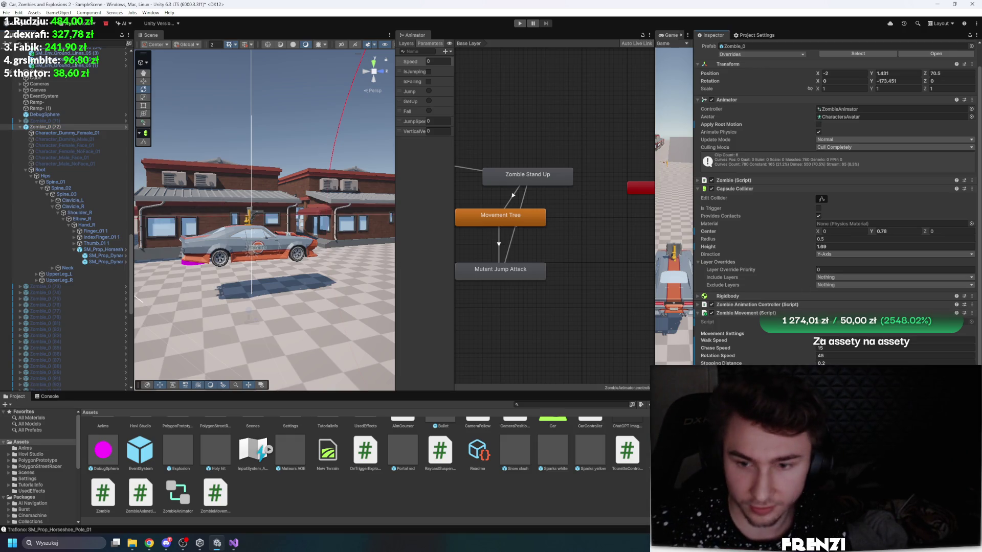
left_click(520, 23)
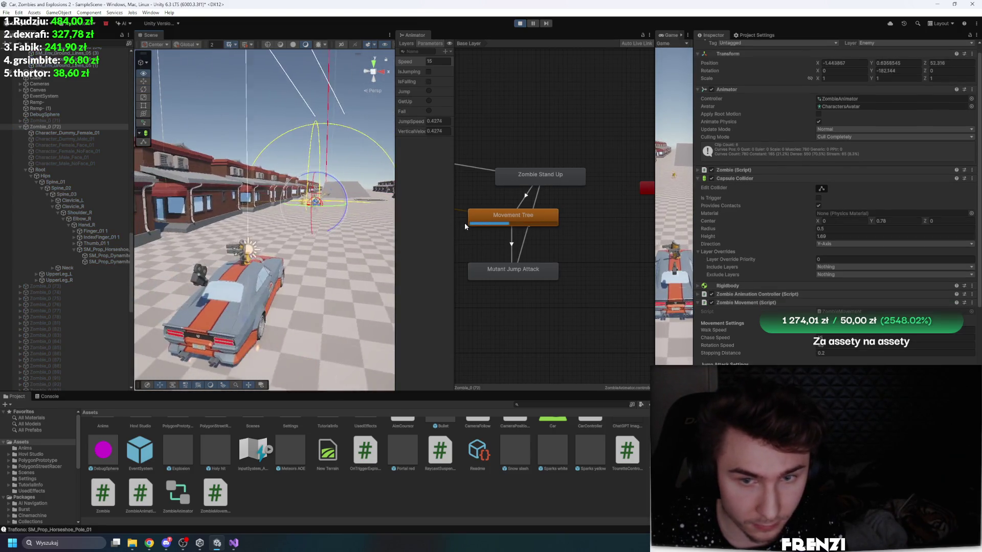
left_click(545, 23)
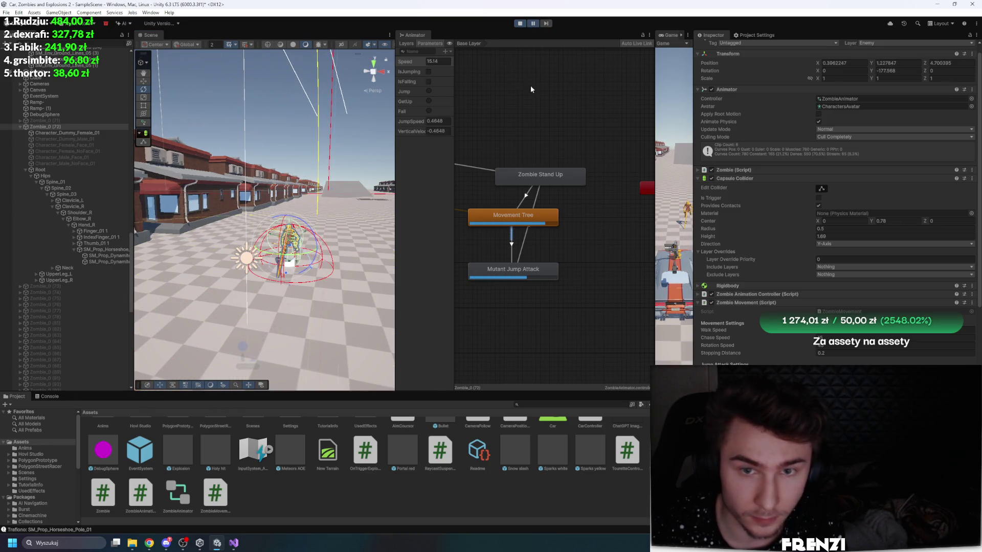
left_click(547, 23)
left_click(547, 23)
left_click(513, 241)
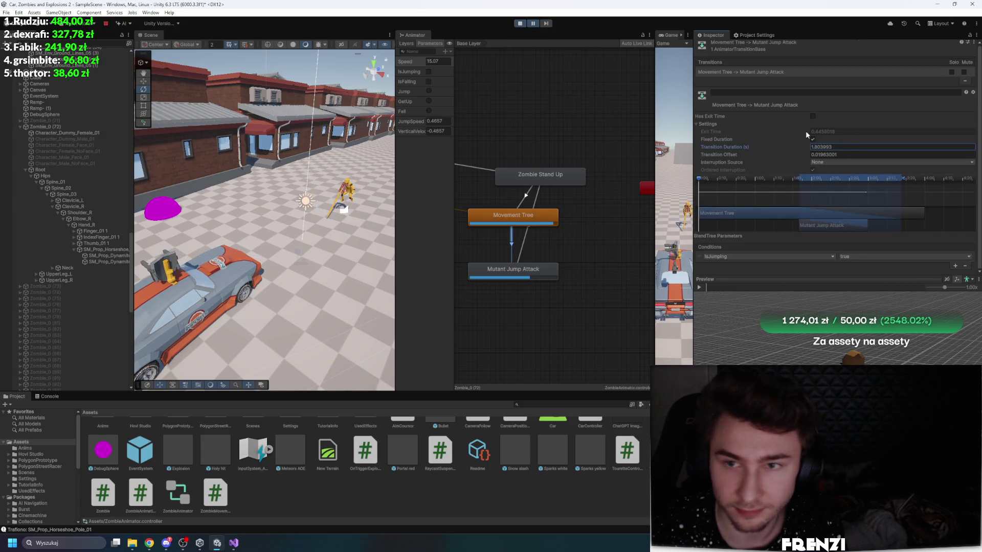
left_click(472, 279)
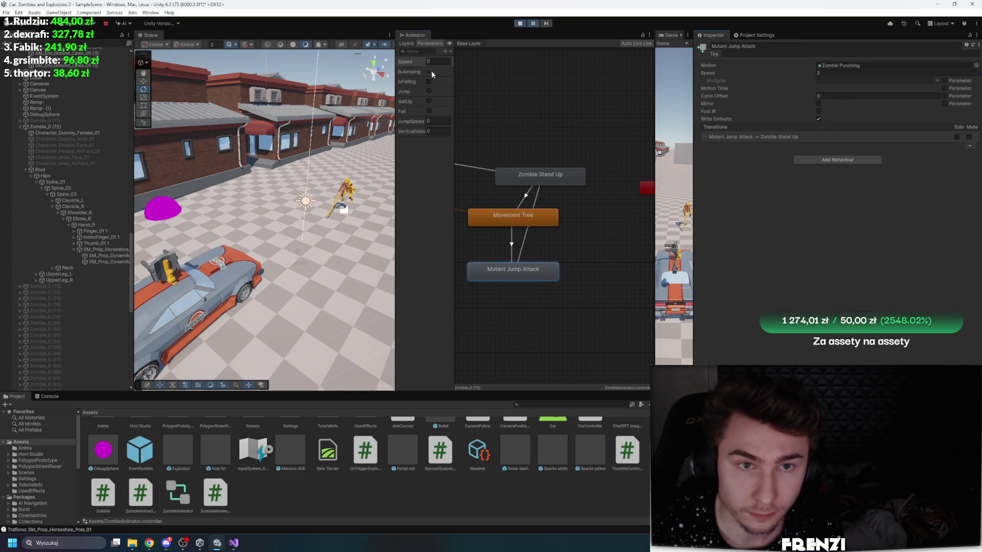
Step: Resume, stop and restart the game, framing the zombie as it leaps onto the car
left_click(535, 24)
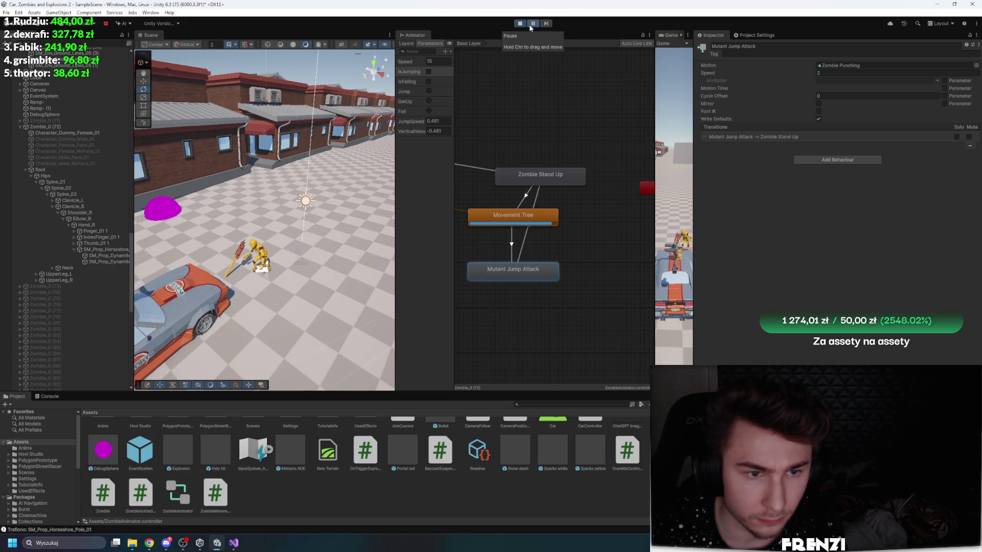
left_click(529, 23)
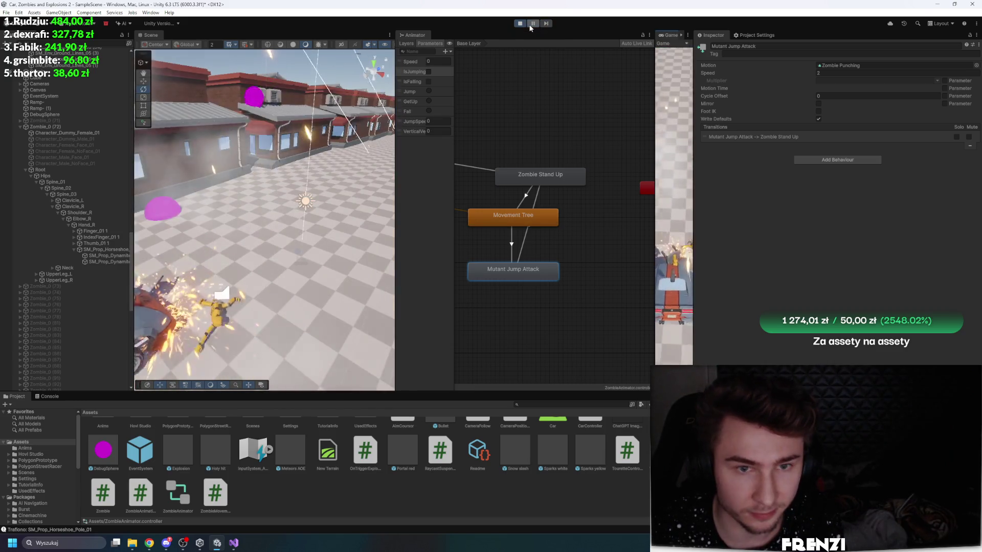
left_click(517, 25)
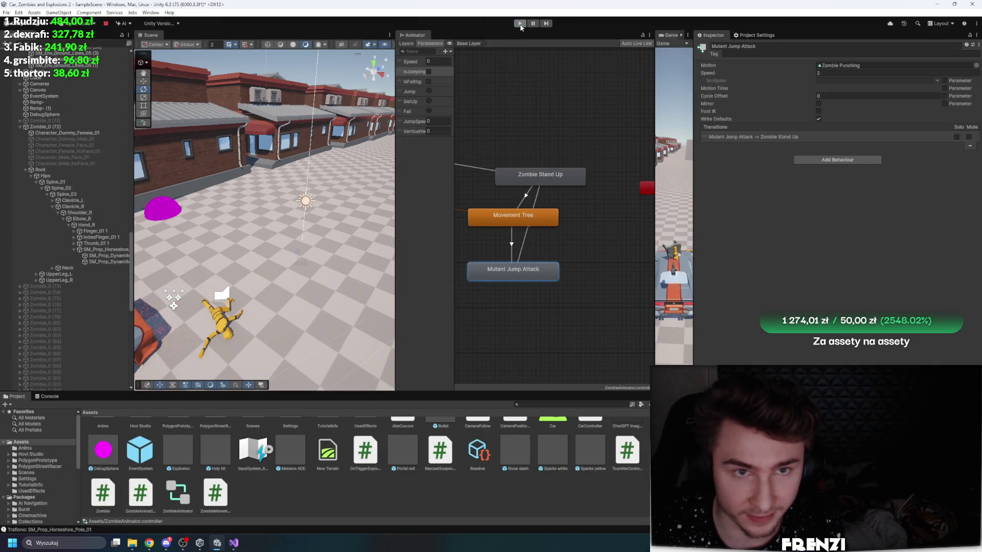
key("ctrl+p")
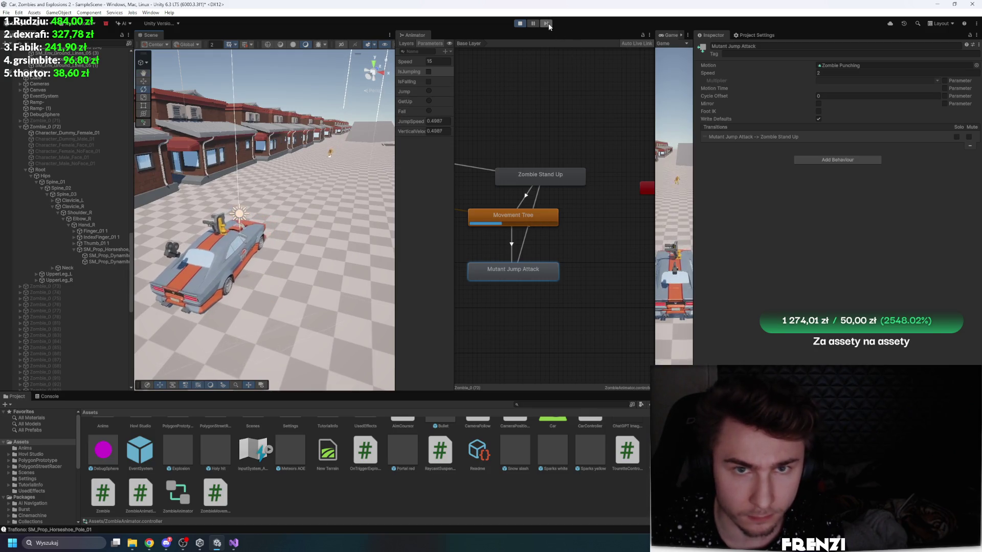
left_click_drag(327, 149, 340, 147)
key("f")
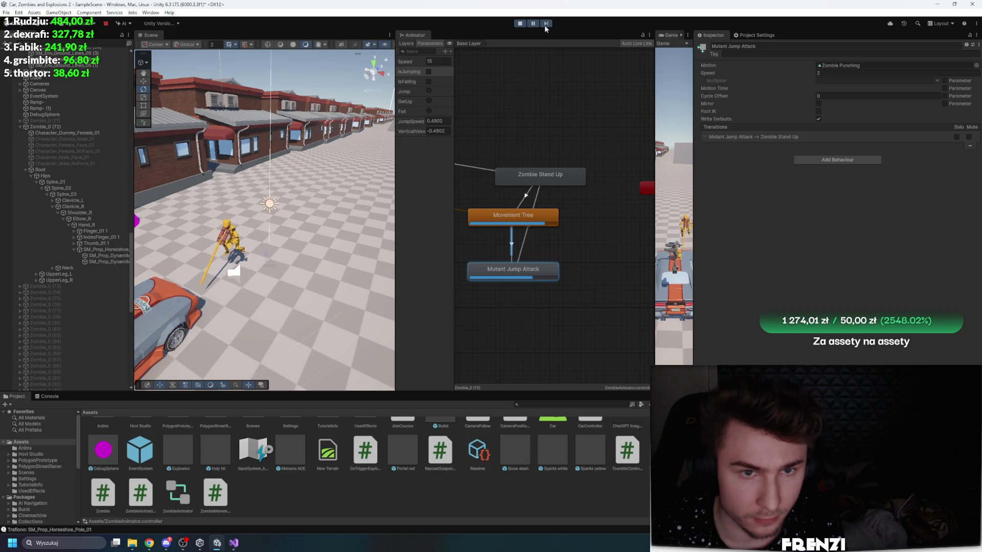
key("f")
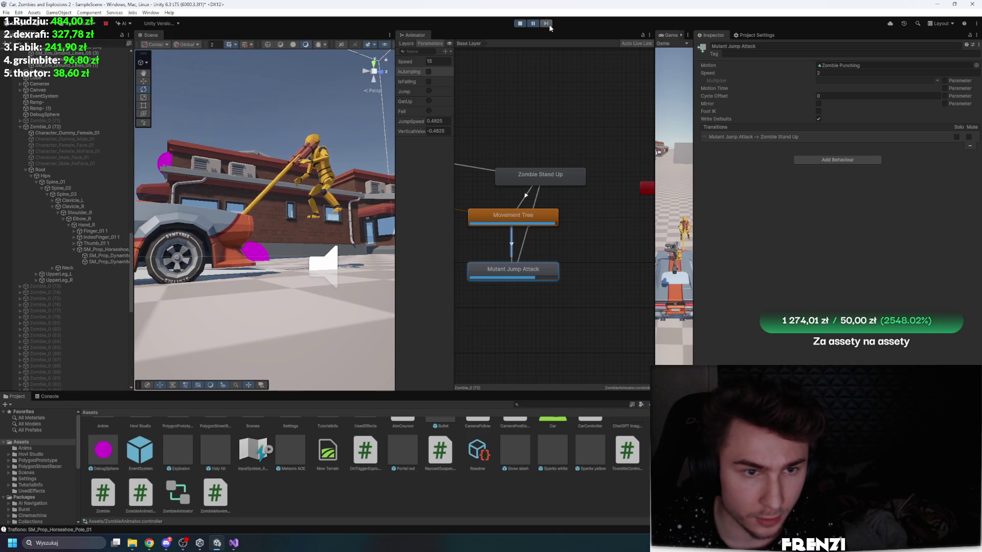
Step: Preview the Base Layer's Movement Tree → Mutant Jump Attack transition by playing and scrubbing it
left_click(512, 243)
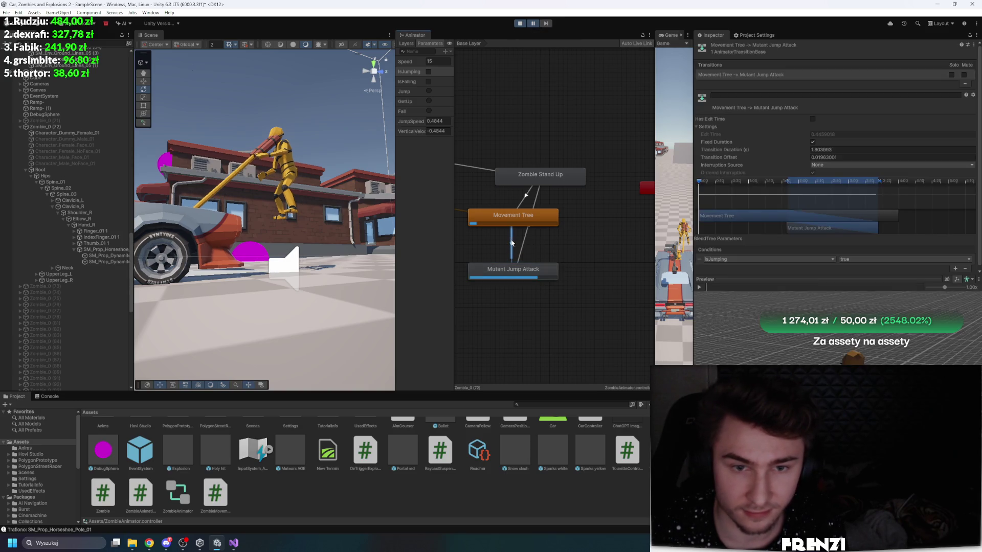
left_click(407, 42)
left_click(423, 63)
left_click(512, 239)
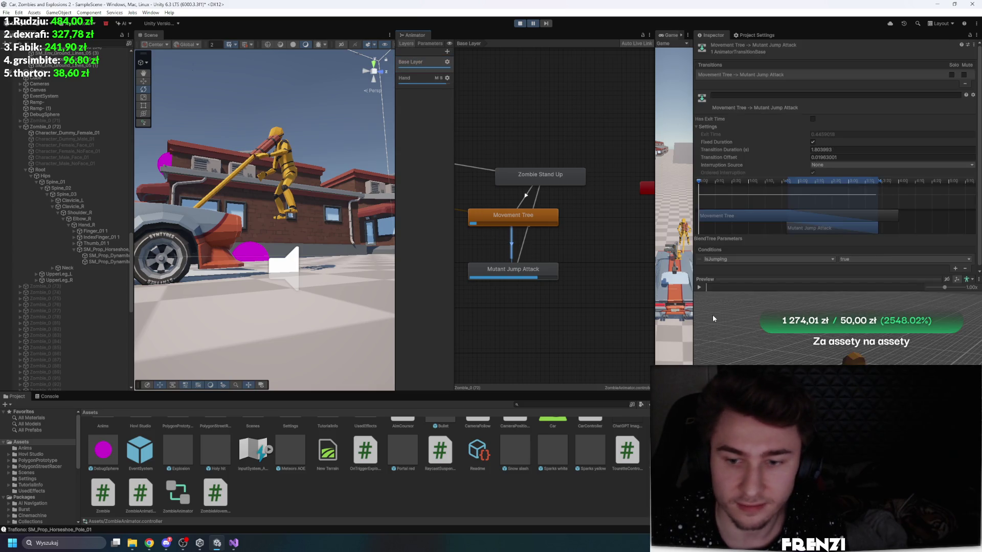
left_click_drag(776, 280, 816, 278)
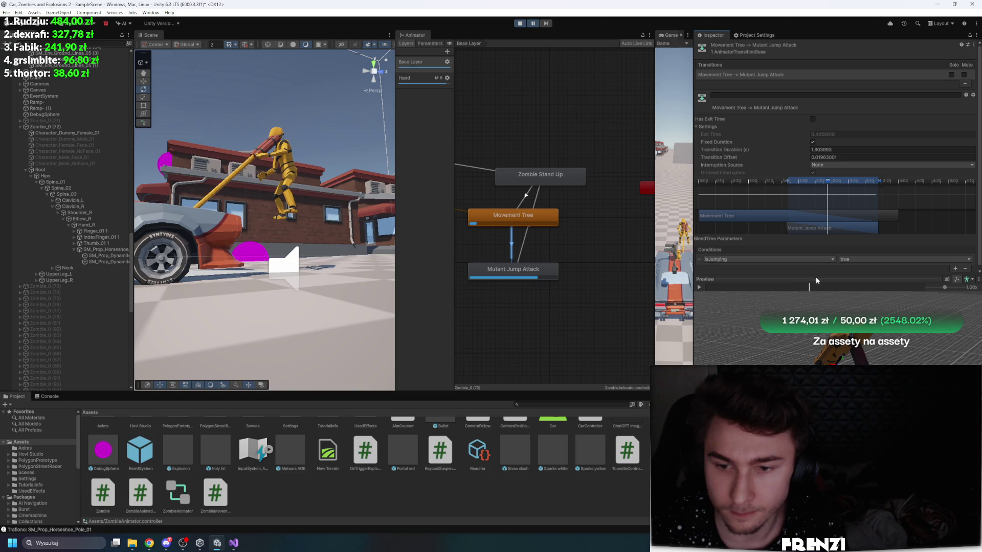
left_click(699, 286)
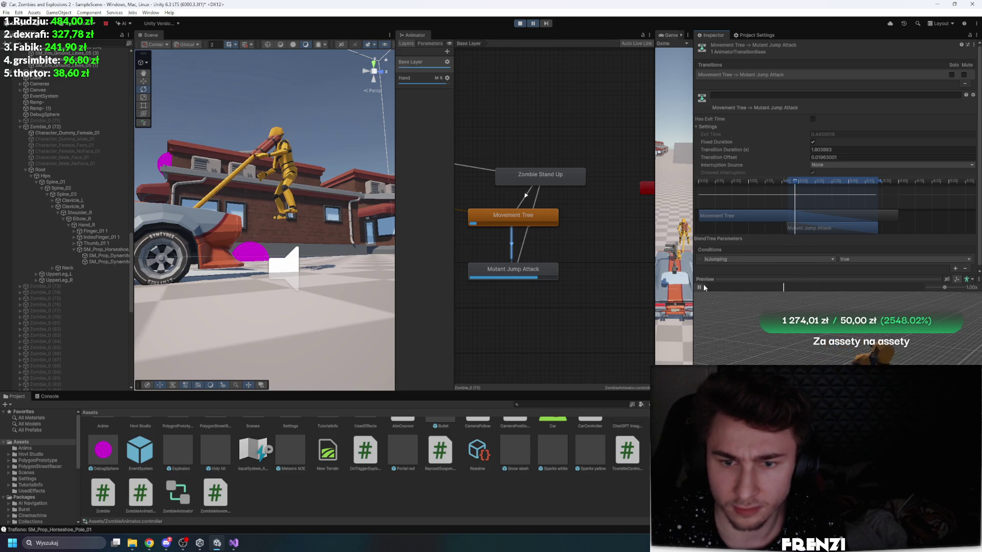
mouse_move(743, 285)
left_mouse_down()
mouse_move(853, 274)
mouse_move(796, 287)
left_mouse_up()
Step: Make Mutant Jump Attack start right at the transition start and check the new blend
left_click(447, 78)
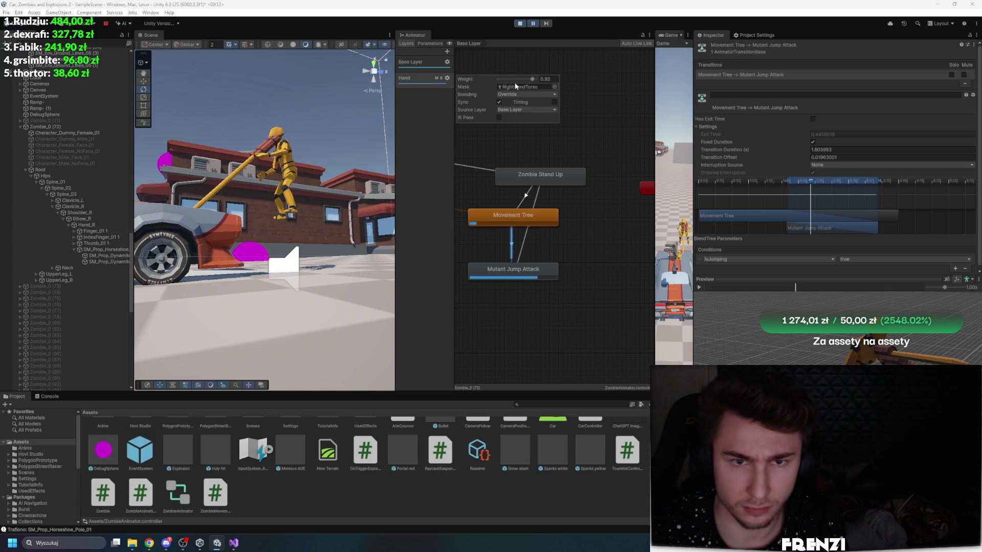
mouse_move(751, 289)
left_mouse_down()
mouse_move(732, 288)
mouse_move(848, 284)
mouse_move(839, 272)
mouse_move(781, 267)
mouse_move(852, 257)
mouse_move(758, 266)
mouse_move(821, 259)
left_mouse_up()
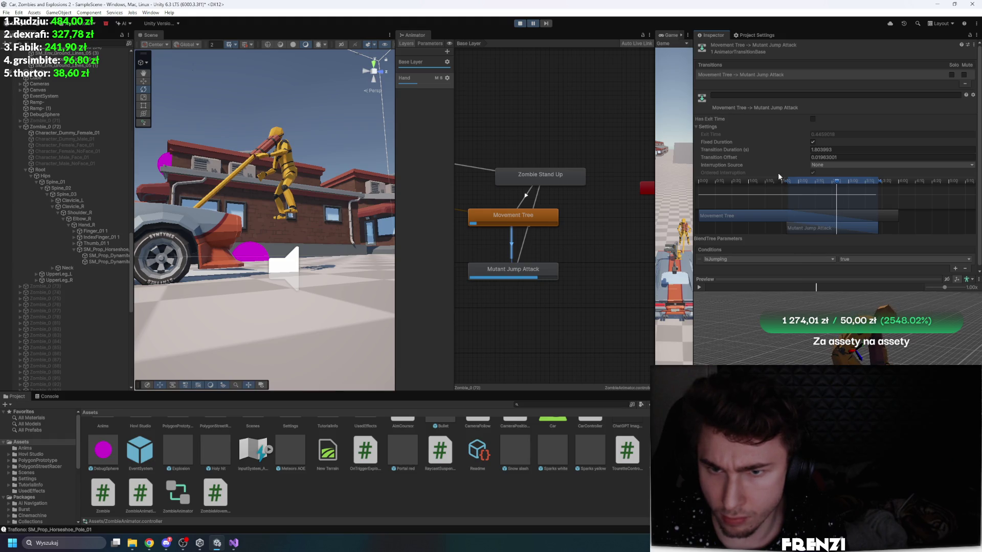
left_click_drag(808, 228, 792, 228)
mouse_move(828, 289)
left_mouse_down()
mouse_move(754, 285)
mouse_move(829, 286)
left_mouse_up()
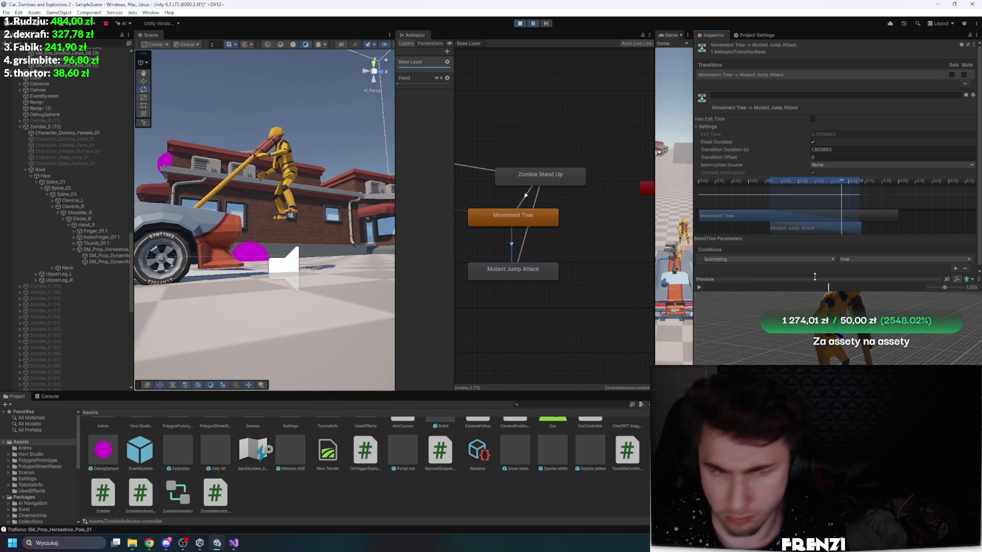
Step: Resume, restart the play session, and pause during the zombie's jump attack
left_click(534, 24)
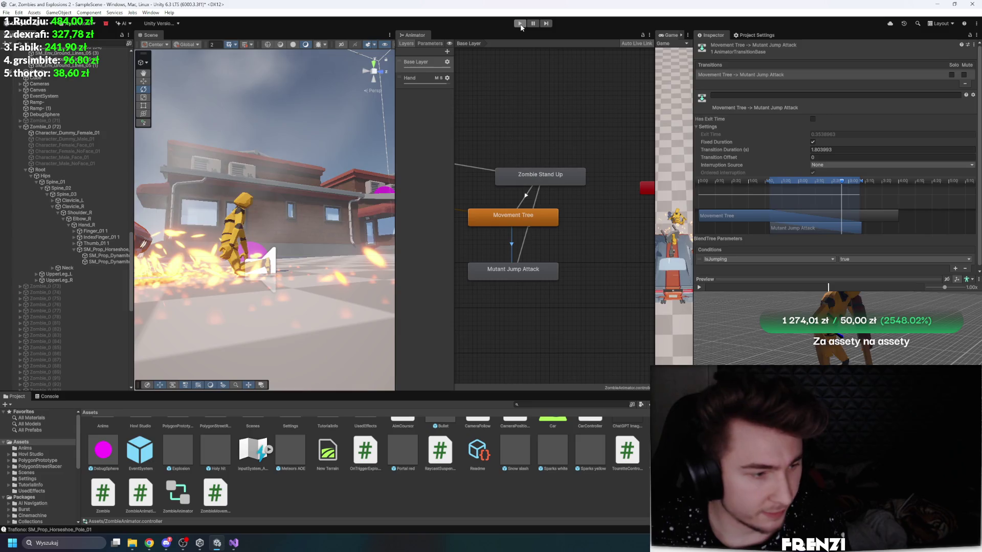
left_click(520, 23)
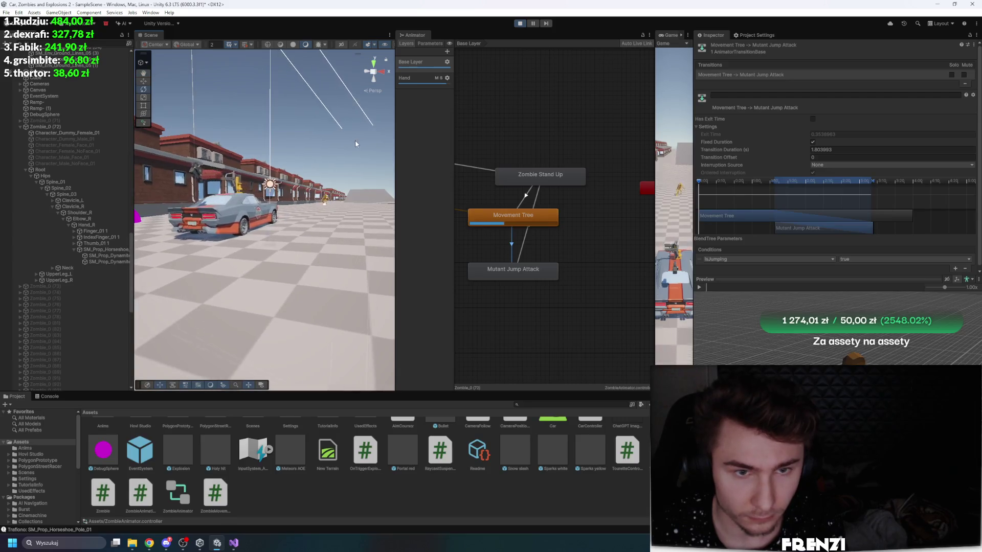
left_click(547, 24)
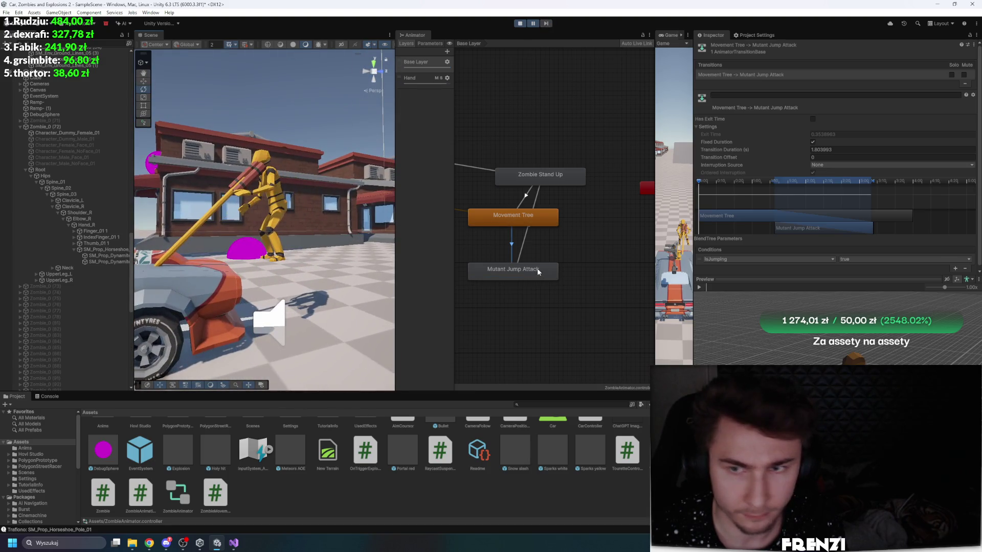
Step: Review the Mutant Jump Attack state's Speed 1.3 and its incoming transition
left_click(537, 268)
left_click(512, 231)
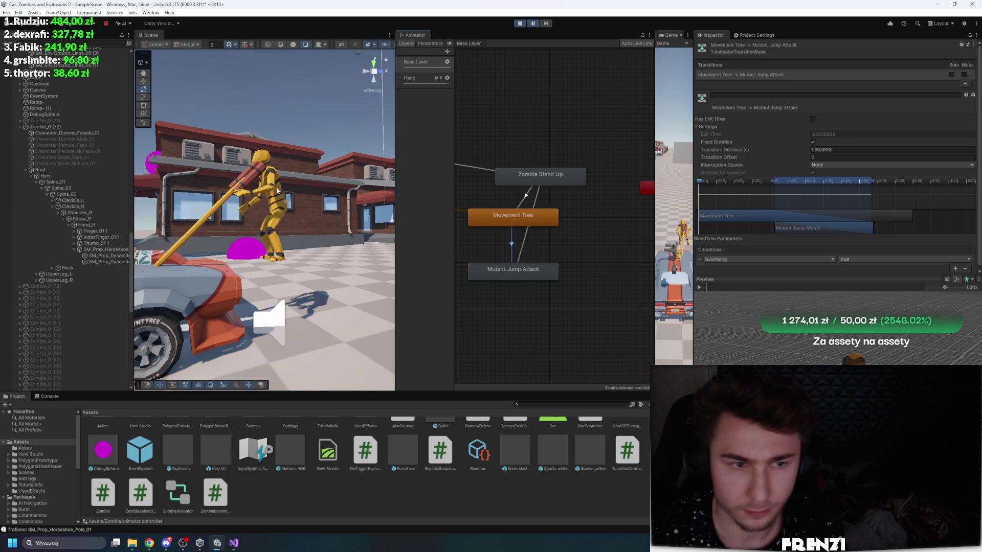
left_click(518, 271)
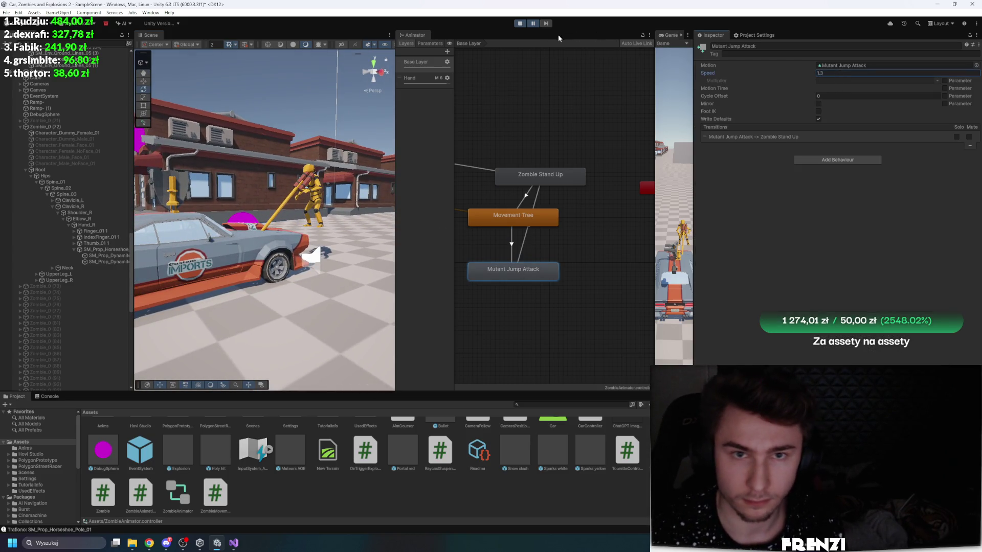
Step: Stop and rerun the game, pausing as the zombie attacks, then select its Root object
left_click(525, 24)
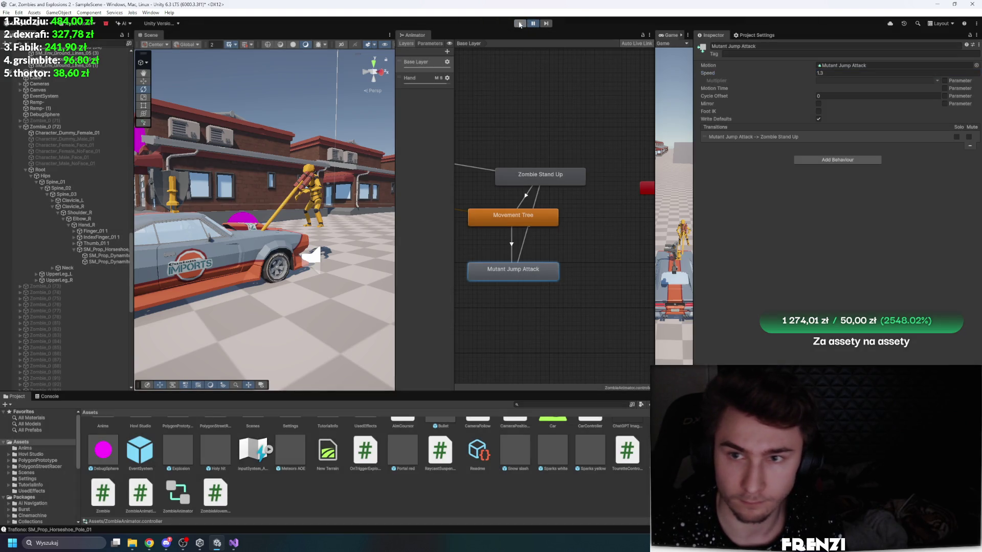
left_click(520, 24)
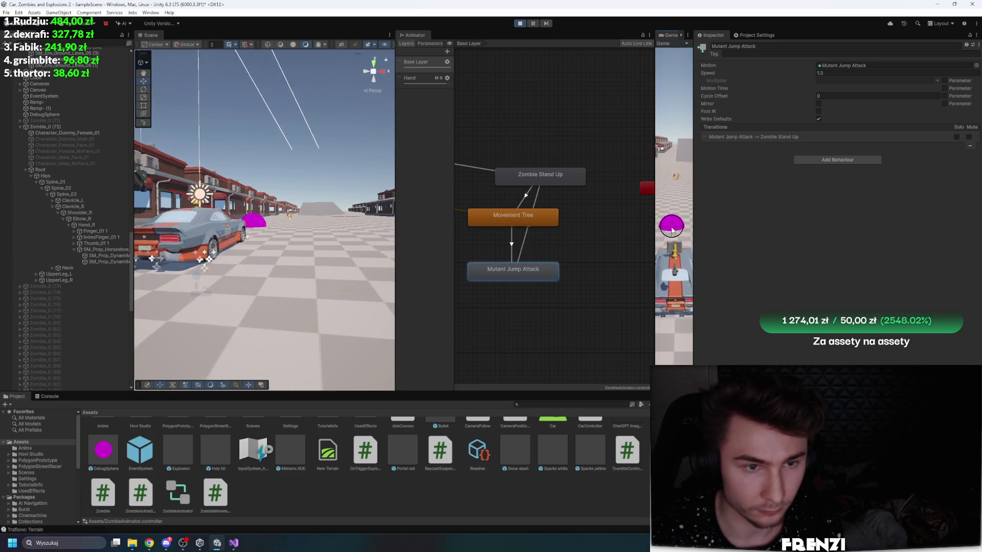
left_click(520, 24)
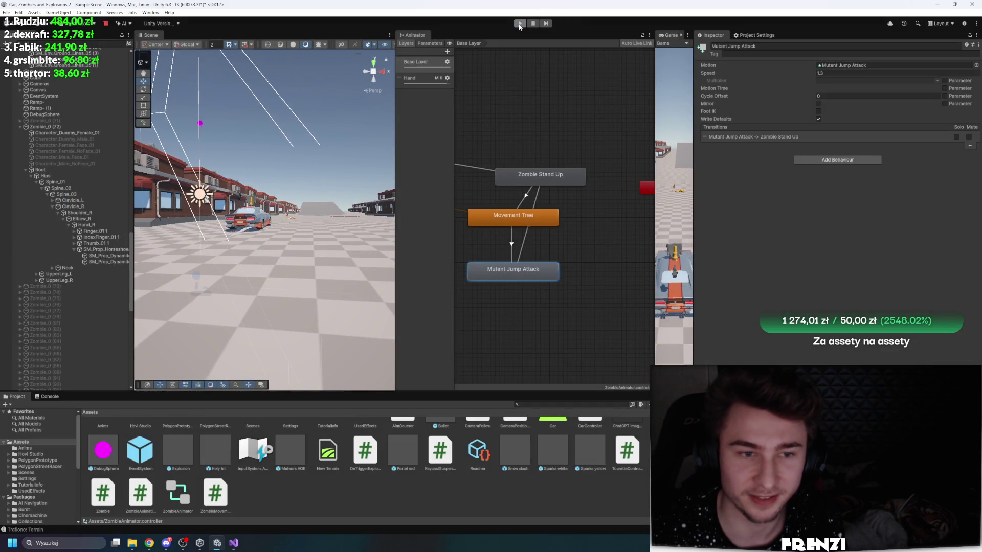
key("ctrl+p")
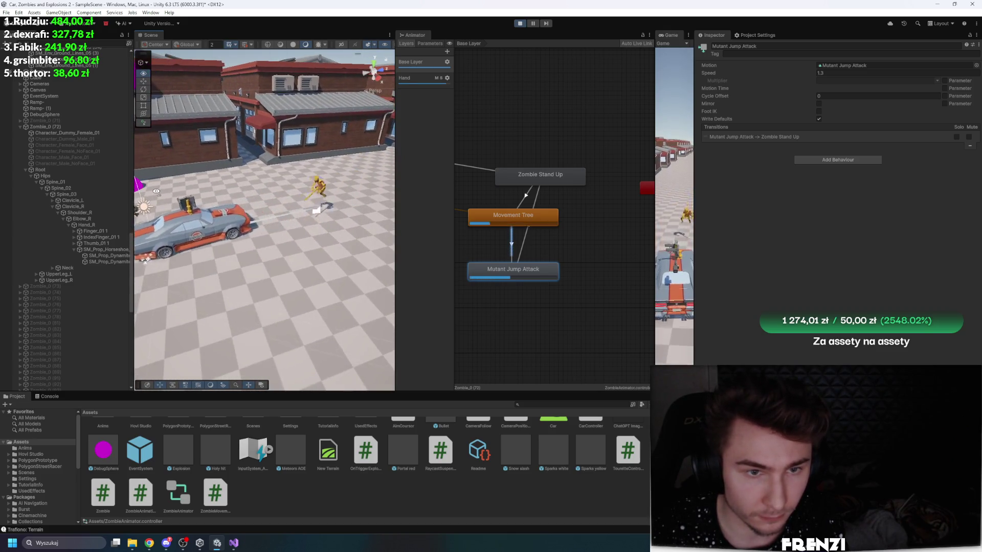
left_click(534, 24)
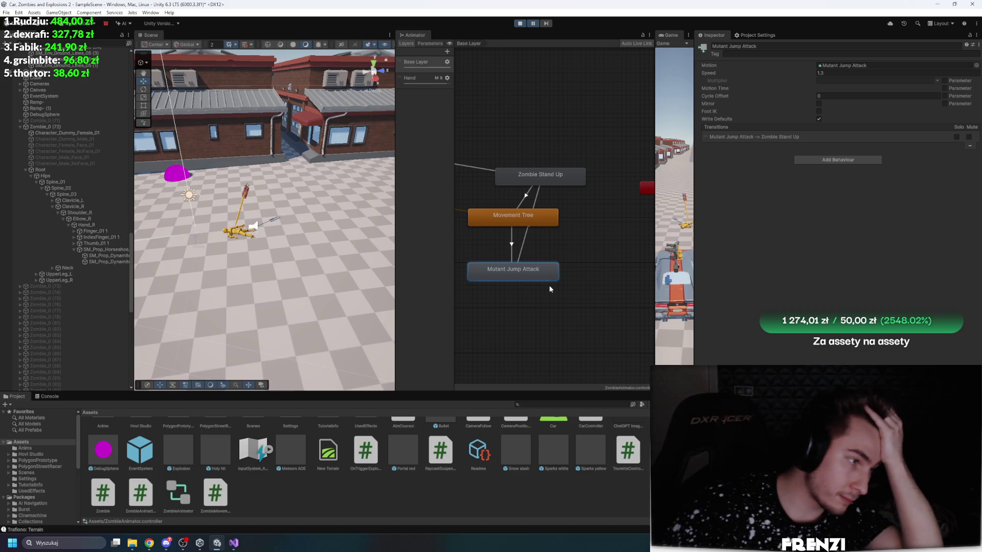
left_click(71, 126)
Step: Exit Play mode, frame Zombie_0 and orbit down to street level around it
left_click(533, 24)
left_click(519, 24)
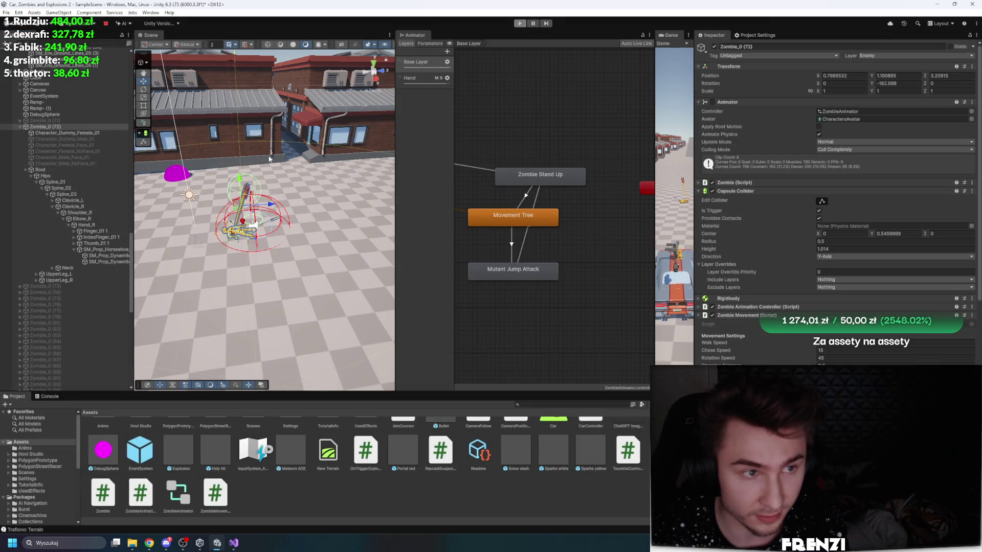
left_click_drag(270, 160, 331, 224)
key("f")
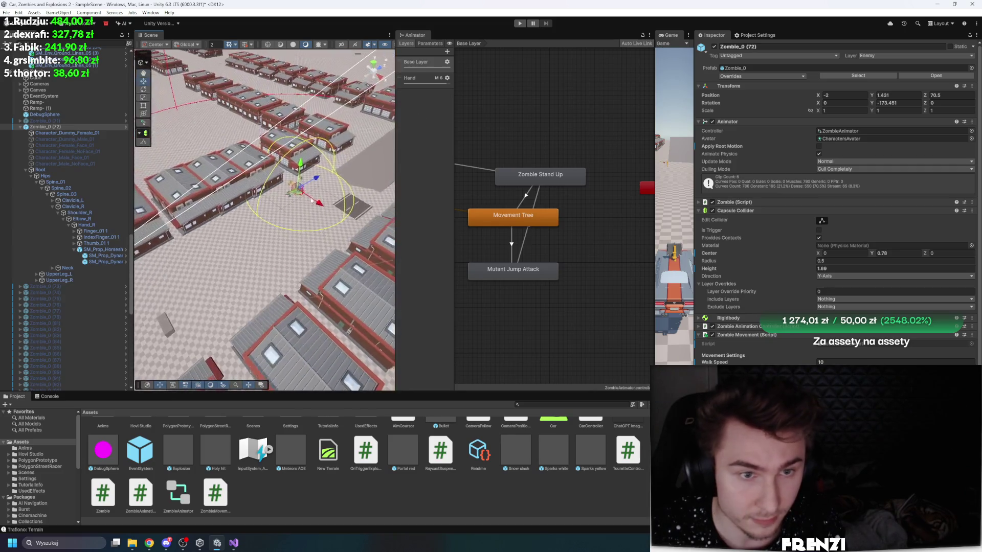
left_click_drag(247, 259, 307, 219)
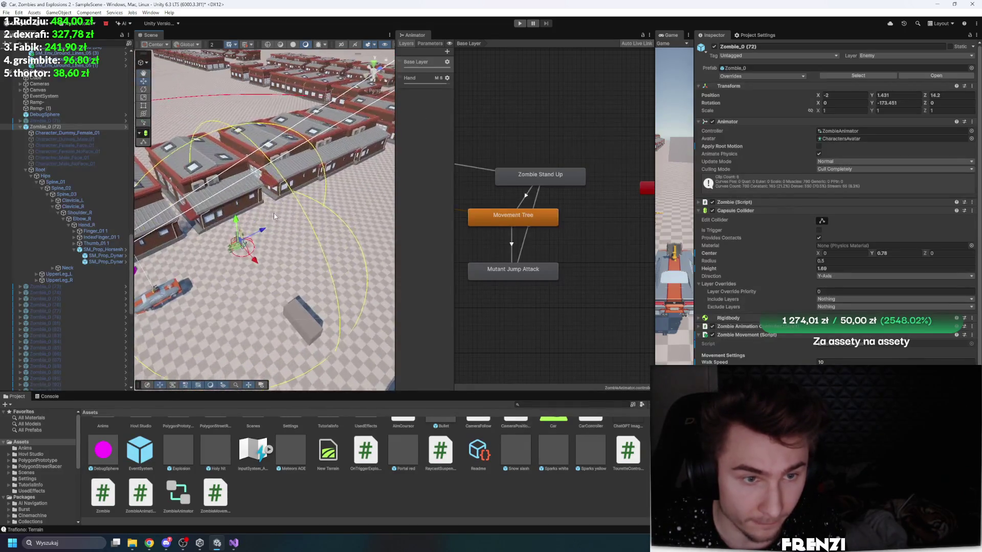
scroll(791, 306, "down", 1)
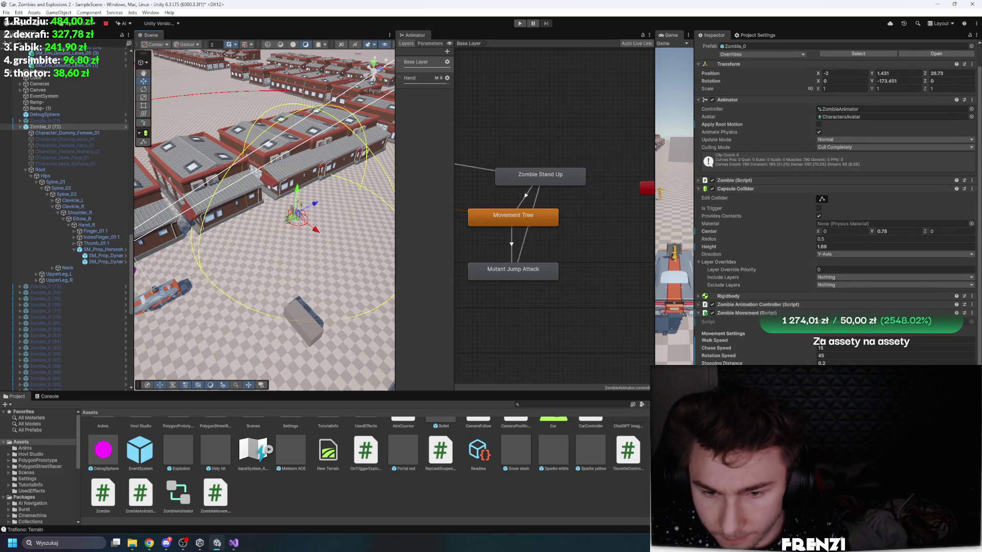
mouse_move(317, 286)
left_mouse_down()
mouse_move(390, 202)
mouse_move(353, 210)
left_mouse_up()
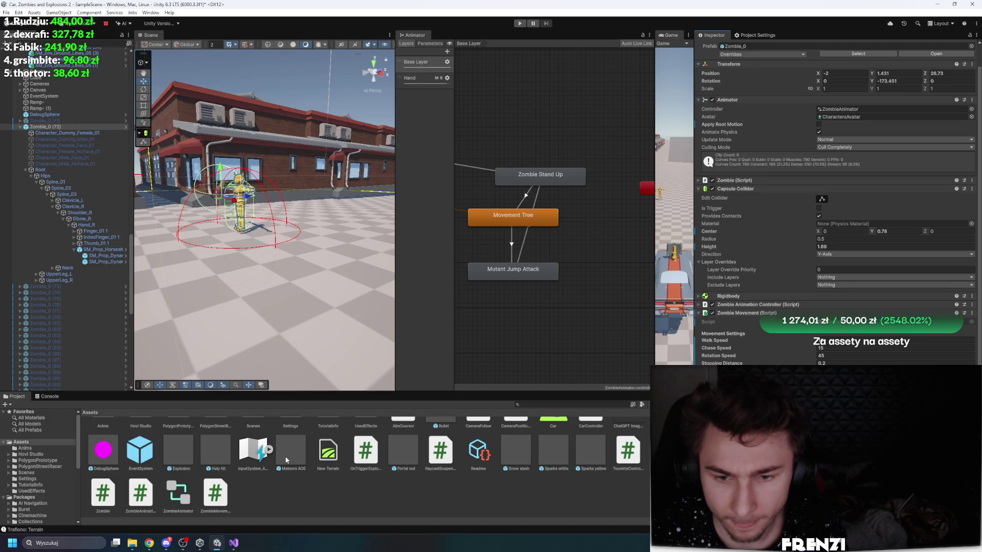
left_click_drag(358, 281, 337, 283)
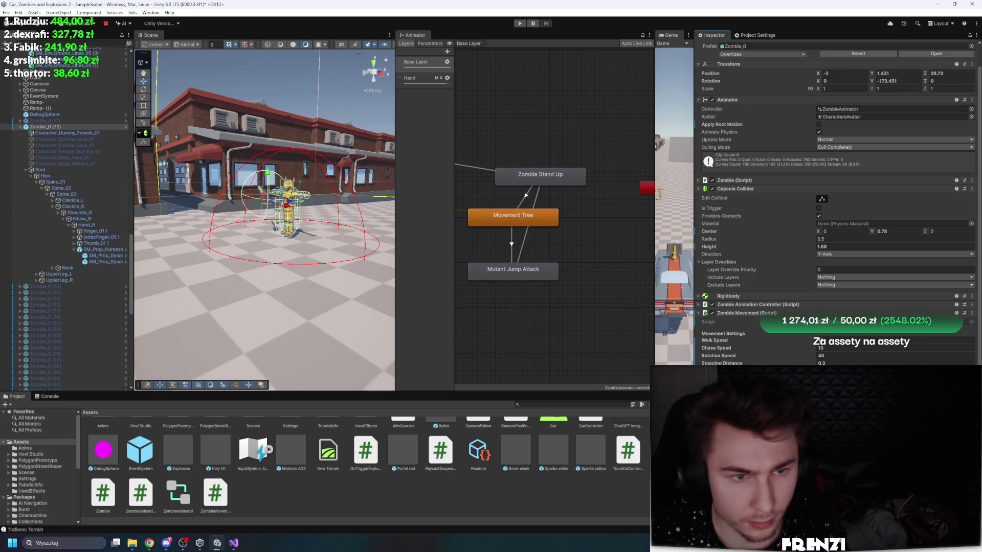
left_click_drag(231, 266, 212, 267)
Step: Briefly run and stop the game, then frame the zombie again
left_click(520, 24)
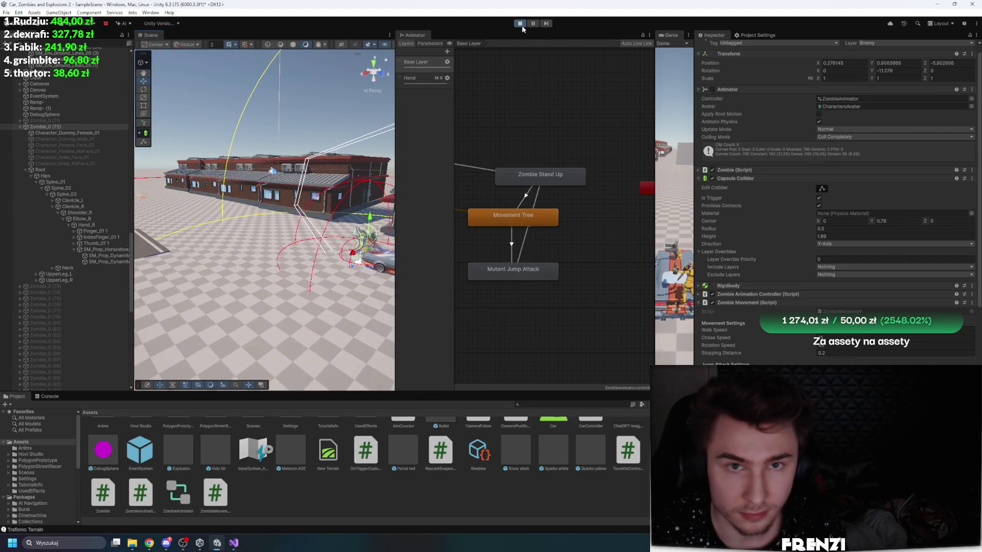
left_click(522, 24)
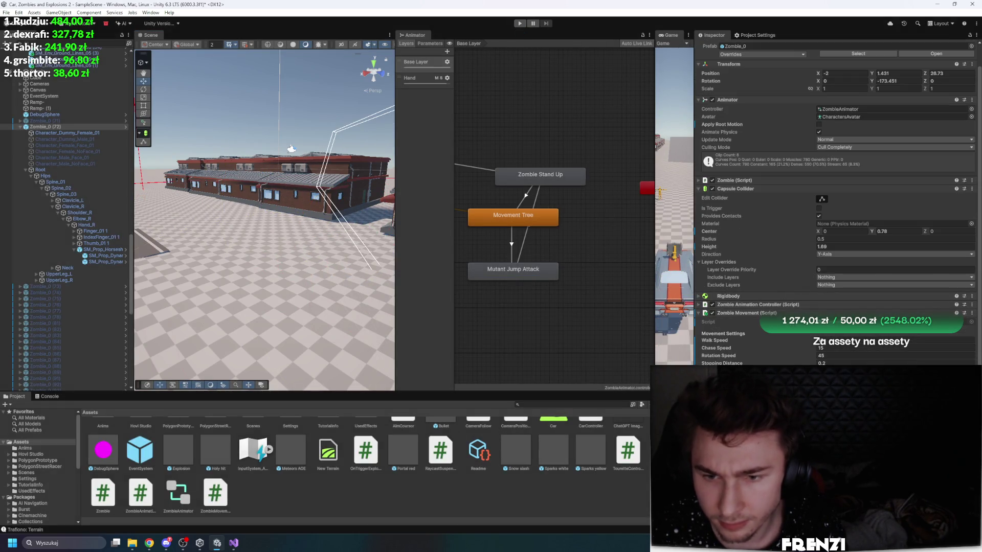
key("f")
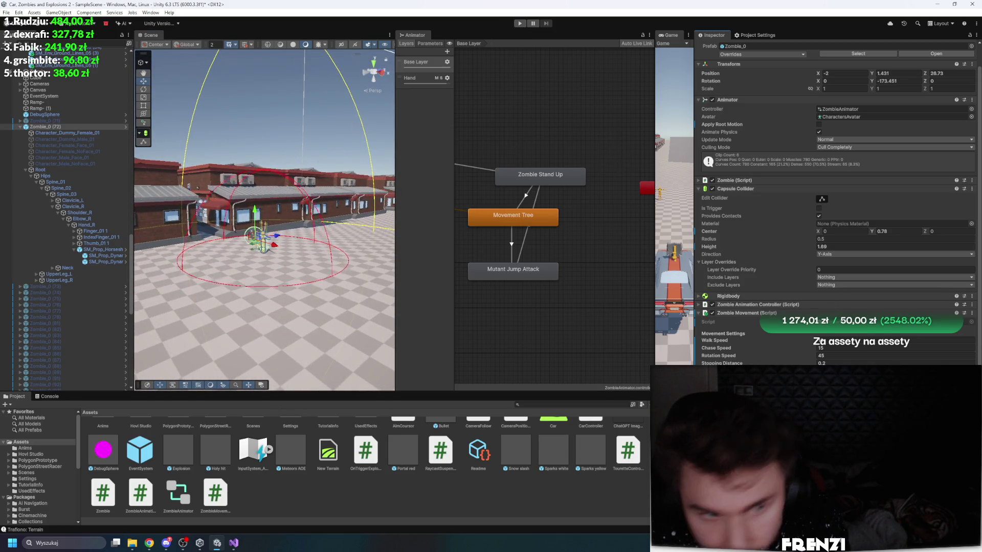
Step: Run the scene again, pausing and stopping it while orbiting toward the street and car
left_click(522, 24)
mouse_move(377, 151)
left_mouse_down()
mouse_move(373, 162)
mouse_move(415, 167)
mouse_move(440, 143)
left_mouse_up()
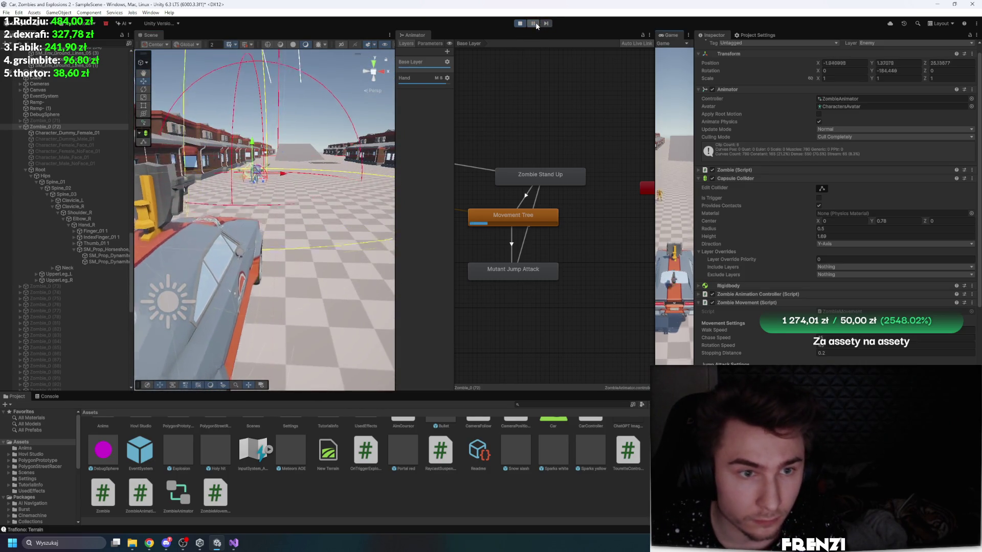
left_click(535, 23)
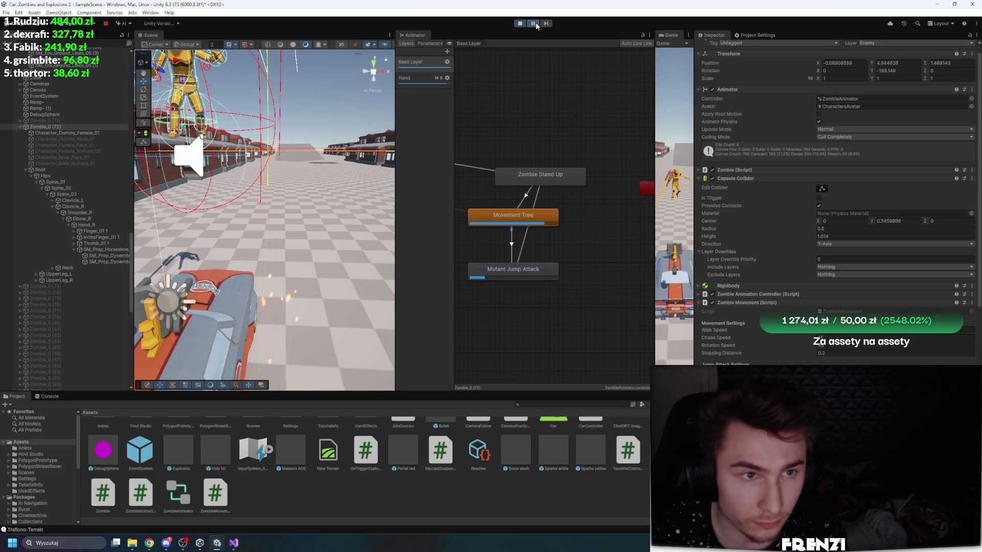
left_click_drag(298, 183, 132, 189)
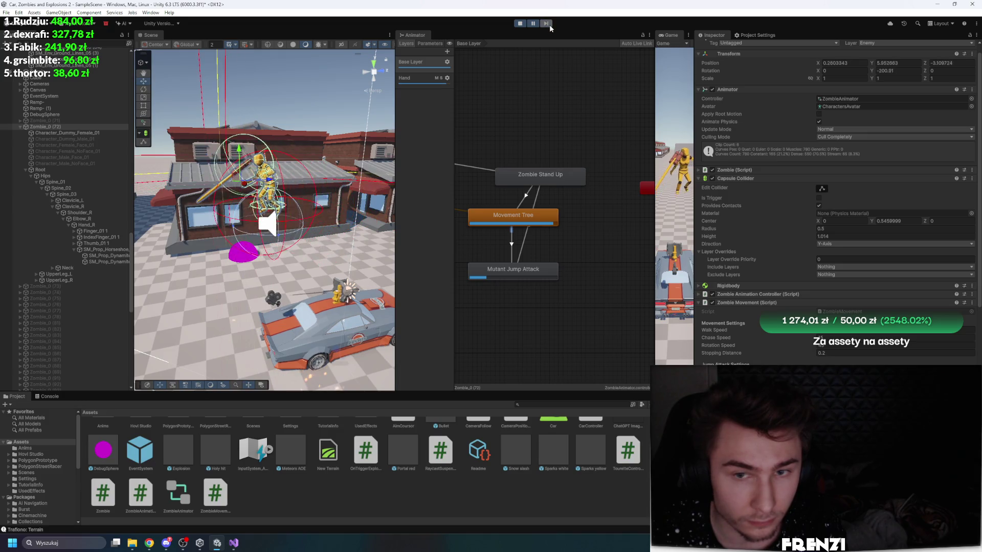
left_click(520, 23)
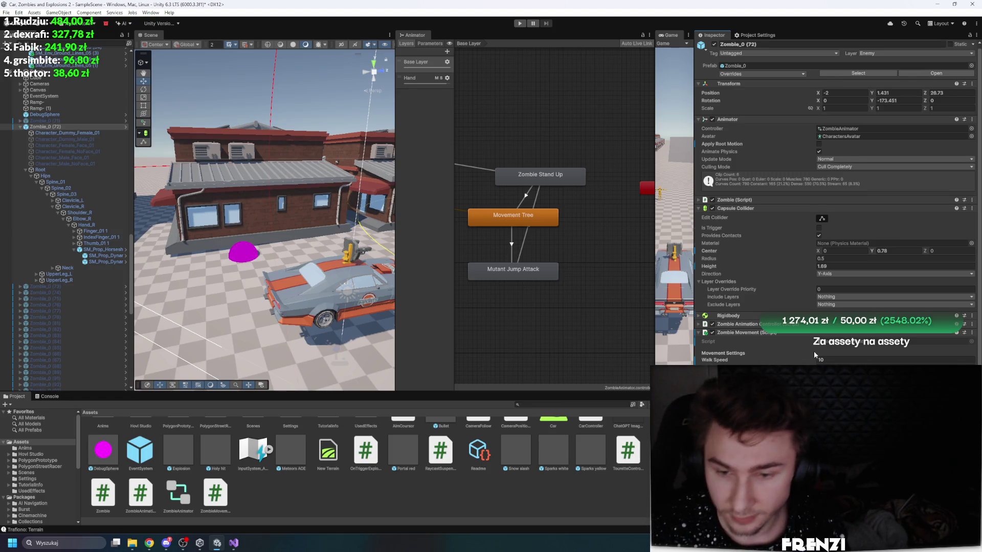
Step: Frame the zombie beside the car and restart play from the beginning
scroll(815, 355, "down", 1)
key("f")
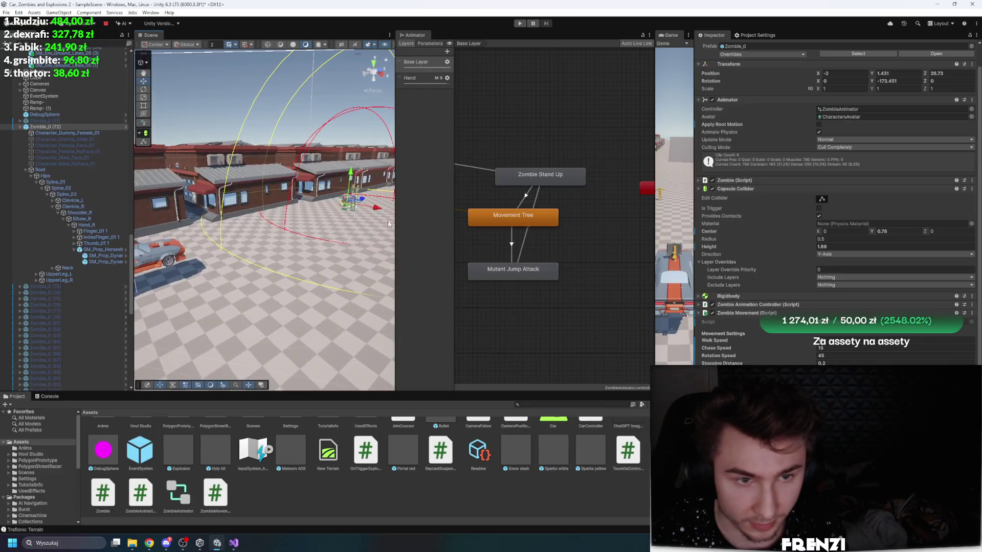
left_click(520, 24)
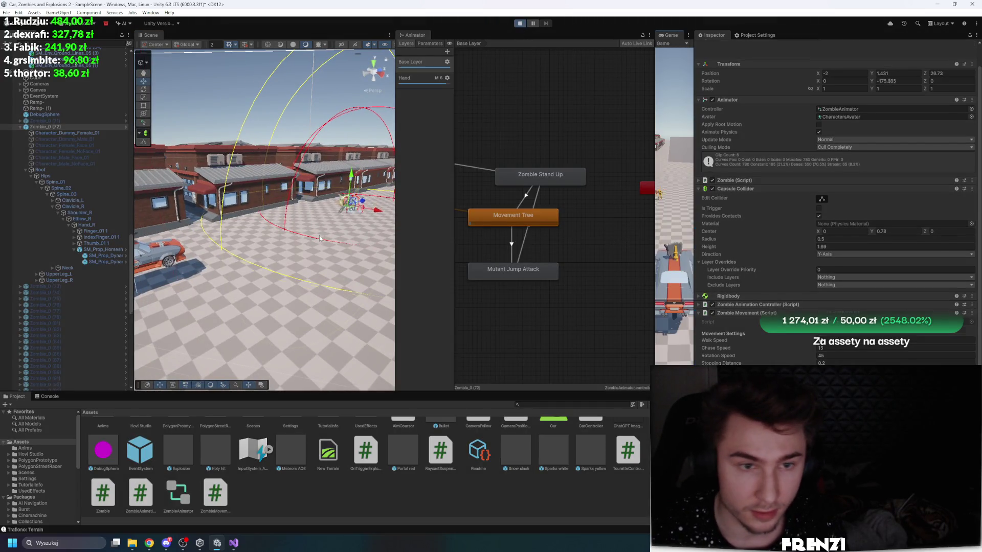
left_click(519, 23)
left_click(519, 24)
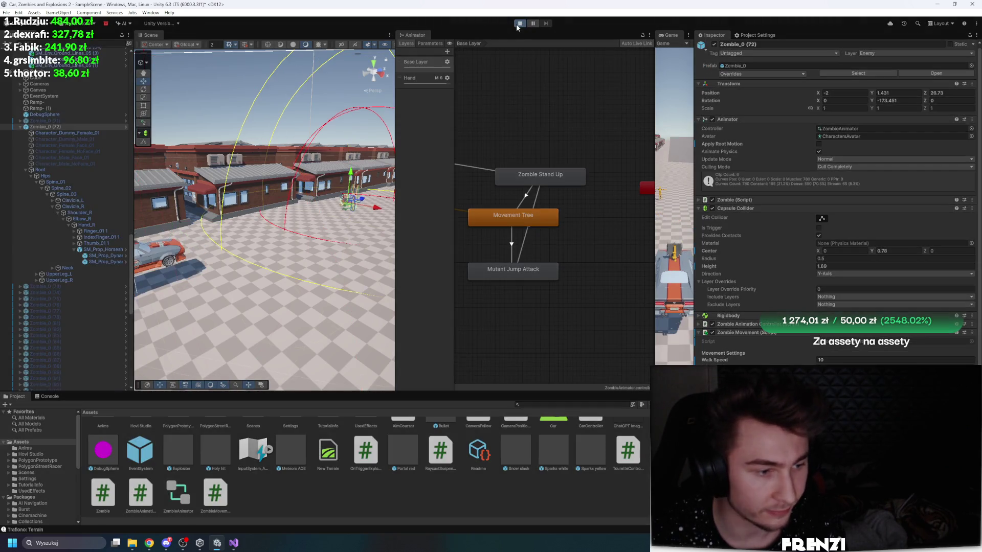
Step: Widen the Scene view, hide gizmos, and aim the view at the zombie and car
mouse_move(397, 114)
left_mouse_down()
mouse_move(563, 102)
mouse_move(558, 77)
left_mouse_up()
left_click(544, 45)
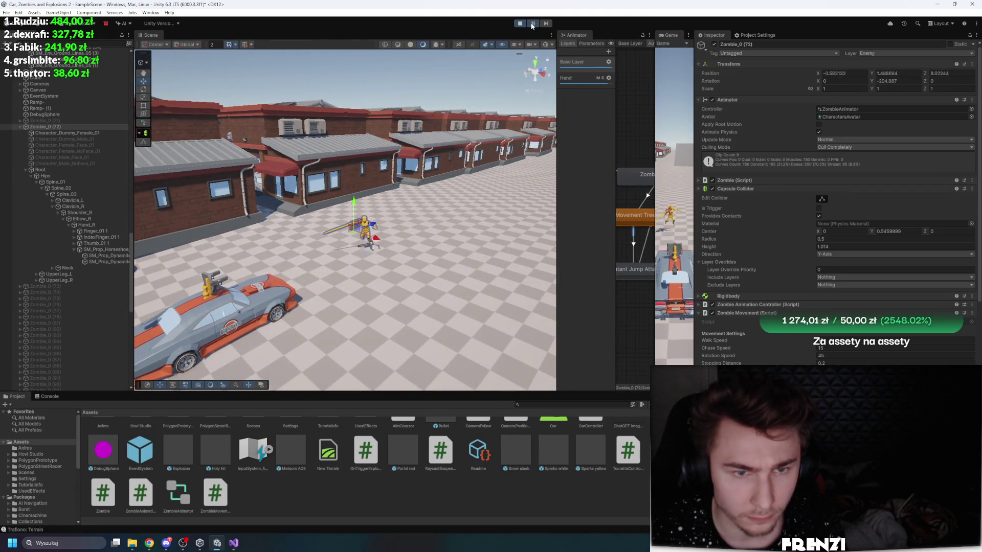
mouse_move(506, 62)
left_mouse_down()
mouse_move(407, 151)
mouse_move(460, 103)
left_mouse_up()
Step: Step four frames, move close behind the zombie, and select the horseshoe pole
left_click(546, 24)
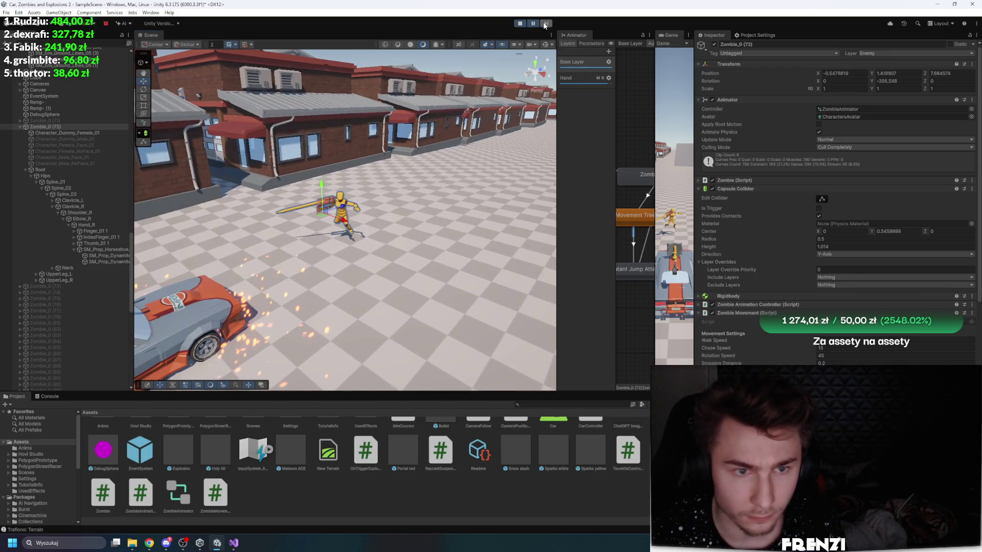
left_click(545, 24)
left_click(546, 24)
left_click(545, 24)
left_click_drag(450, 153, 441, 159)
left_click(379, 189)
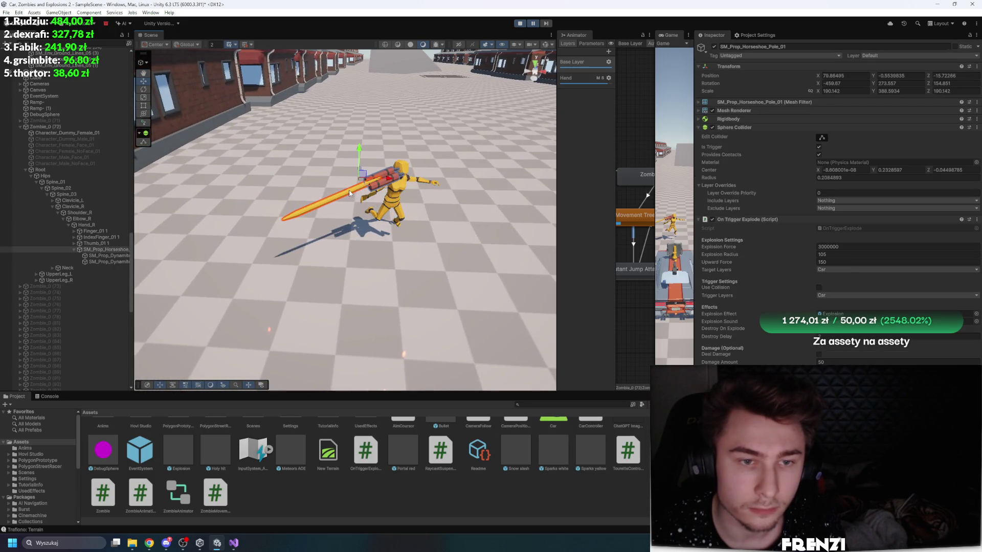
Step: Rotate the horseshoe pole toward horizontal in the zombie's hand and resume play
left_click_drag(352, 195, 391, 176)
key("w")
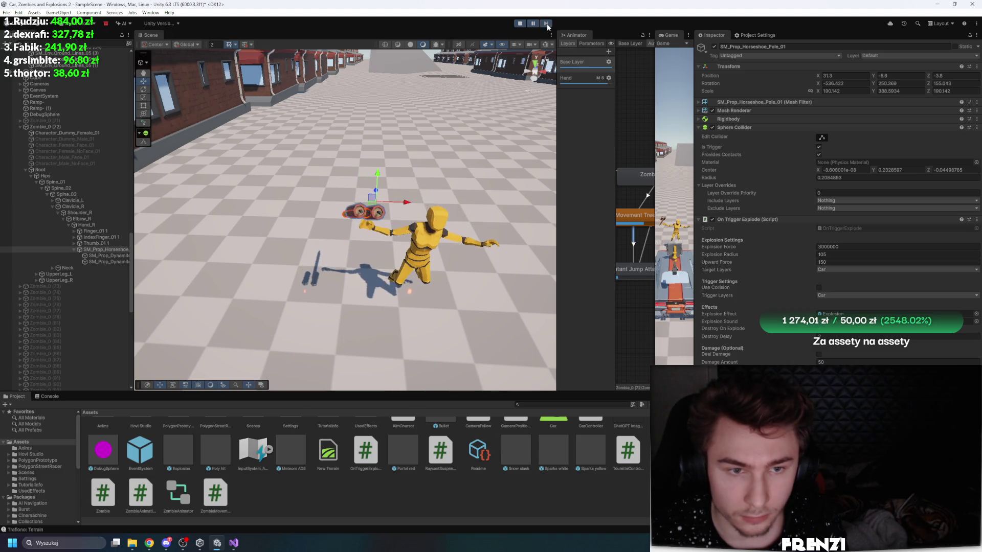
left_click_drag(358, 169, 364, 163)
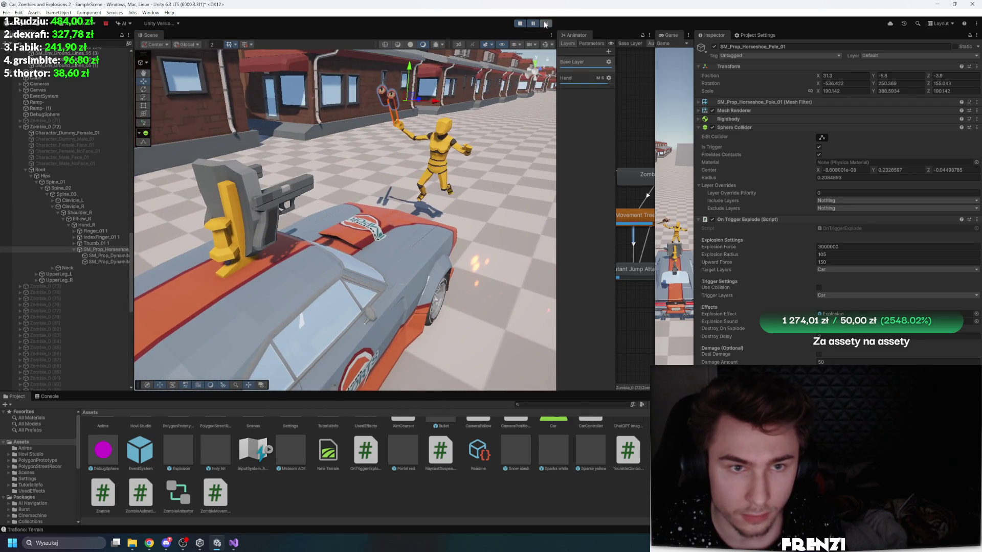
left_click_drag(353, 153, 373, 137)
left_click(547, 23)
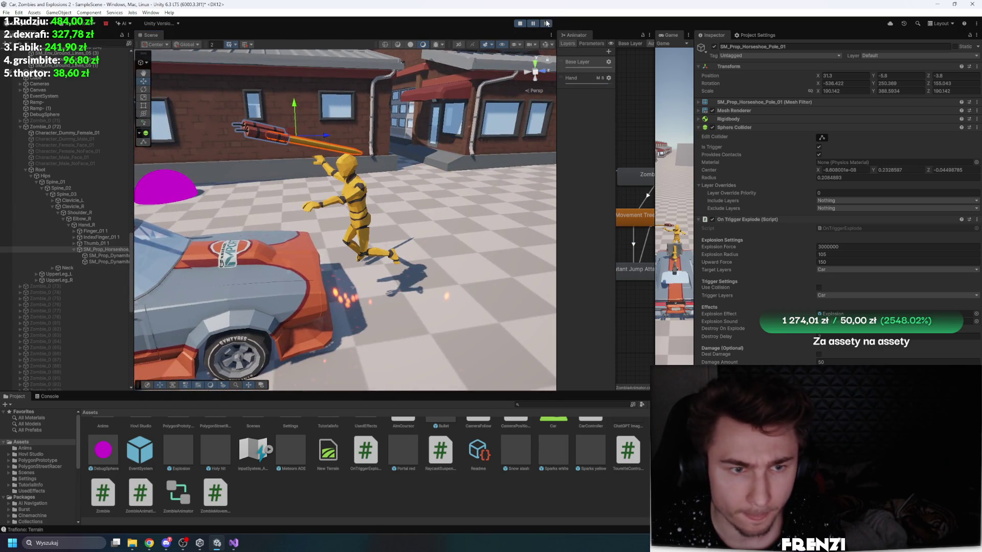
Step: Widen the Animator and inspect Zombie_0's Zombie Movement component during play
left_click_drag(557, 95, 511, 95)
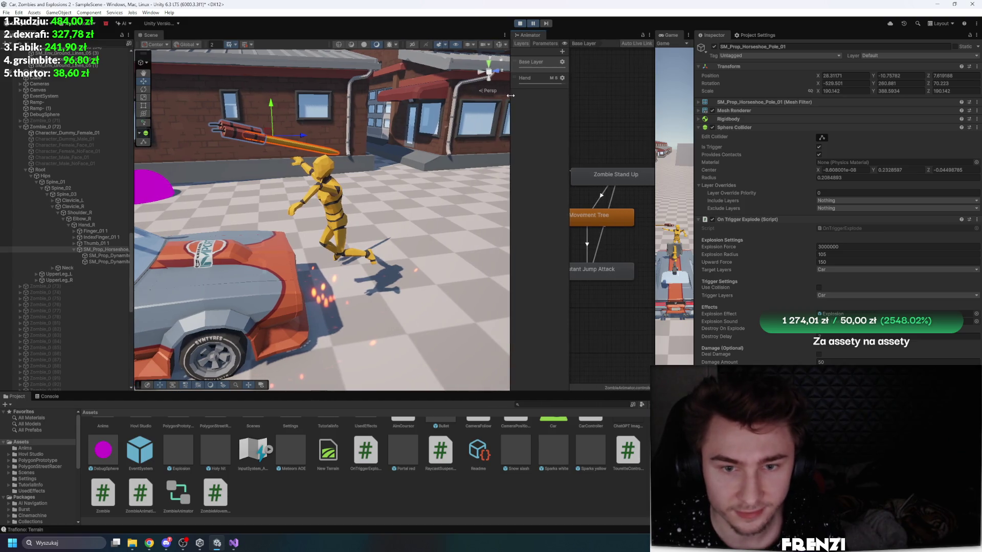
left_click(41, 169)
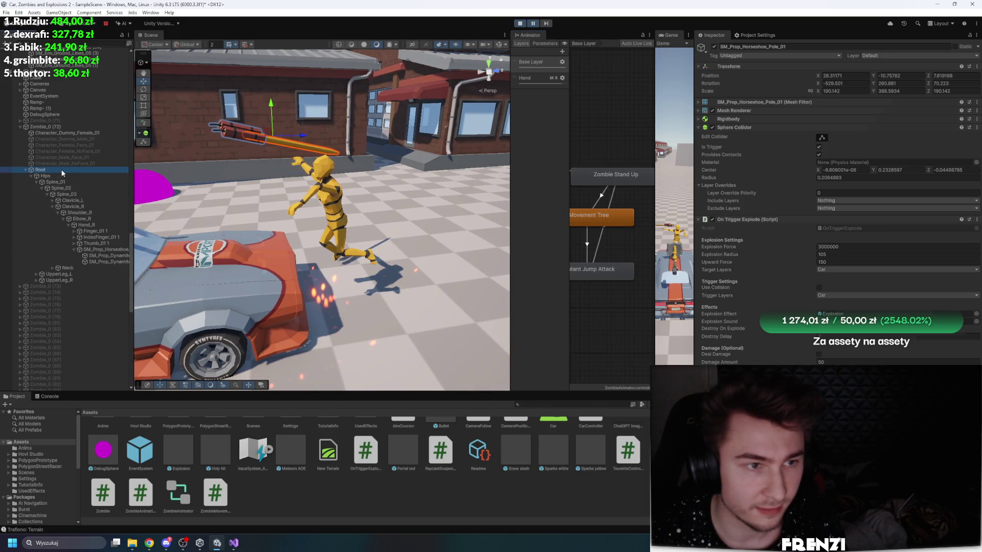
left_click(46, 127)
scroll(800, 295, "down", 5)
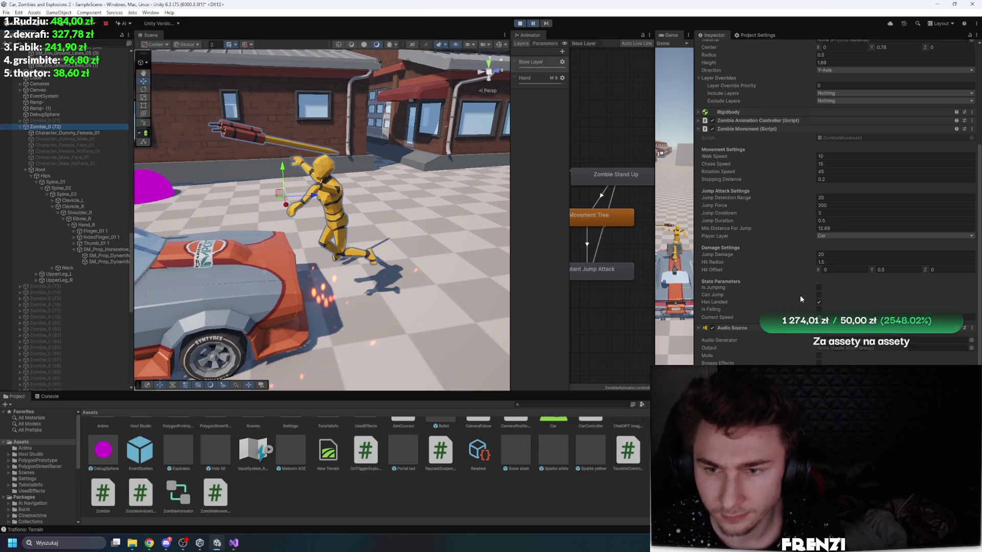
right_click(765, 254)
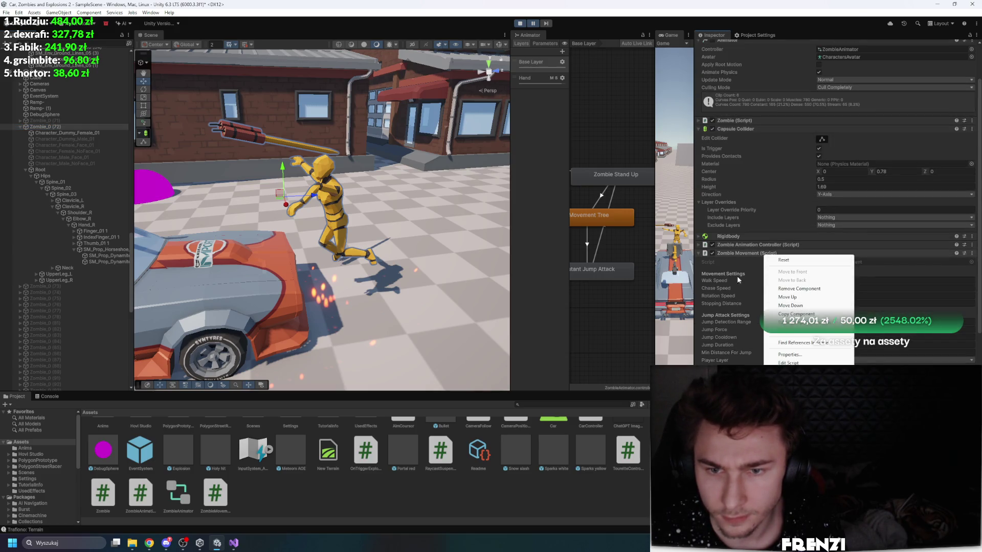
key("Escape")
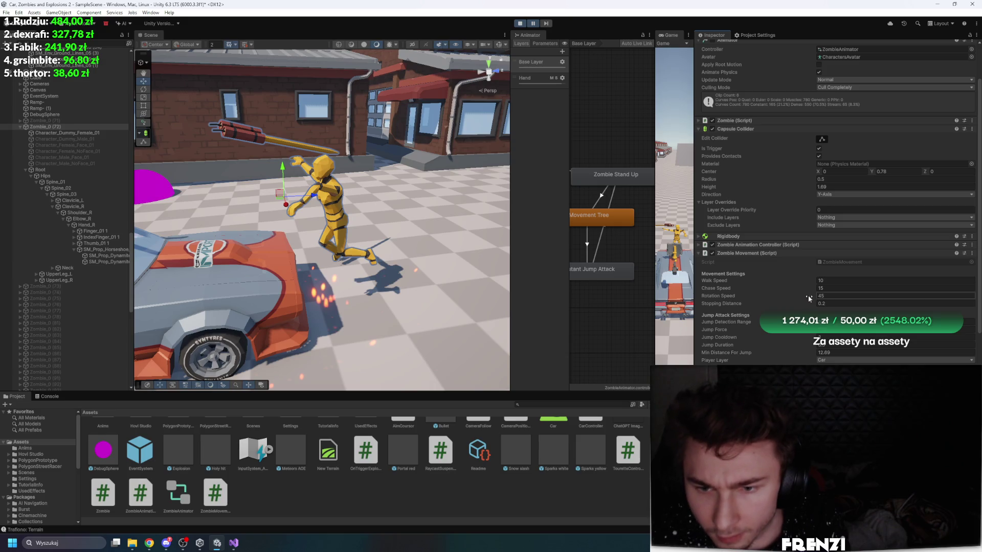
Step: Stop play, frame the zombie, and restart the scene with Ctrl+P
left_click(523, 24)
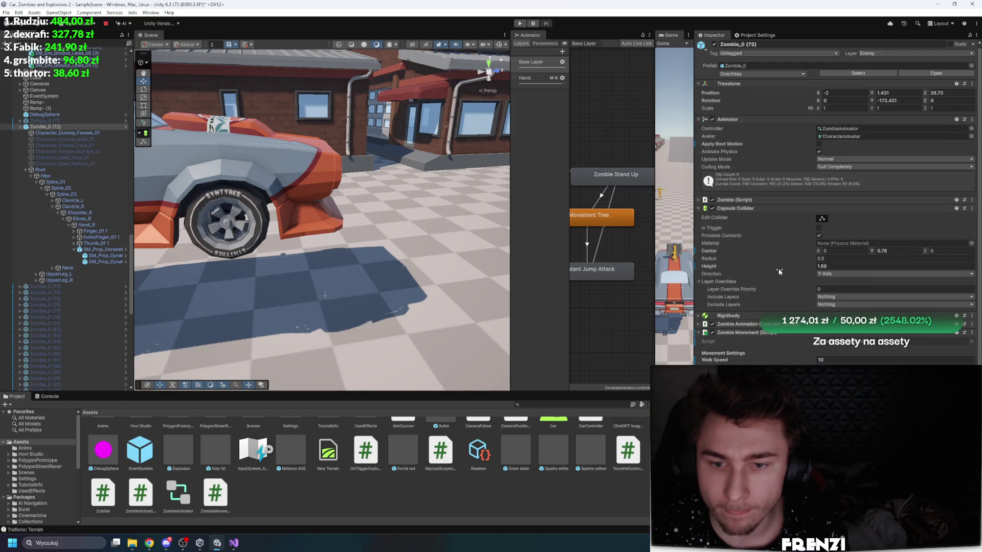
right_click(760, 332)
key("Escape")
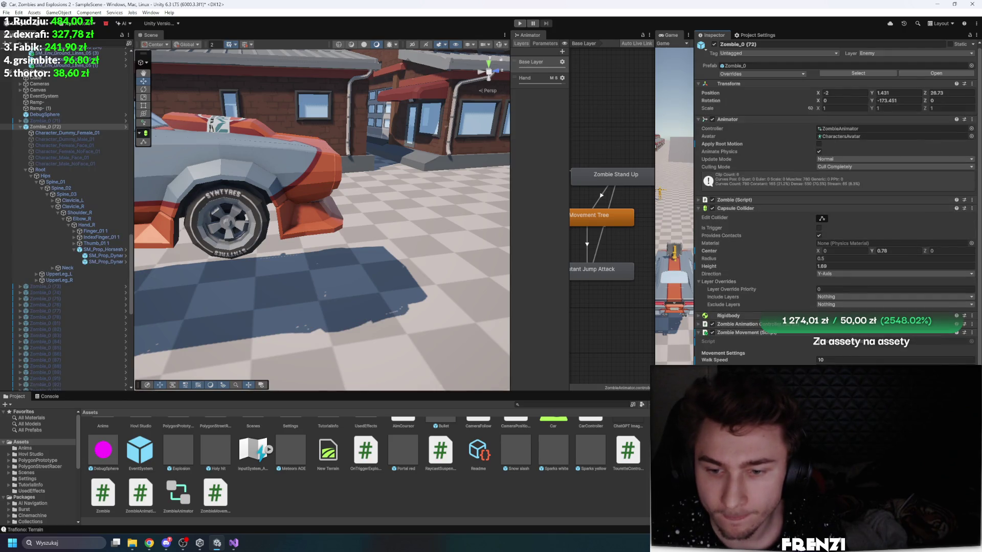
scroll(825, 280, "down", 1)
key("f")
key("ctrl+p")
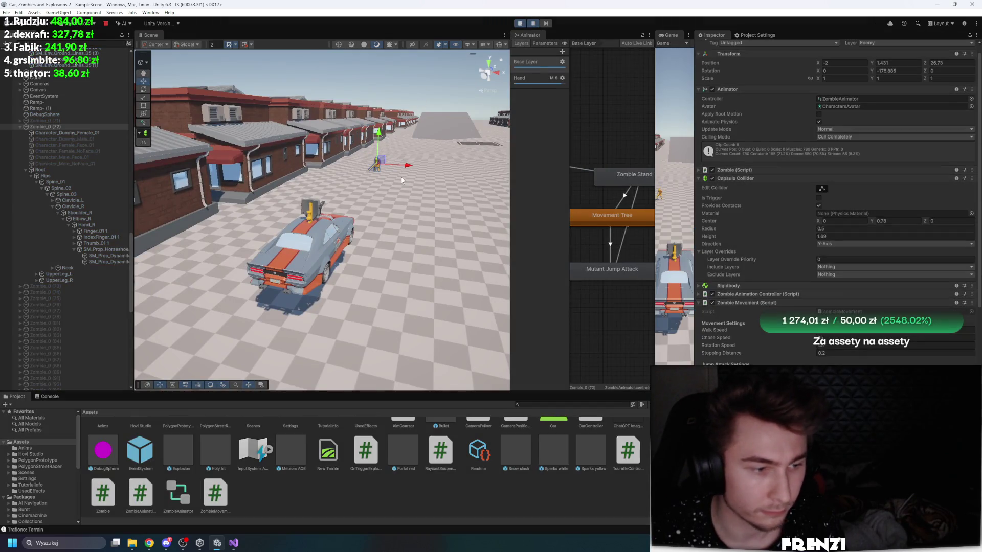
Step: Pause the run, step one frame, and select the horseshoe pole in the scene
left_click(535, 26)
left_click(550, 27)
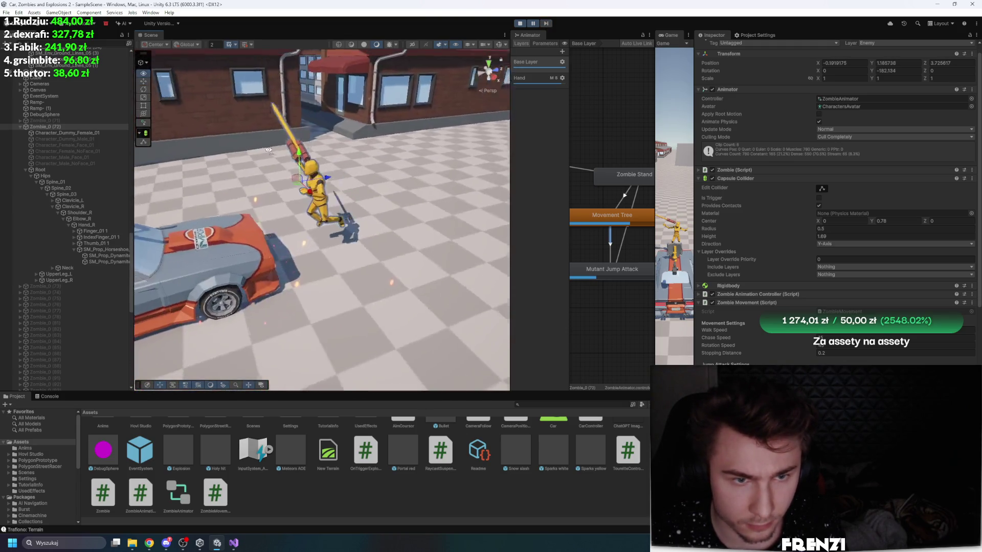
left_click(345, 116)
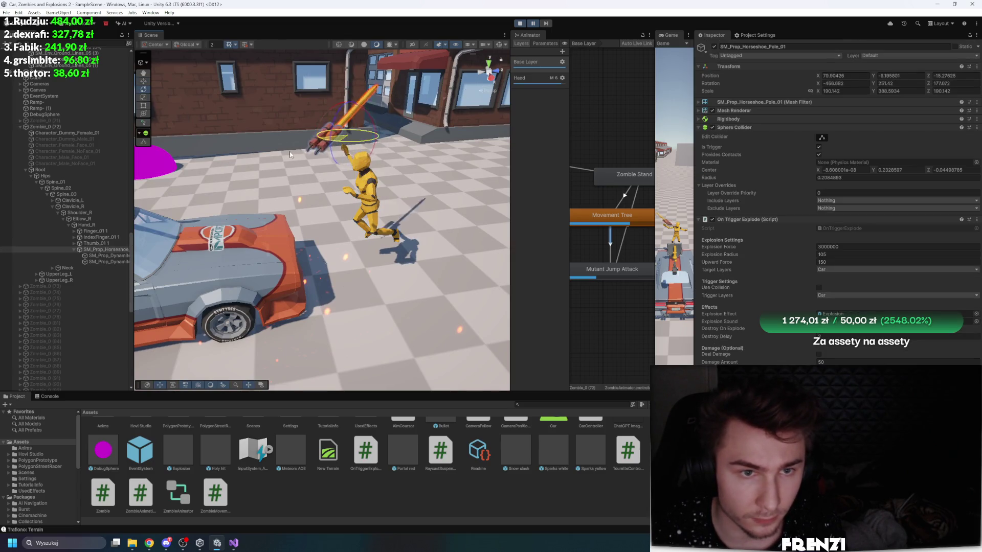
mouse_move(222, 223)
left_mouse_down()
mouse_move(364, 138)
mouse_move(342, 149)
mouse_move(355, 163)
mouse_move(354, 200)
left_mouse_up()
key("w")
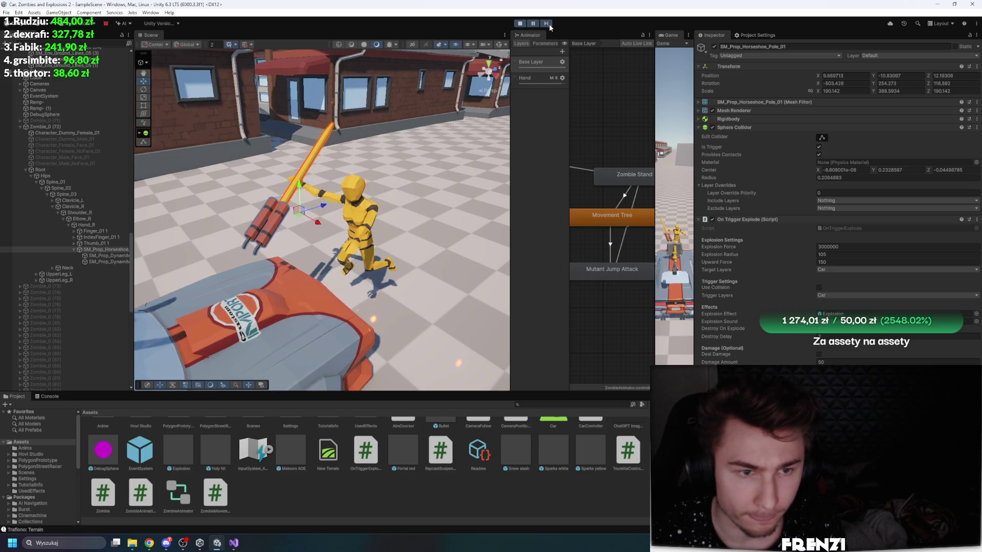
left_click_drag(328, 215, 303, 173)
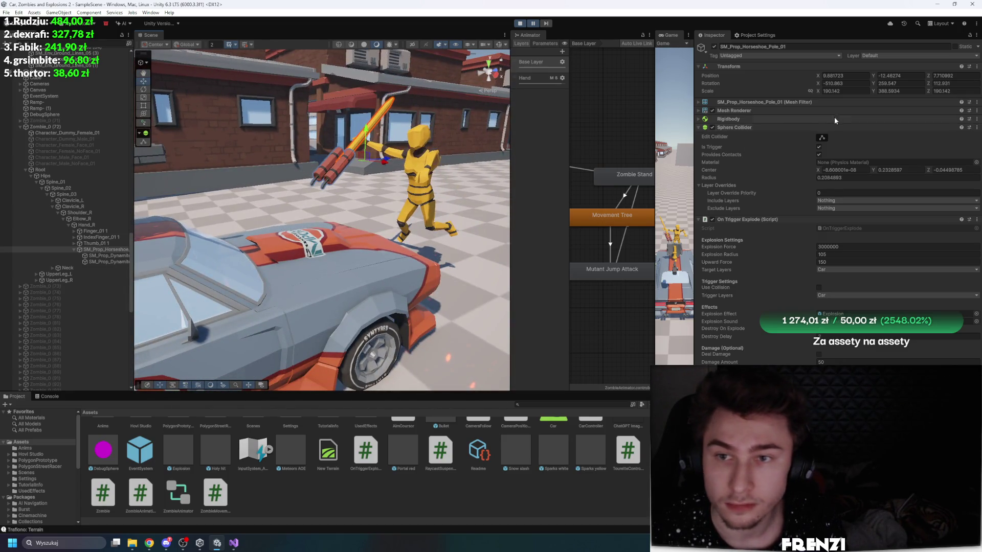
Step: Copy the horseshoe pole's play-mode Transform component values
right_click(754, 73)
mouse_move(818, 132)
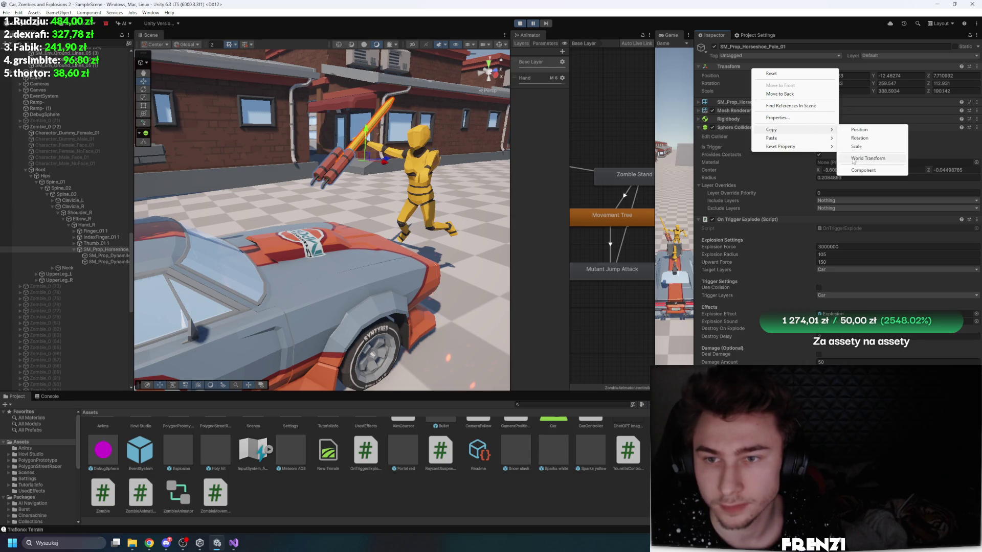
left_click(869, 170)
left_click_drag(327, 184, 303, 168)
left_click(295, 162)
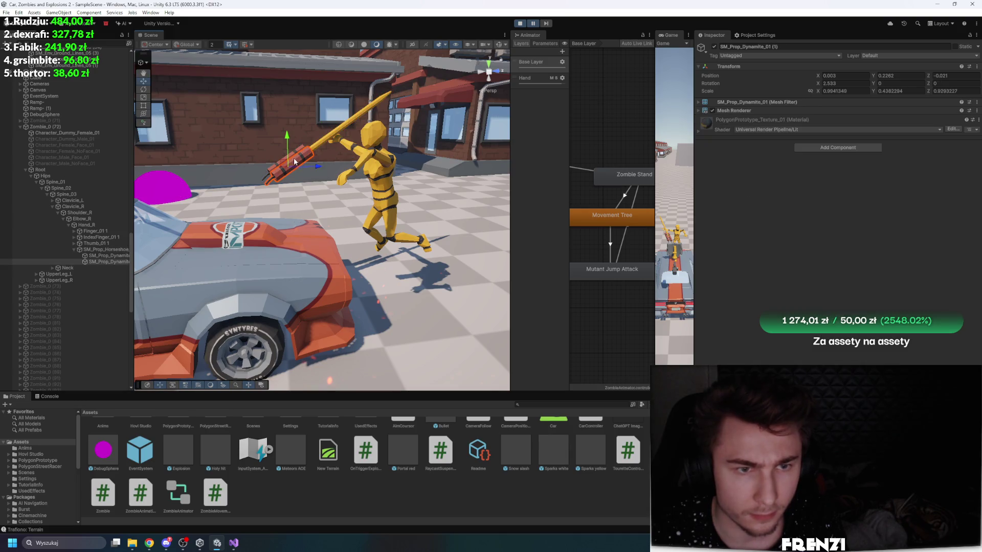
left_click(102, 250)
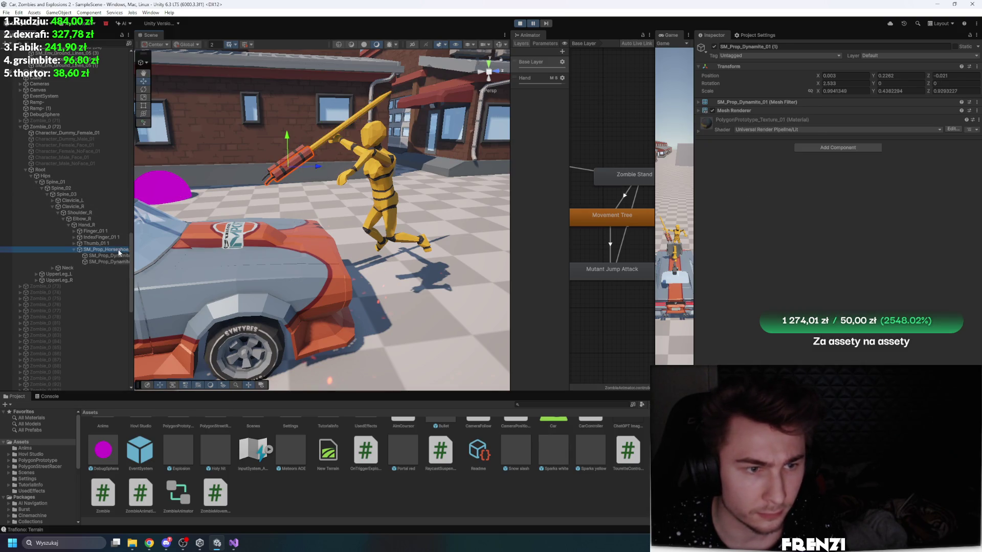
Step: Show gizmos, focus on the pole, resume to watch the car explode, then stop
left_click(499, 46)
key("f")
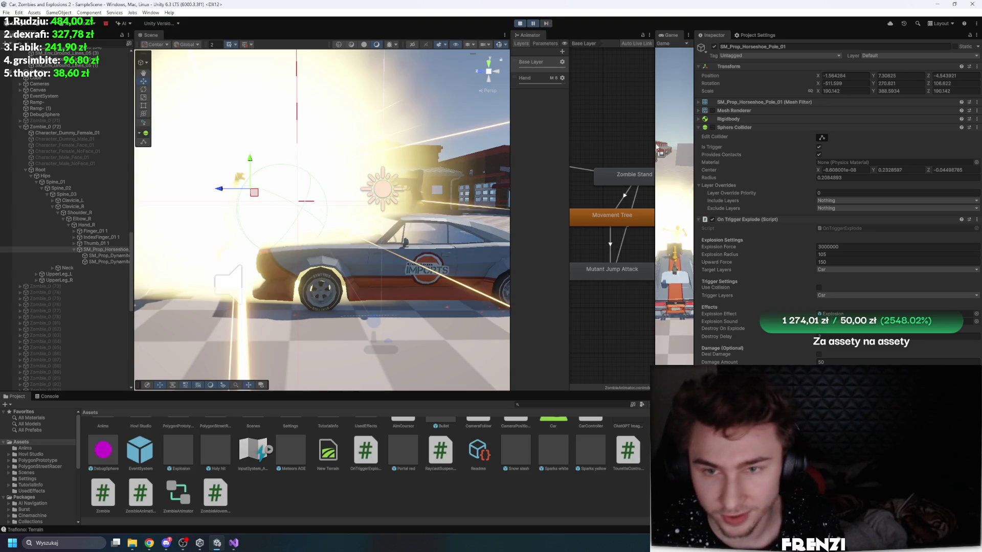
left_click(536, 23)
left_click(520, 23)
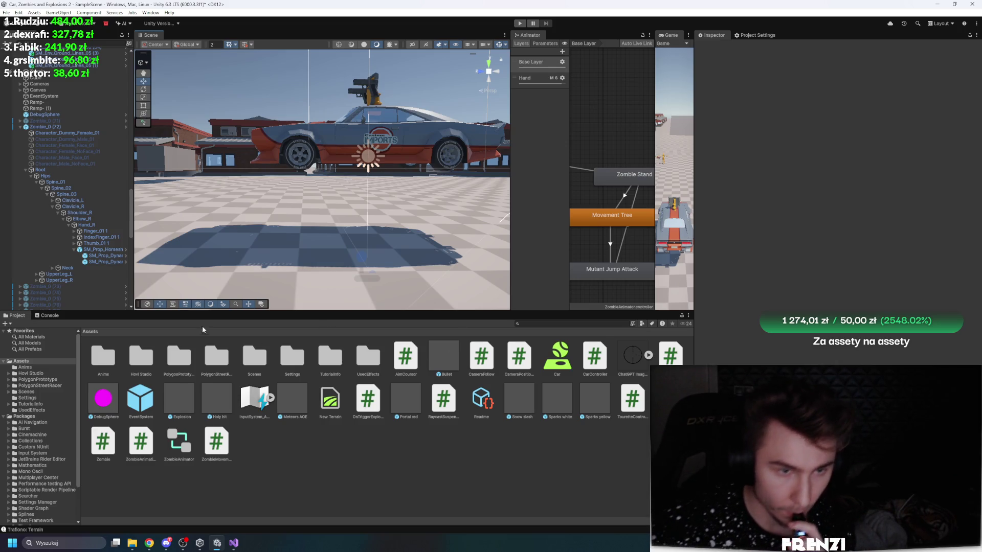
Step: Open the Zombie_0 prefab for editing from the Project window
left_click_drag(283, 195, 244, 197)
left_click(301, 223)
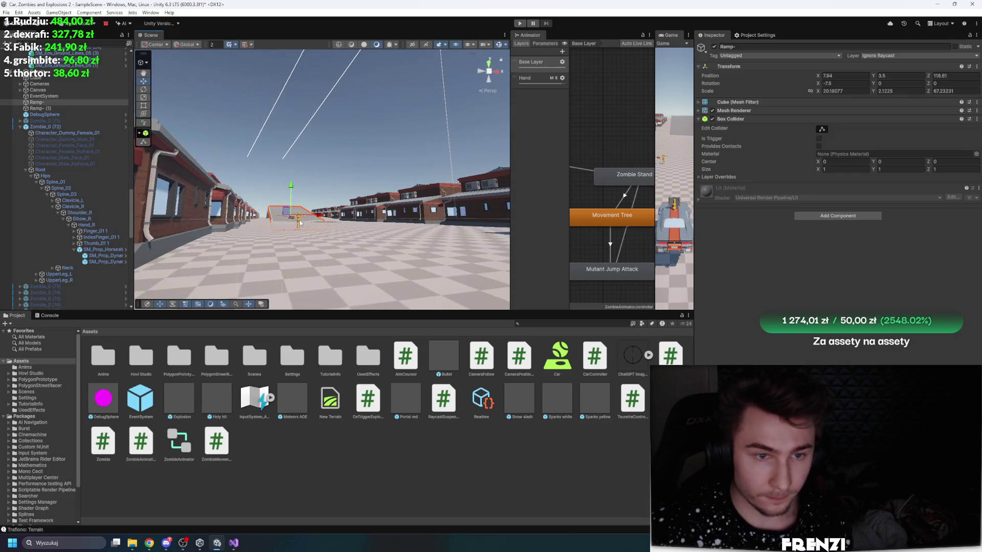
left_click(299, 221)
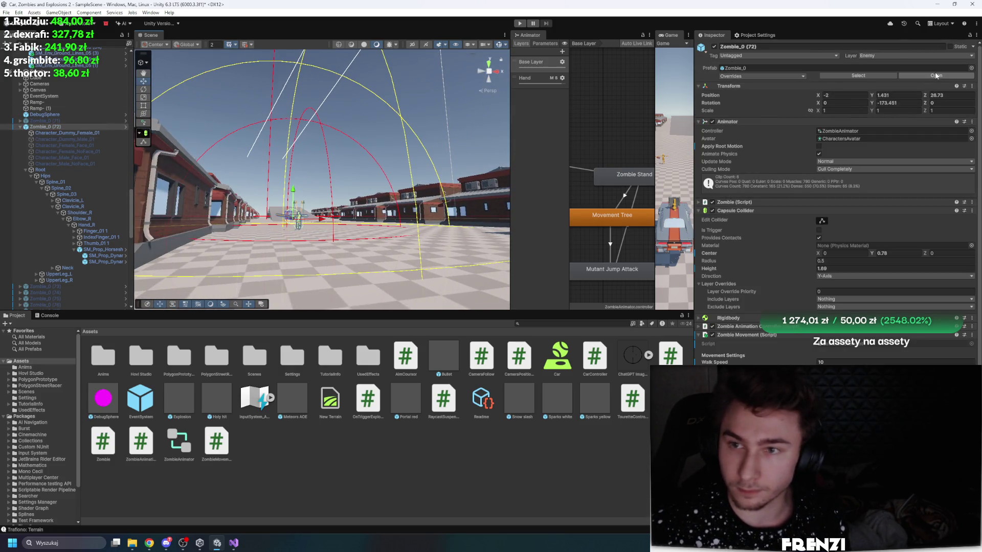
left_click(924, 77)
left_click(4, 53)
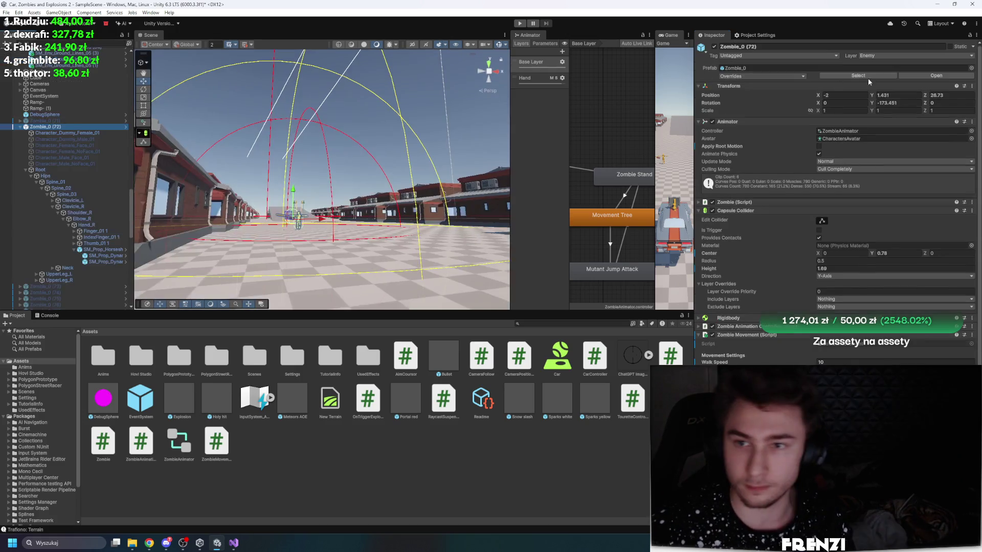
double_click(141, 399)
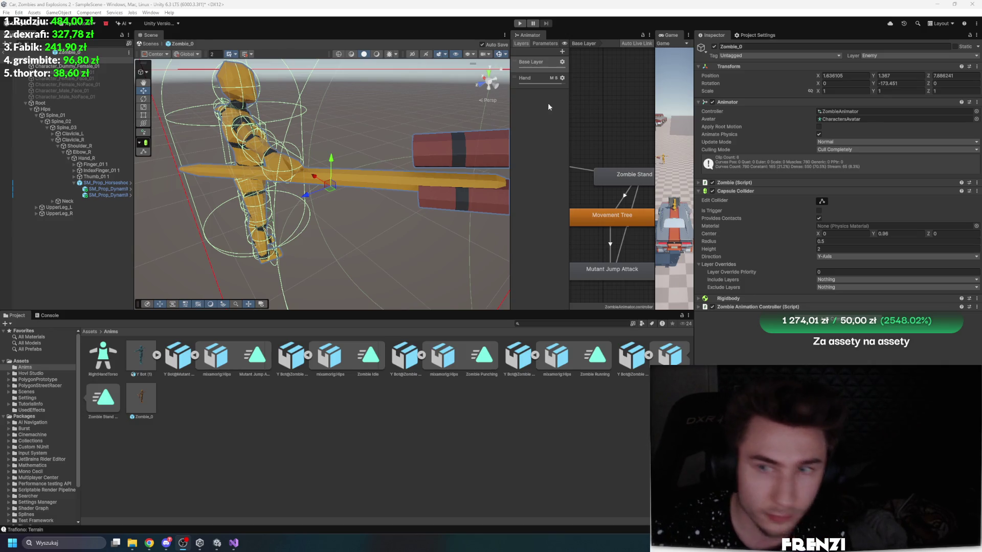
Step: Paste the copied Transform values onto the horseshoe pole inside the prefab
left_click(97, 182)
right_click(756, 94)
mouse_move(792, 168)
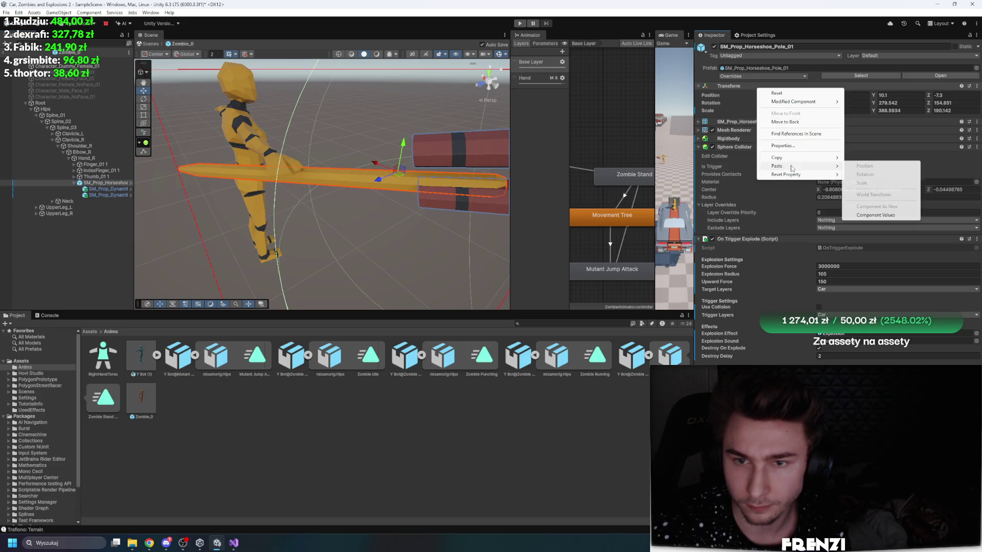
left_click(876, 215)
Step: Enlarge the pole's sphere collider slightly along the pole
left_click_drag(384, 186, 305, 172)
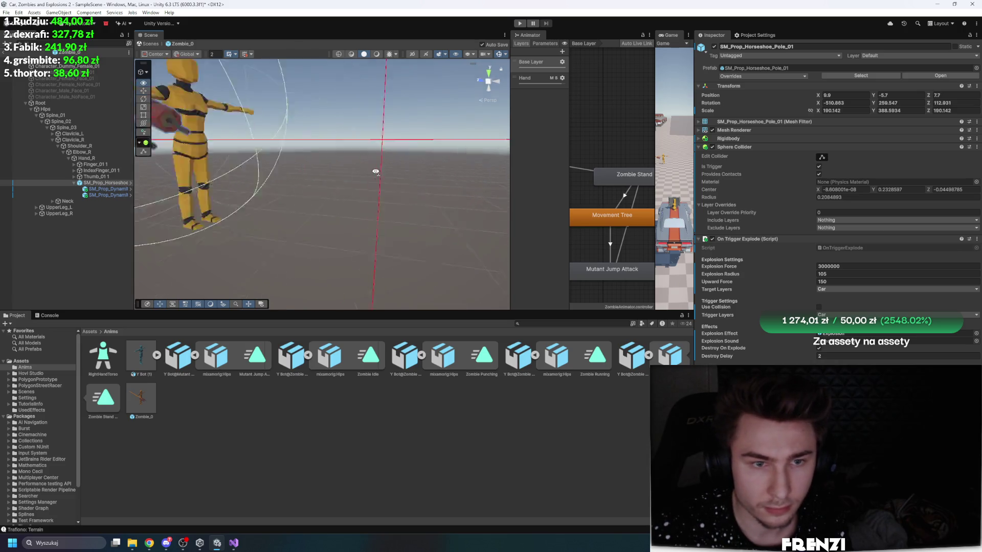
left_click(822, 157)
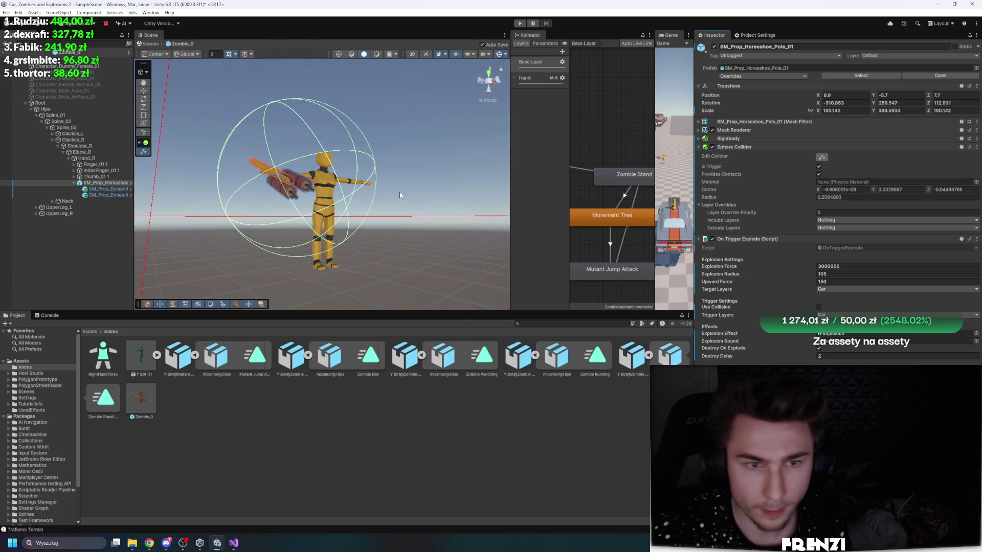
mouse_move(344, 201)
left_mouse_down()
mouse_move(385, 188)
mouse_move(424, 194)
mouse_move(444, 224)
mouse_move(428, 208)
left_mouse_up()
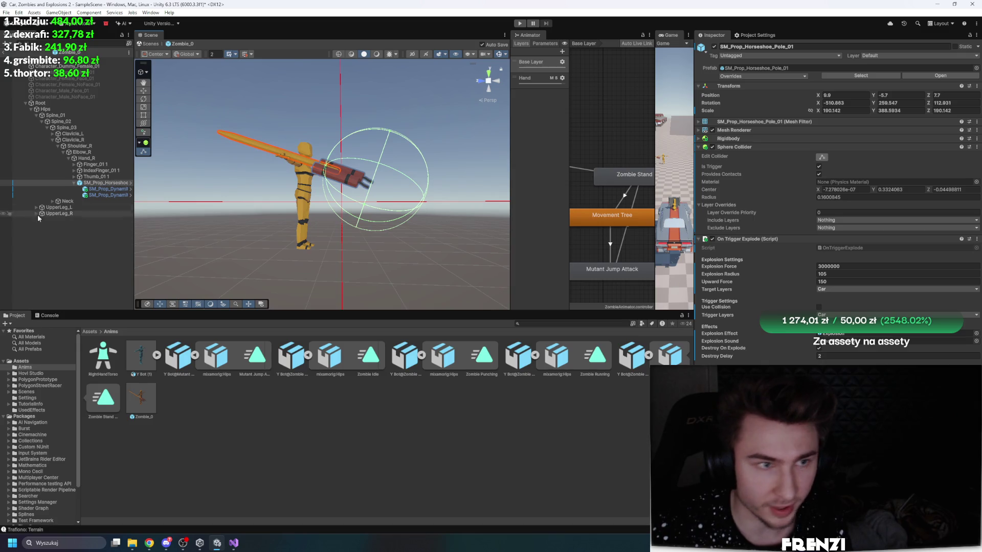
Step: Deselect the pole, inspect the character's pose, and exit prefab mode
left_click(111, 257)
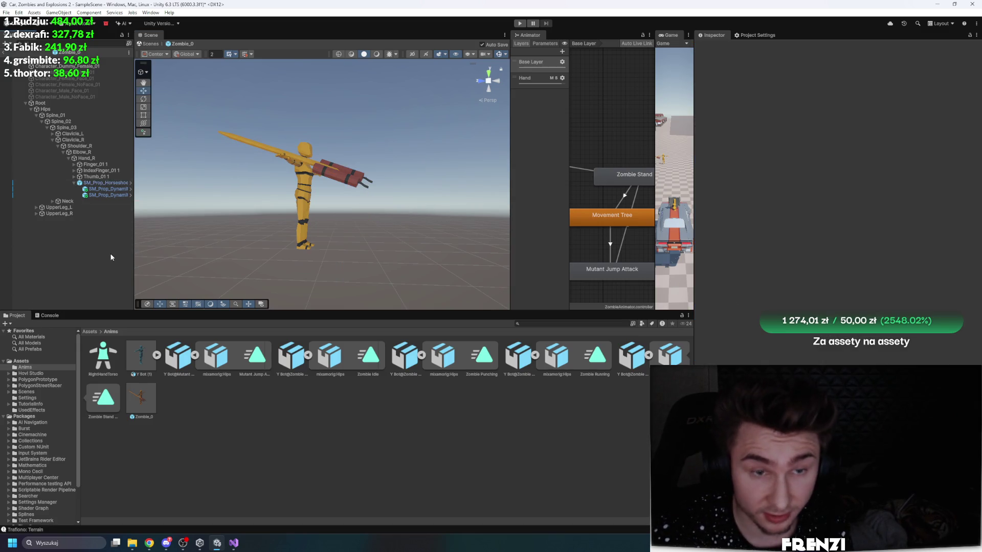
mouse_move(366, 188)
left_mouse_down()
mouse_move(344, 176)
mouse_move(327, 205)
mouse_move(287, 221)
mouse_move(60, 157)
left_mouse_up()
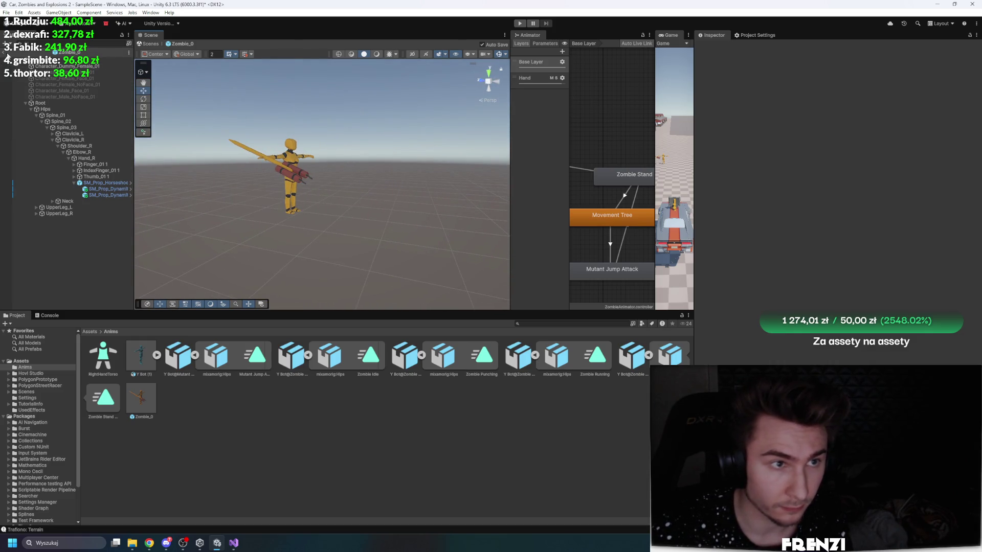
left_click(7, 55)
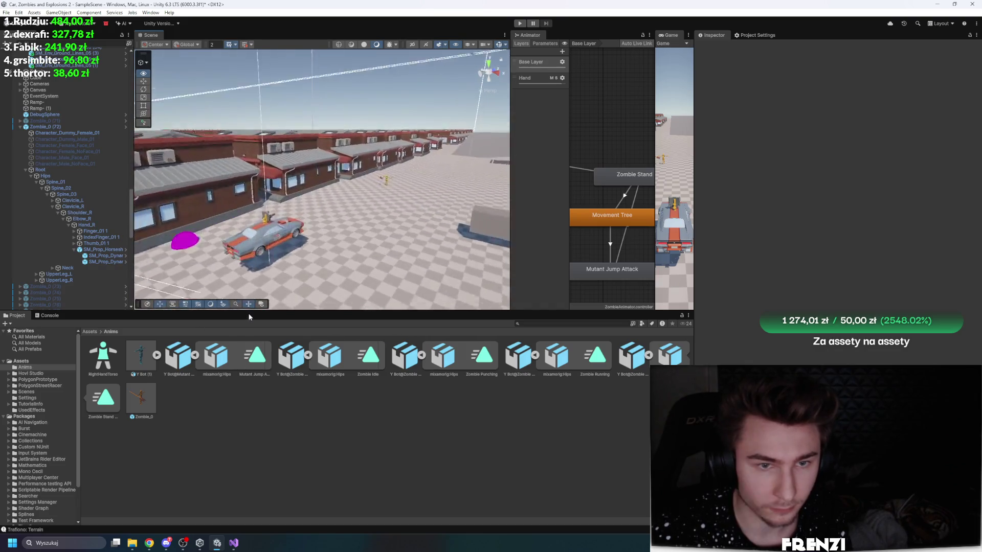
Step: Select and frame the Zombie_0 (72) instance in the town scene
key("w")
left_click(360, 174)
key("f")
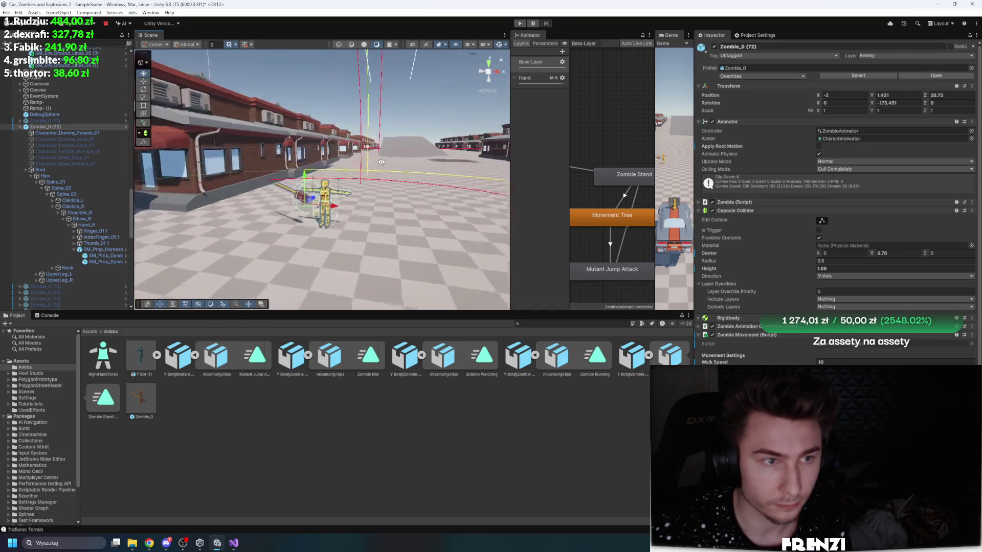
right_click(759, 90)
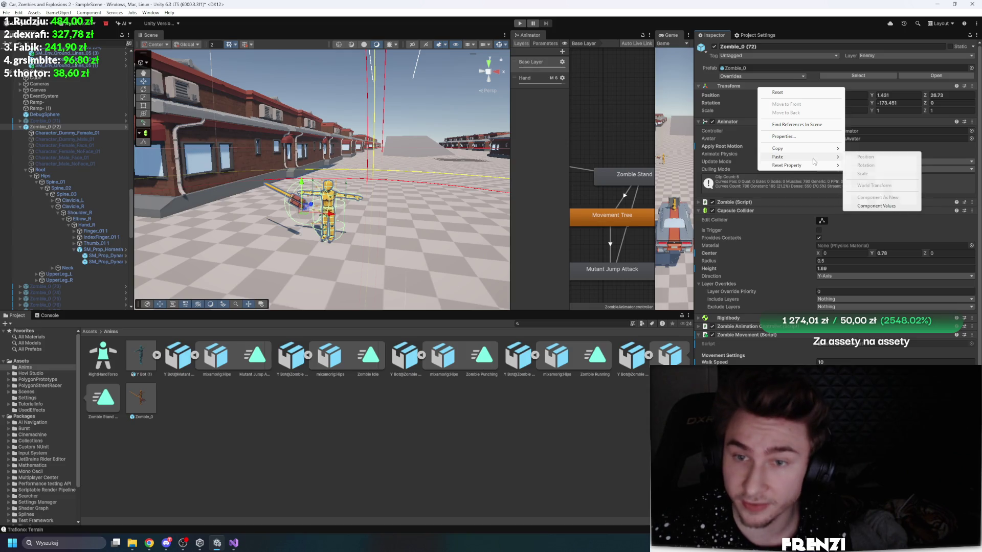
left_click(735, 112)
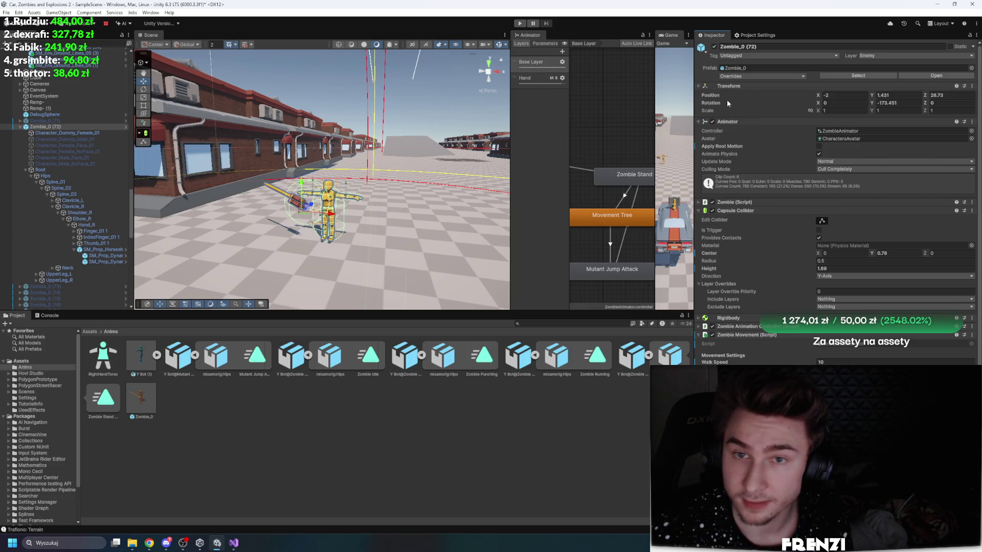
Step: Revert the horseshoe pole's Transform override to prefab values and start play
left_click(745, 77)
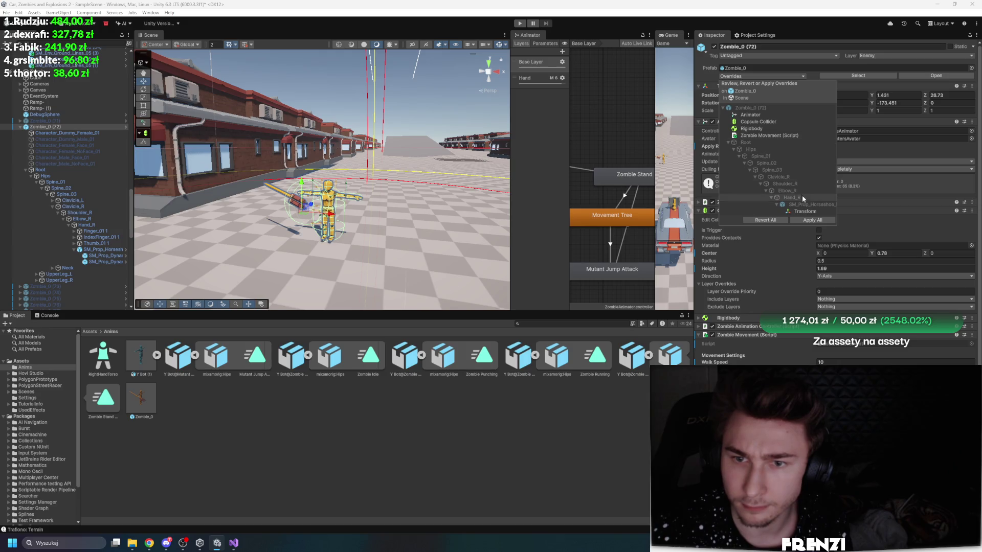
left_click(807, 211)
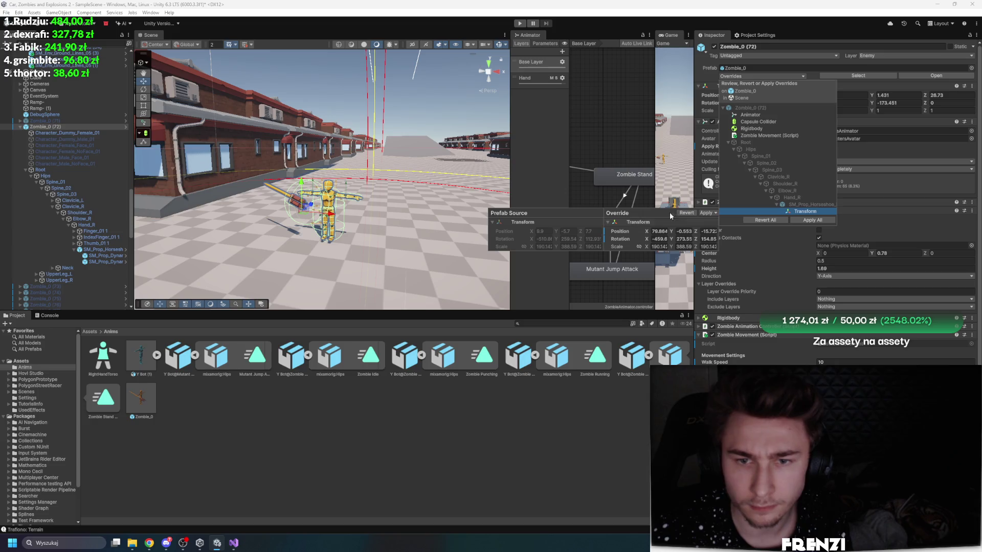
left_click(686, 213)
left_click_drag(425, 179, 409, 177)
left_click(520, 24)
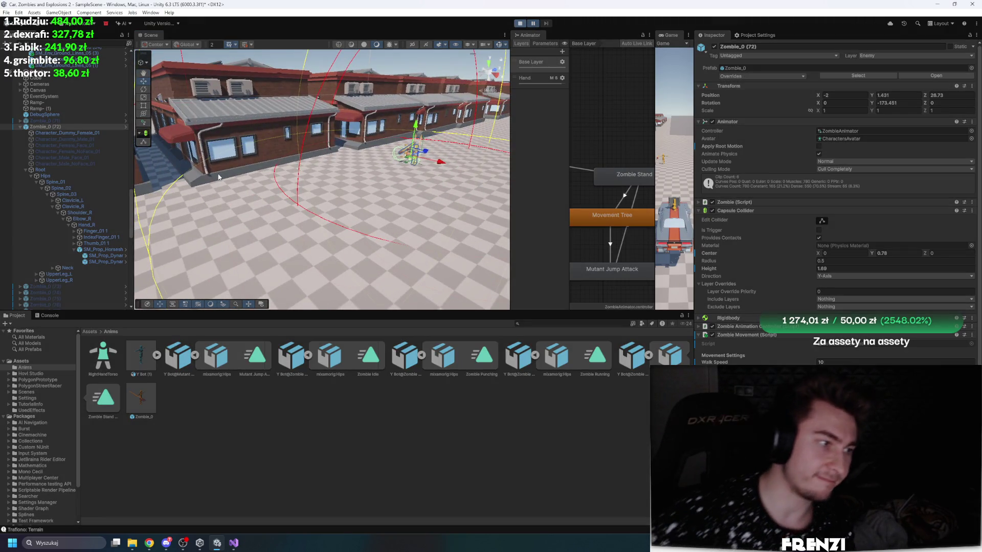
Step: Toggle gizmos off and back on, then restart play and pause it
key("f")
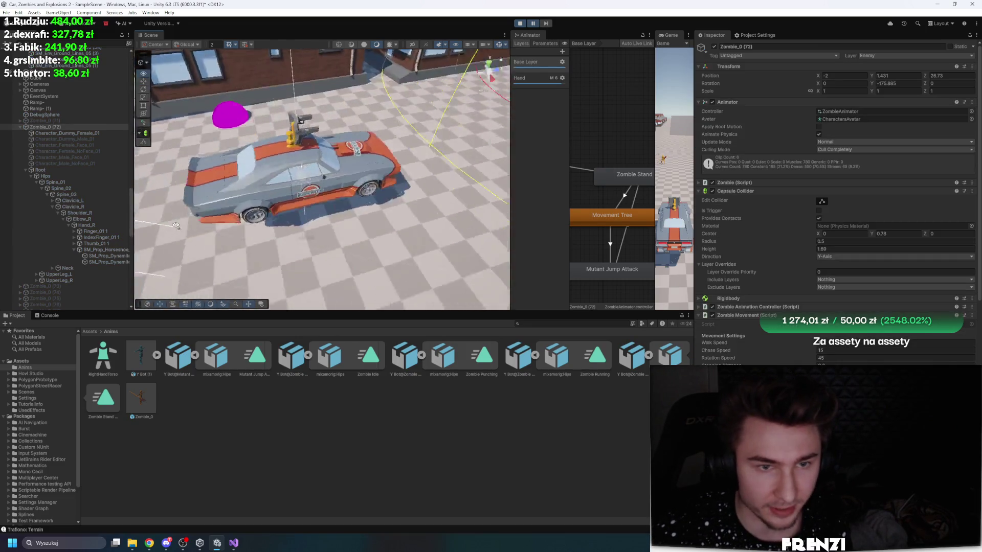
left_click(500, 47)
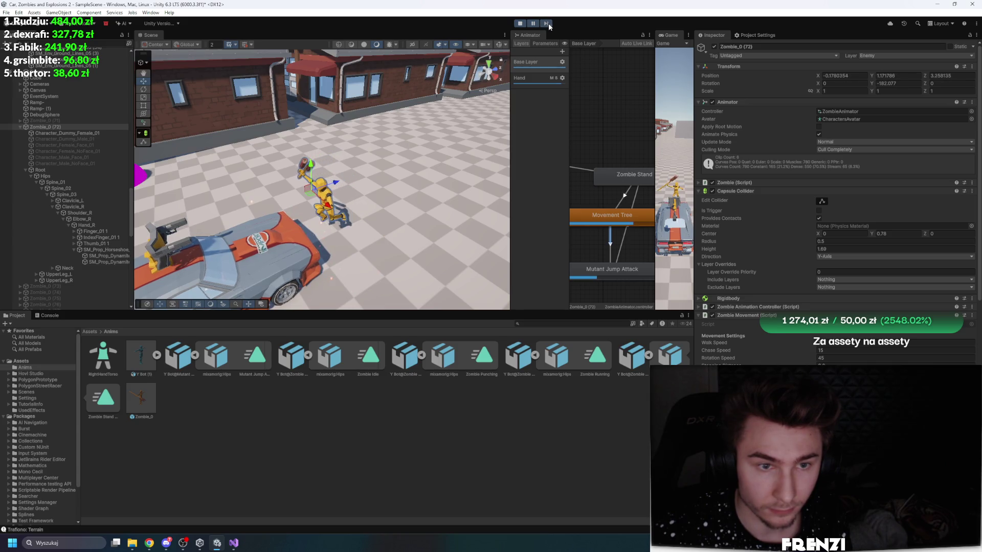
left_click(519, 23)
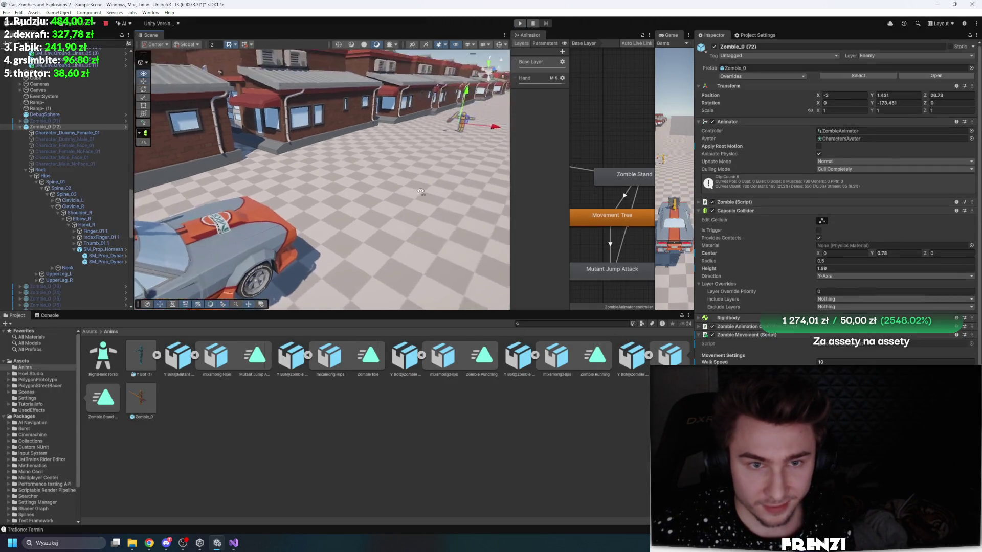
left_click(499, 45)
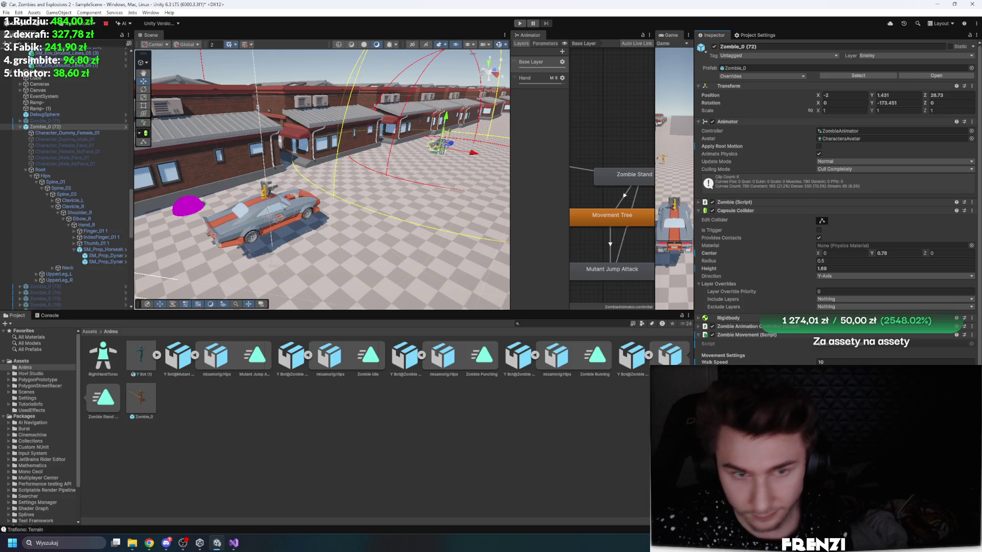
left_click(520, 24)
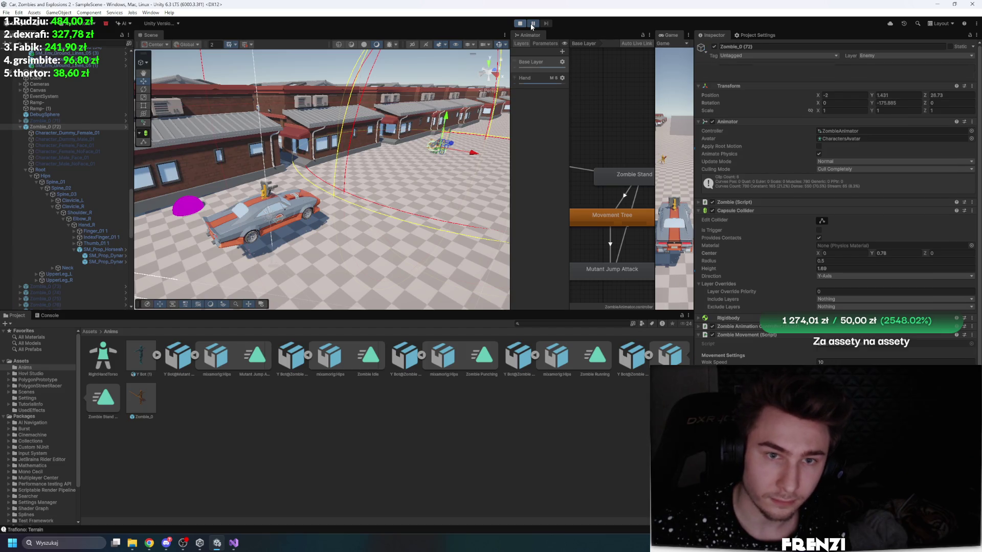
left_click(534, 23)
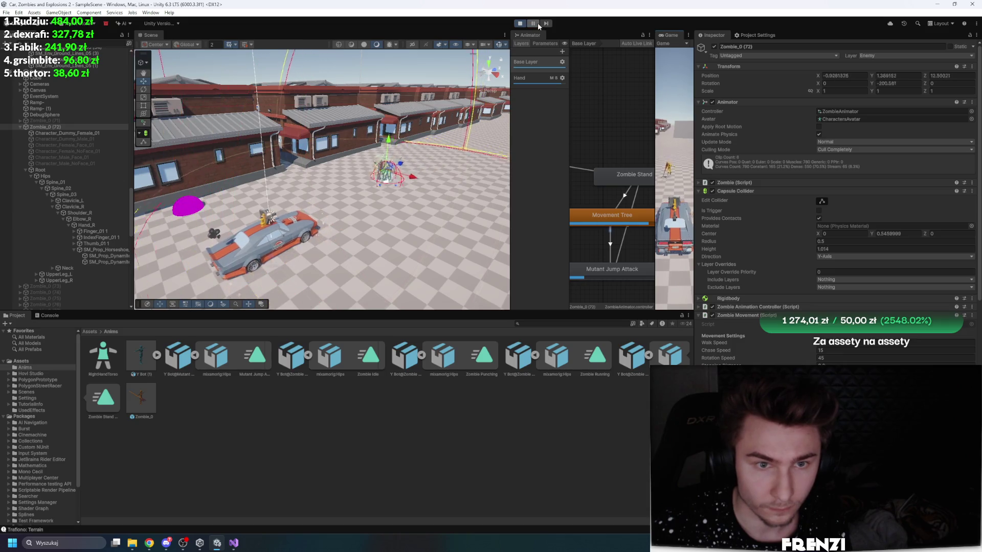
Step: Step the paused game fourteen frames as the zombie approaches the car
scroll(390, 157, "down", 5)
left_click_drag(390, 157, 532, 16)
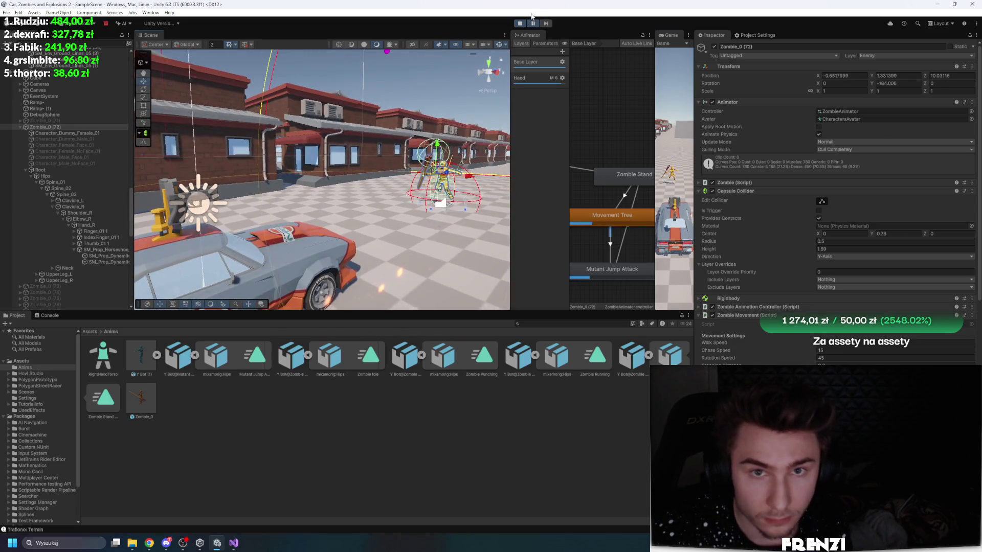
left_click(546, 24)
left_click(547, 24)
left_click(548, 24)
left_click(549, 24)
left_click(549, 24)
left_click(549, 25)
left_click(549, 24)
left_click(549, 25)
left_click(549, 24)
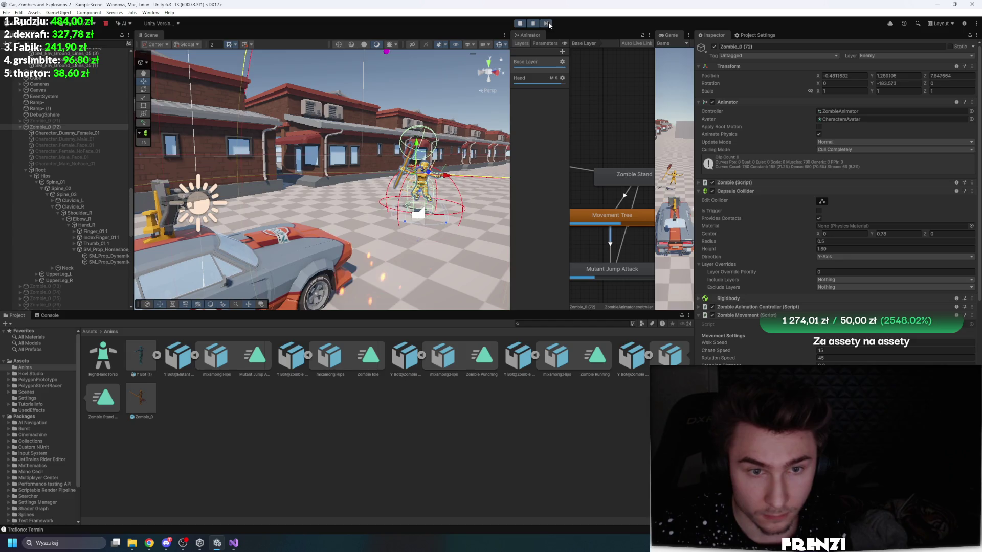
left_click(548, 25)
left_click(549, 24)
left_click(548, 23)
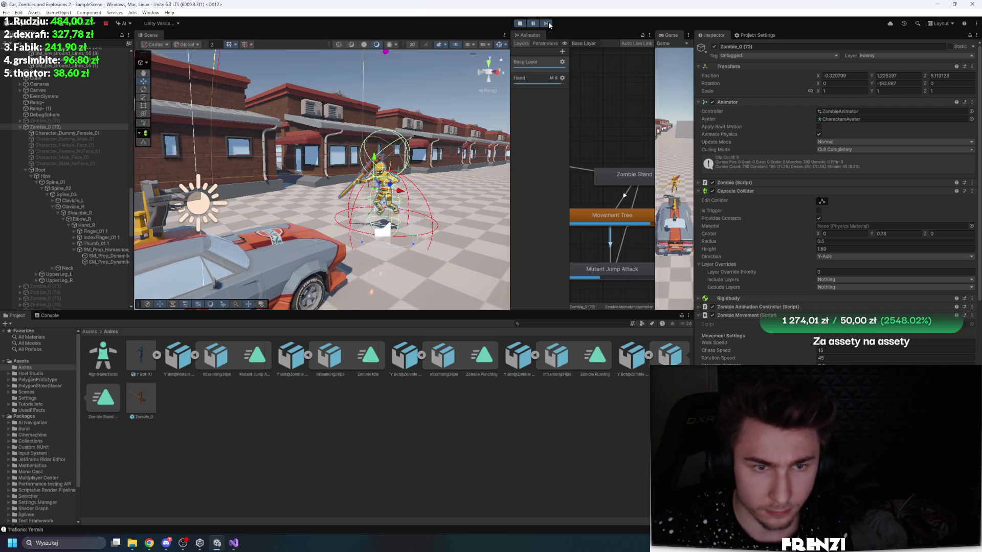
left_click(548, 24)
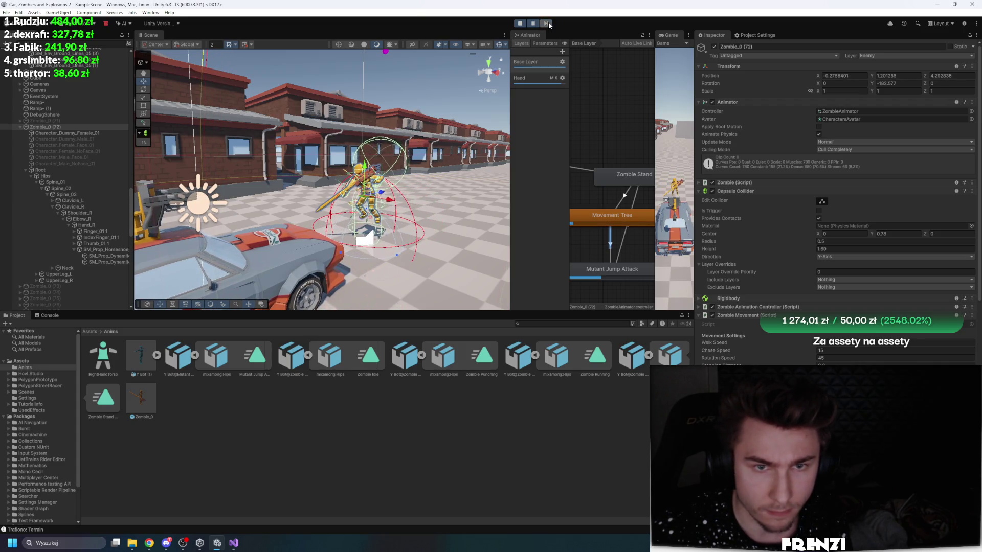
left_click(549, 24)
Step: Frame the muscle car, pause mid-attack, and select the dynamite in the zombie's hand
mouse_move(389, 128)
left_mouse_down()
mouse_move(329, 165)
mouse_move(379, 198)
left_mouse_up()
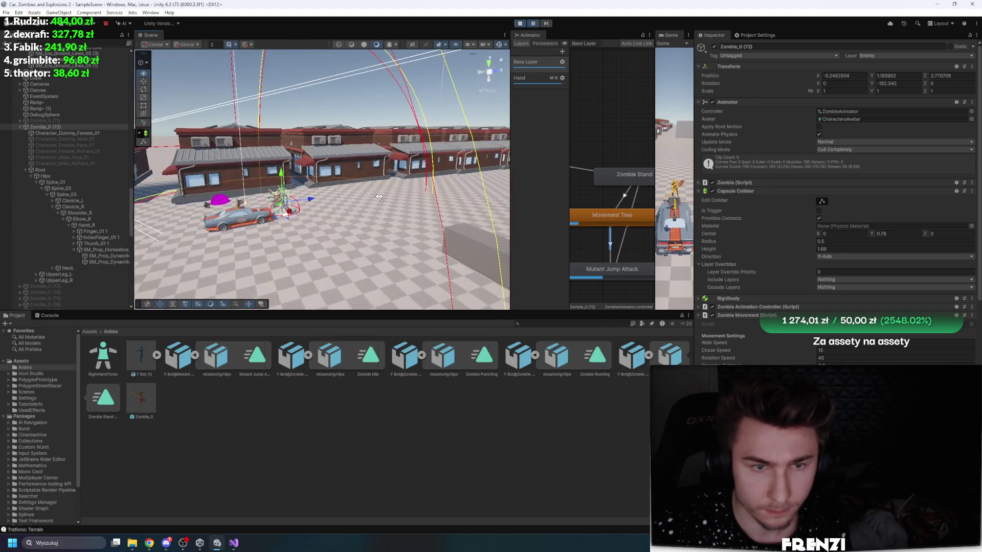
scroll(60, 162, "up", 15)
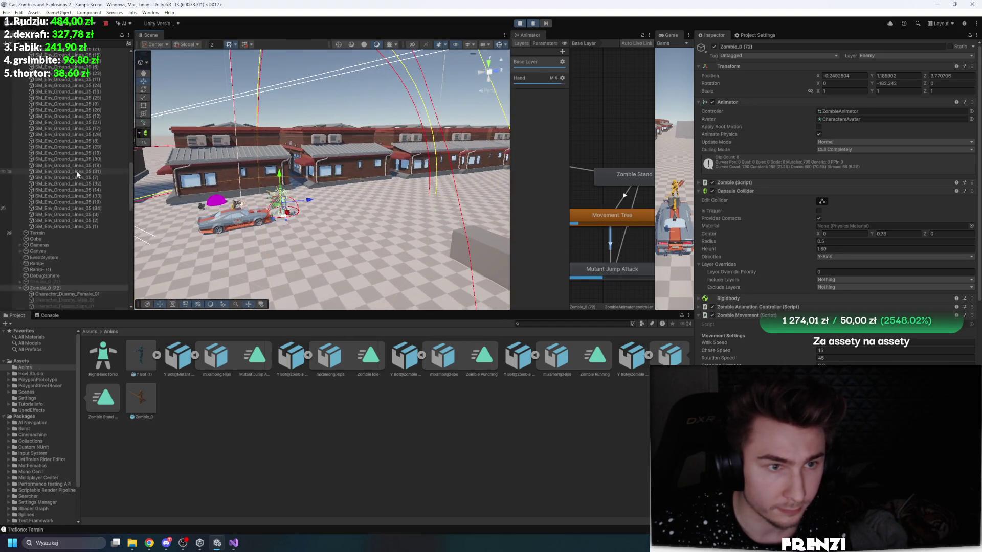
scroll(59, 161, "up", 3)
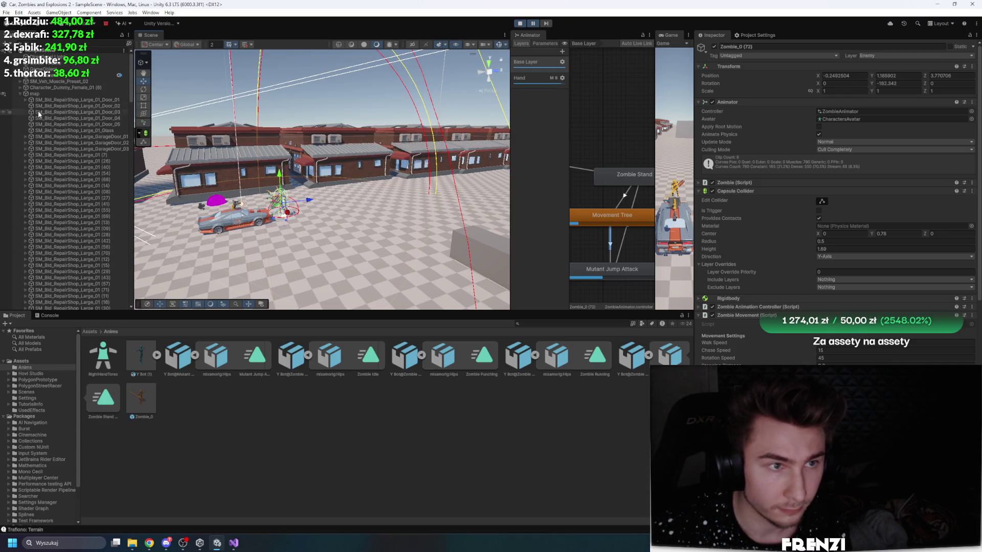
double_click(53, 82)
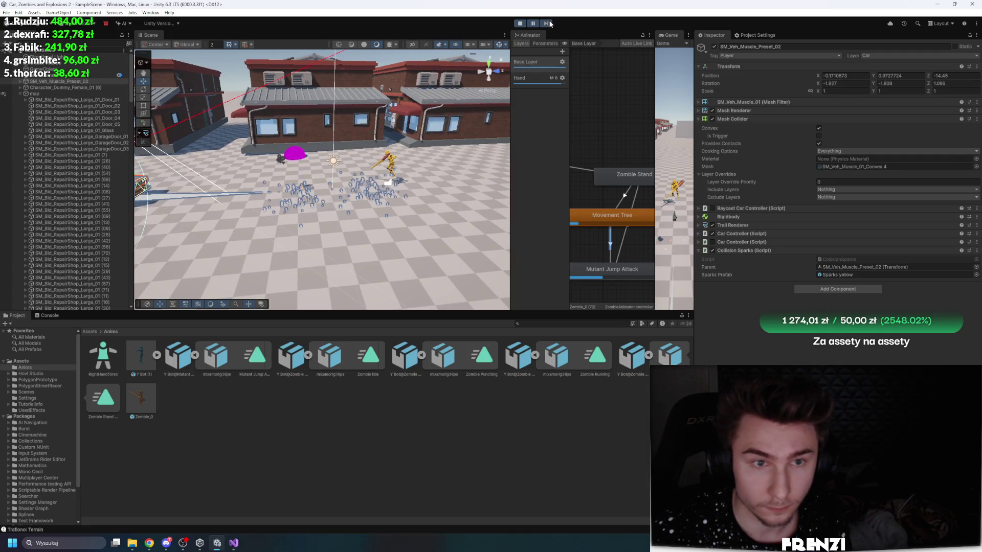
scroll(417, 153, "up", 3)
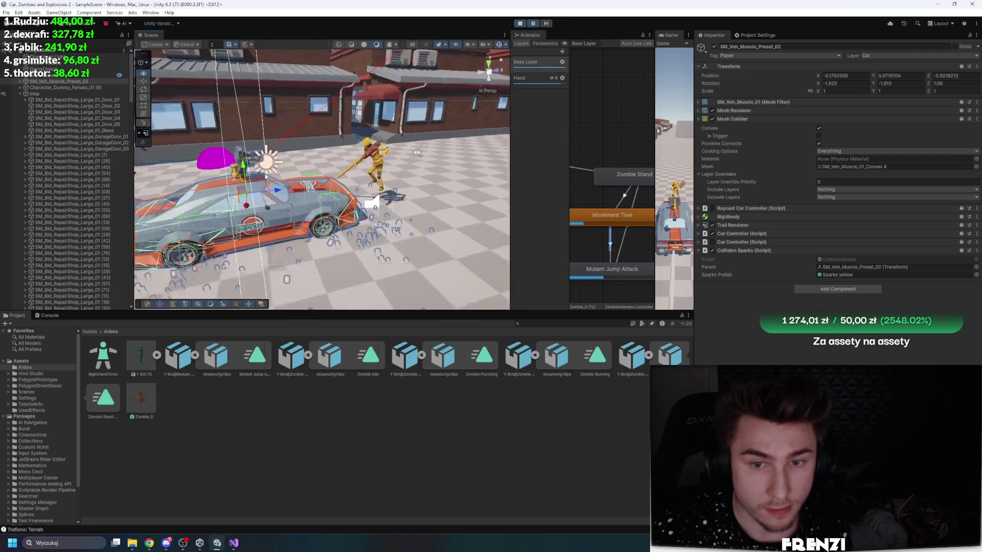
scroll(417, 153, "up", 3)
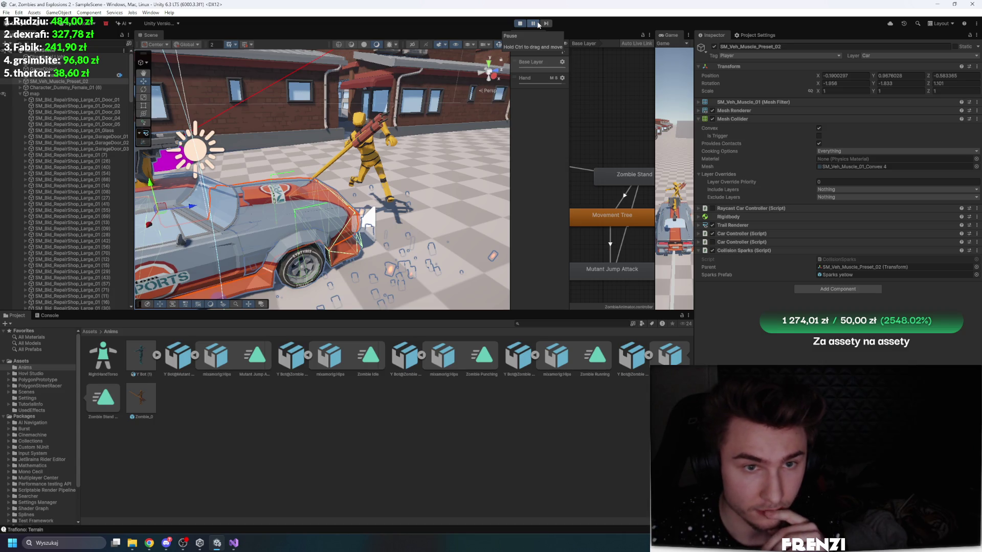
left_click(533, 23)
left_click(377, 136)
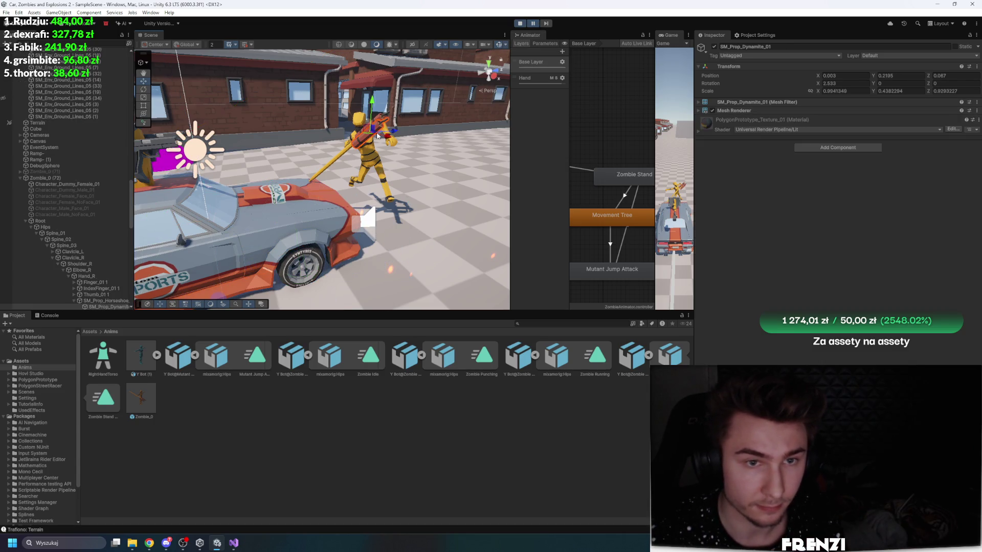
Step: Move the horseshoe pole to the scene root and make its sphere collider non-trigger
scroll(94, 223, "down", 5)
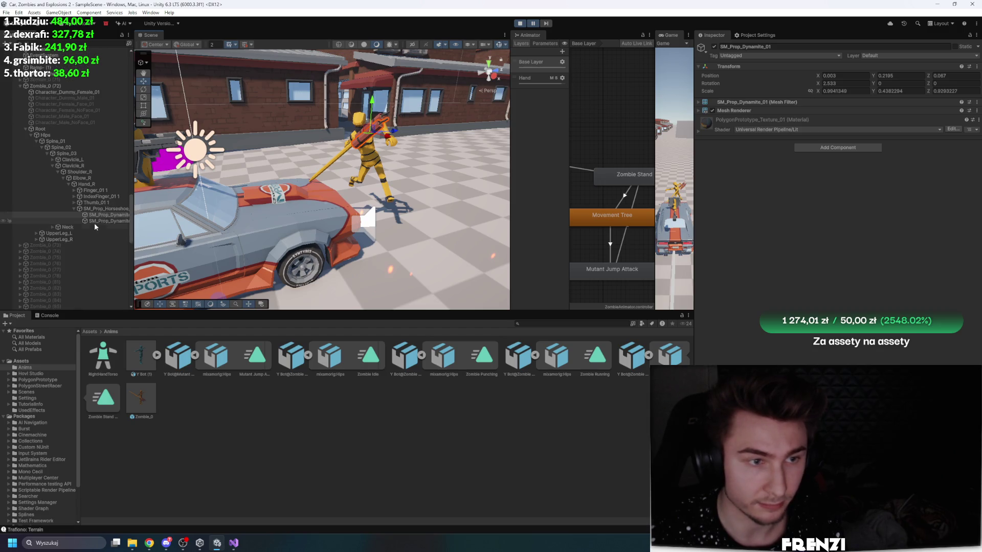
left_click(100, 208)
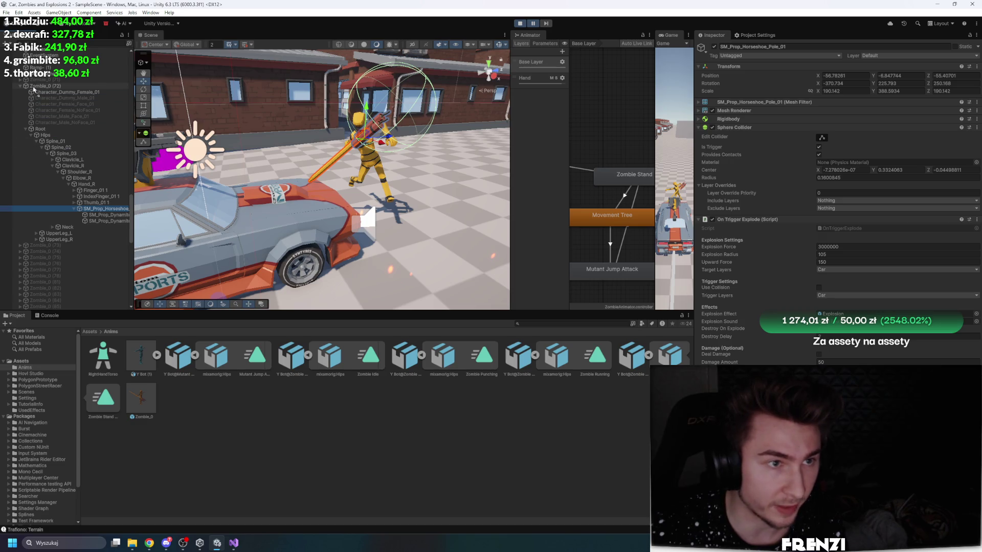
left_click_drag(39, 87, 39, 85)
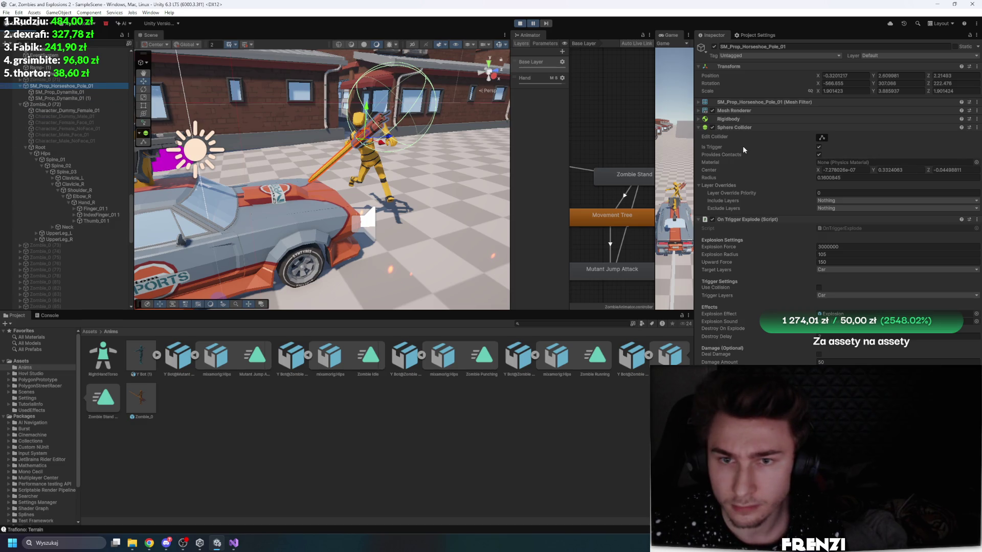
left_click(820, 147)
left_click(763, 118)
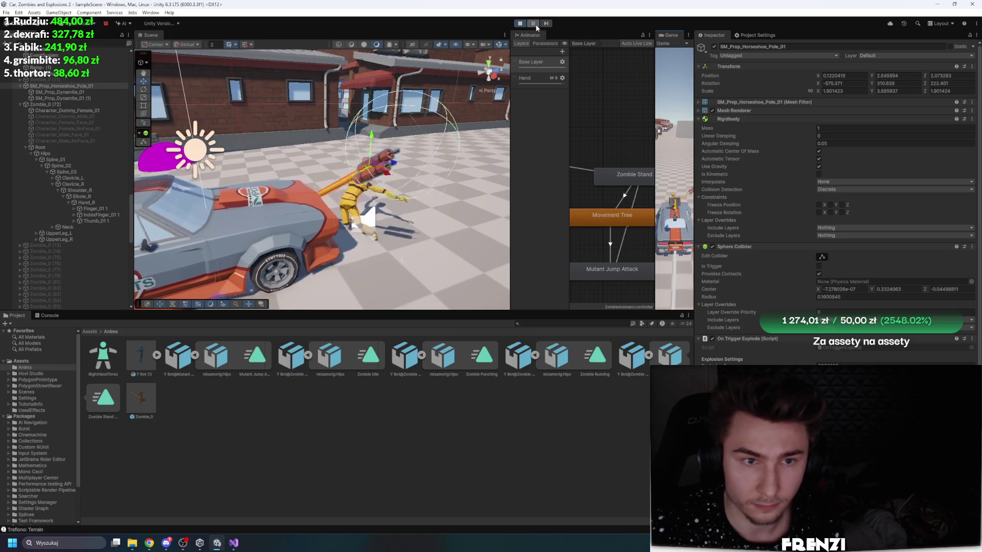
Step: Enlarge the Game view beside the Scene view and stop the play test
left_click_drag(352, 205, 375, 216)
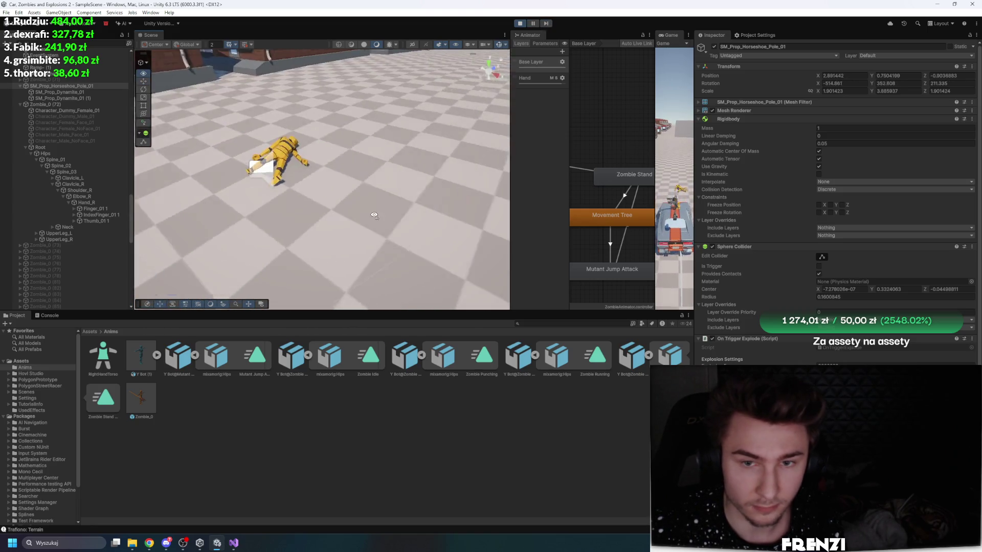
scroll(375, 215, "down", 10)
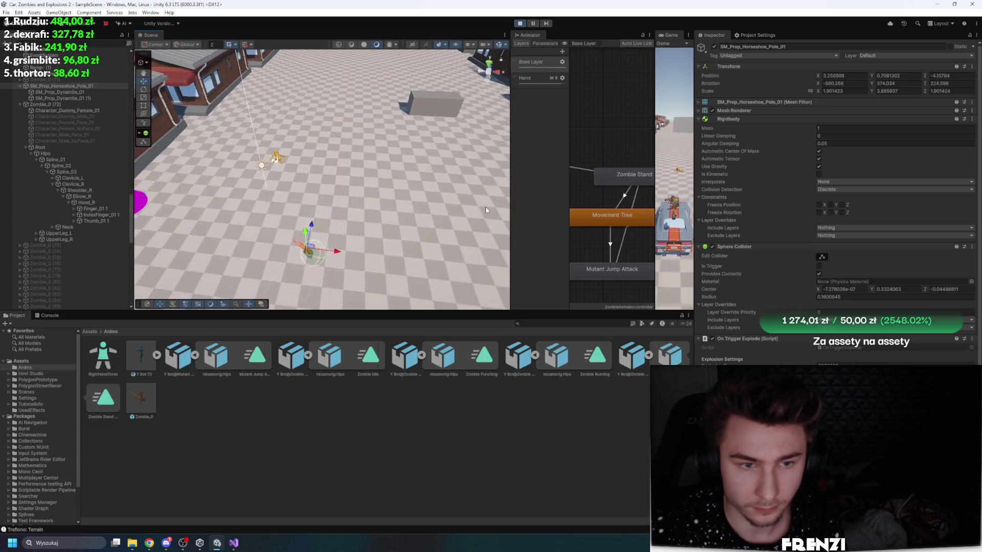
left_click_drag(656, 136, 521, 144)
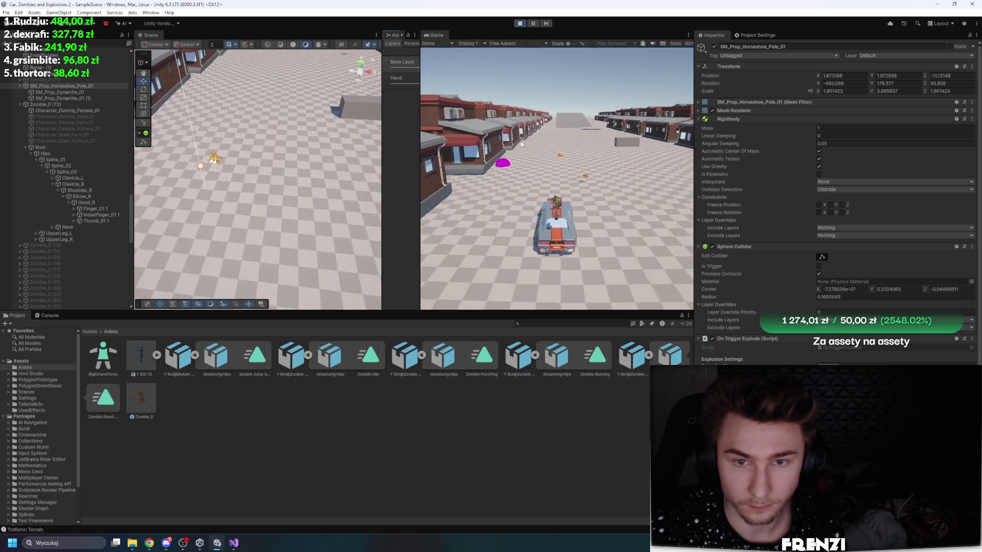
left_click(521, 144)
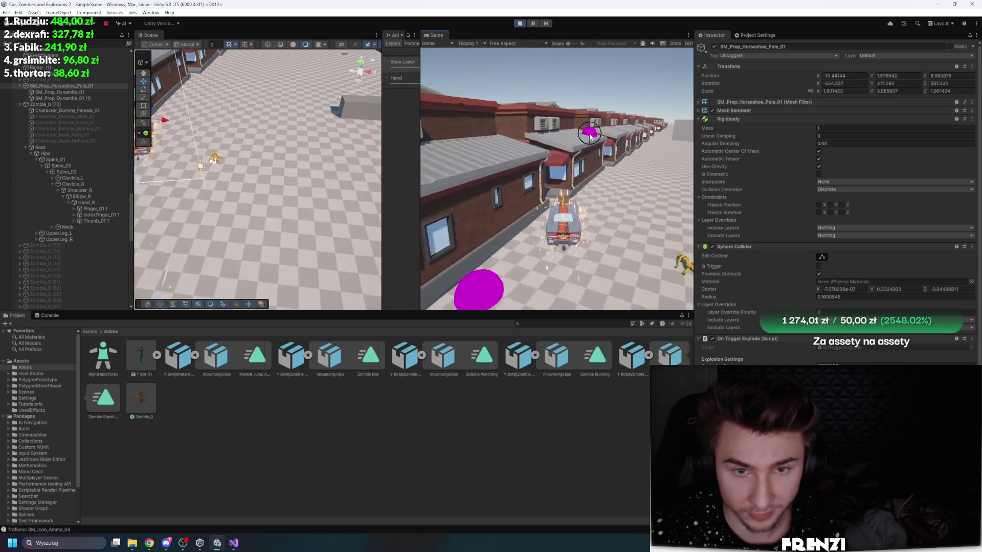
left_click(521, 23)
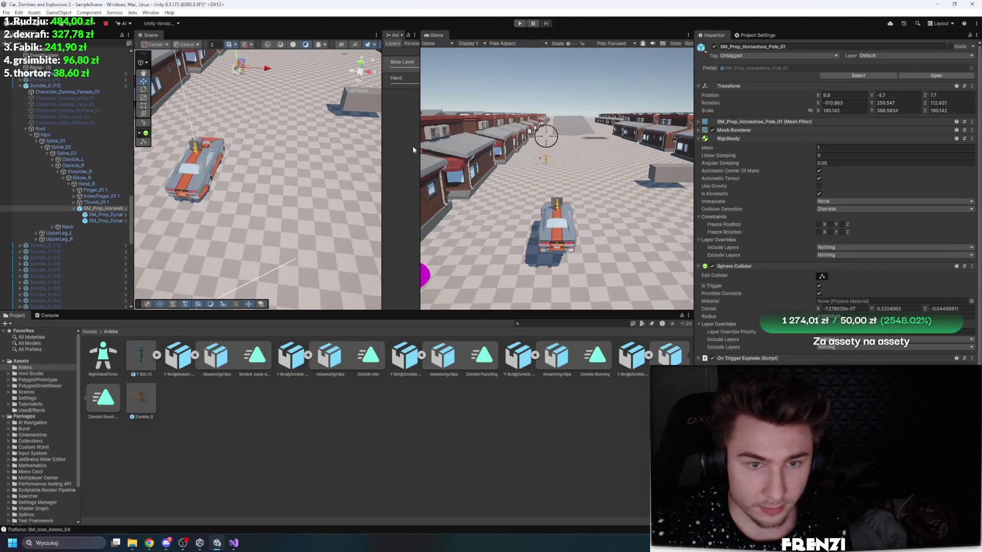
Step: Set the Mutant Jump Attack state's Speed to 1.7 in the Inspector
left_click_drag(421, 136, 579, 153)
scroll(528, 246, "down", 3)
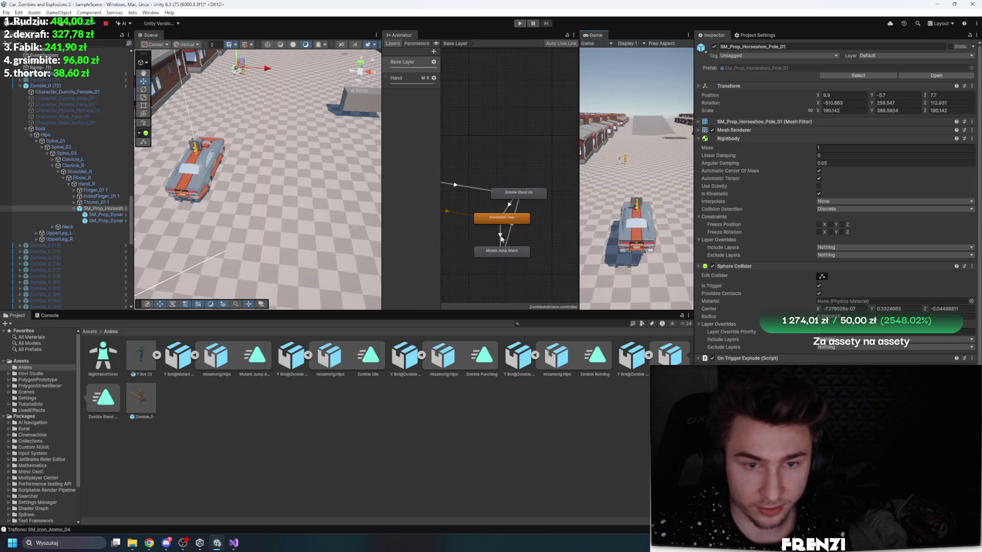
left_click(502, 251)
left_click(844, 66)
left_click(845, 73)
type("1.7")
key("Return")
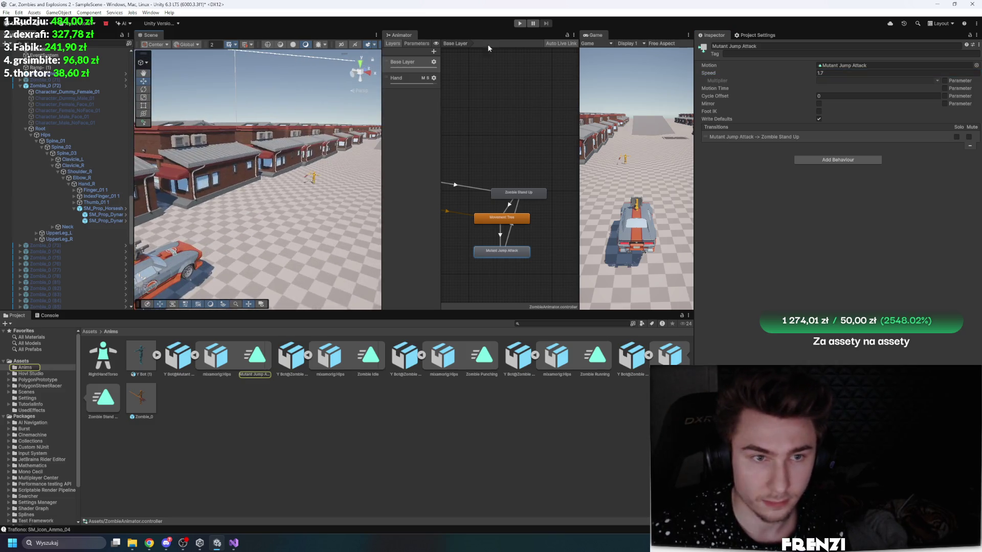
Step: Play-test the jump, stepping ten frames near the car, then resume and select the stand-up transition
left_click(520, 23)
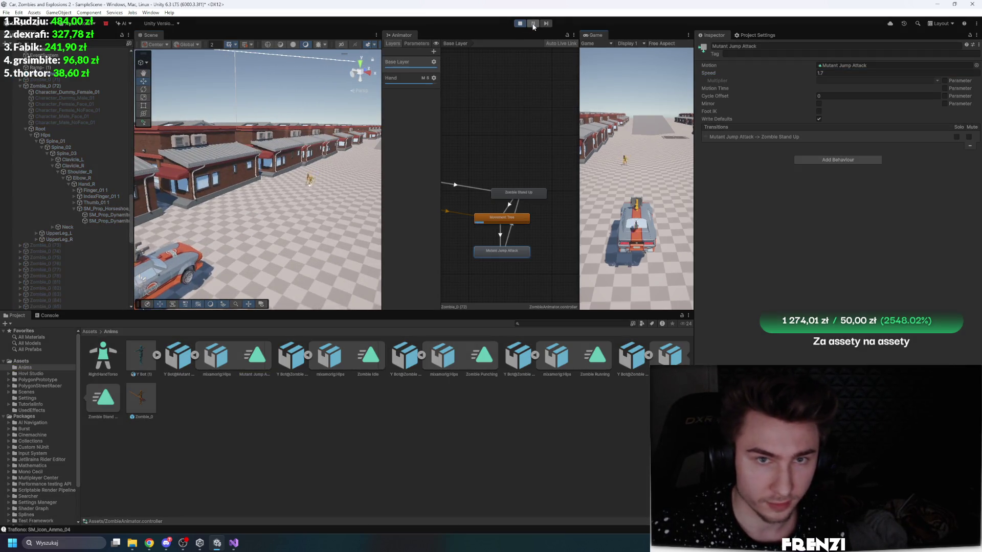
left_click(533, 23)
mouse_move(263, 171)
left_mouse_down()
mouse_move(129, 309)
mouse_move(266, 204)
left_mouse_up()
left_click(547, 24)
left_click(547, 24)
left_click(547, 24)
left_click(547, 24)
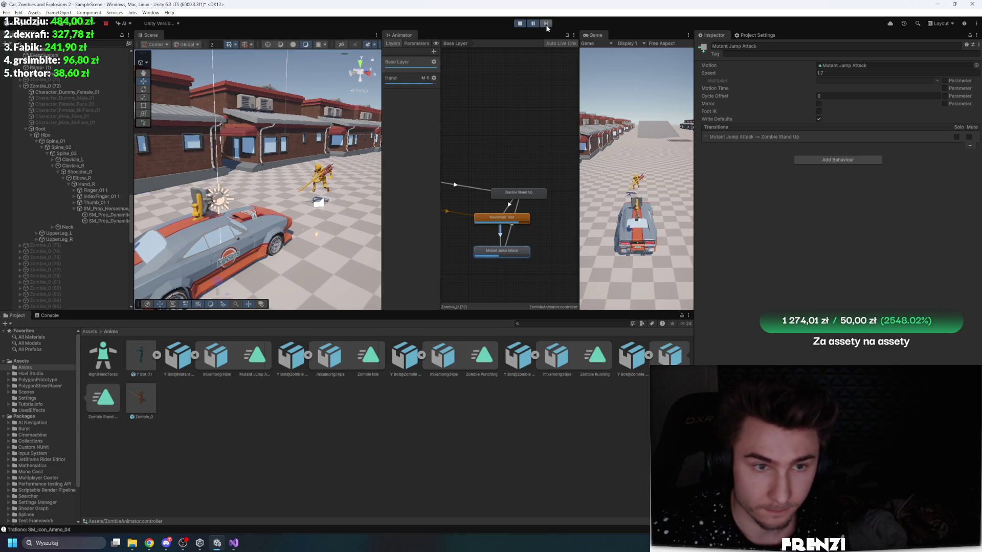
left_click(547, 24)
left_click(547, 24)
left_click(547, 24)
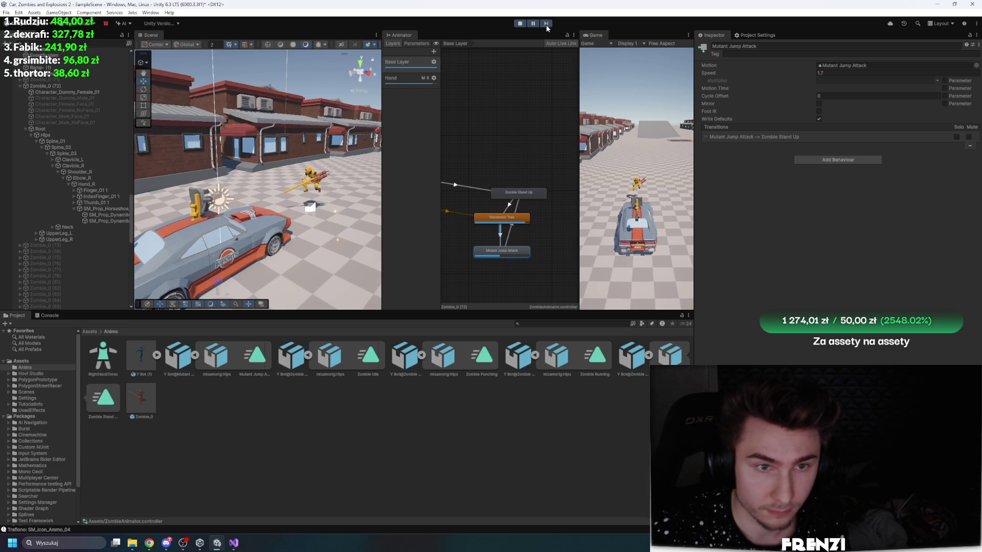
left_click(547, 24)
left_click(546, 24)
left_click(547, 24)
left_click(547, 24)
left_click(547, 24)
left_click(533, 24)
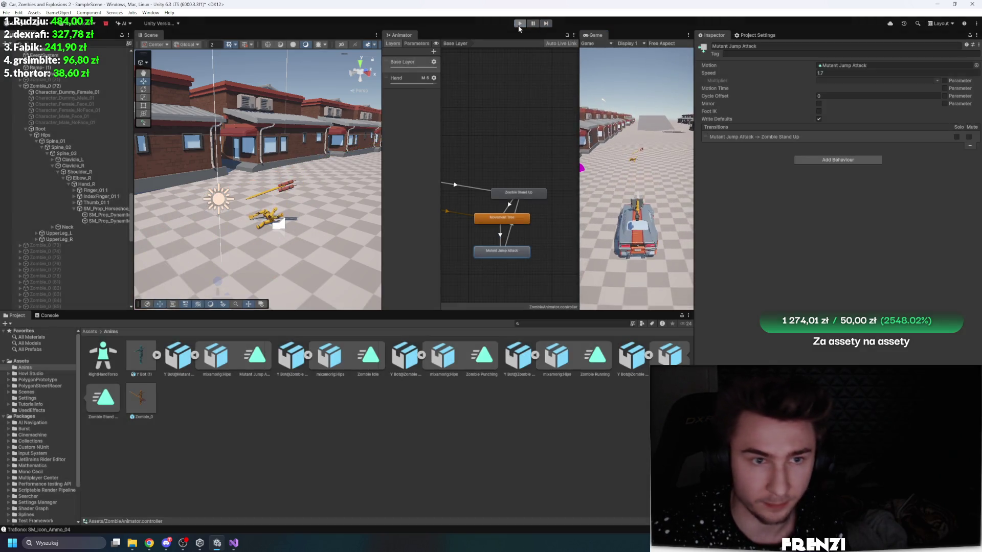
left_click(755, 137)
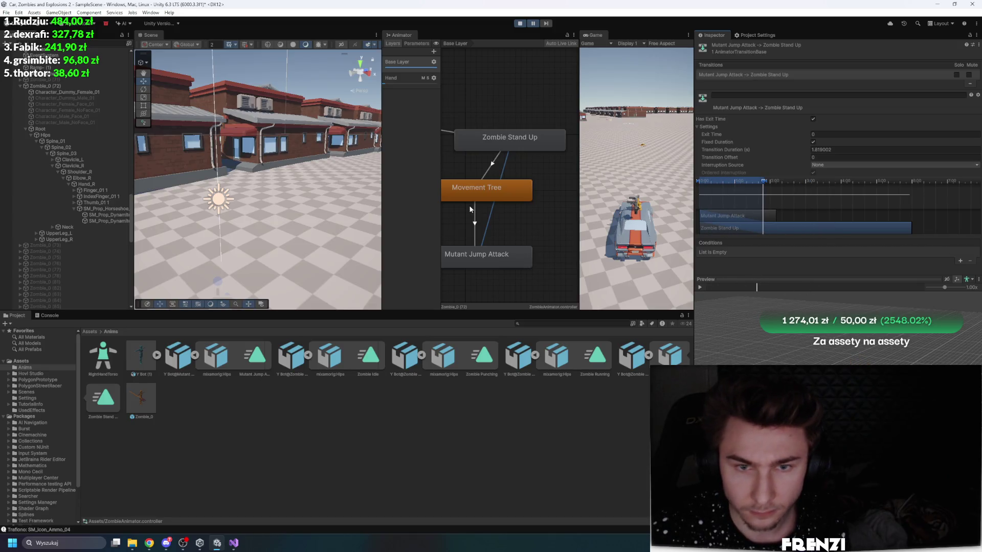
Step: Preview the Movement Tree to Mutant Jump Attack transition and adjust the Hand layer weight
left_click(476, 223)
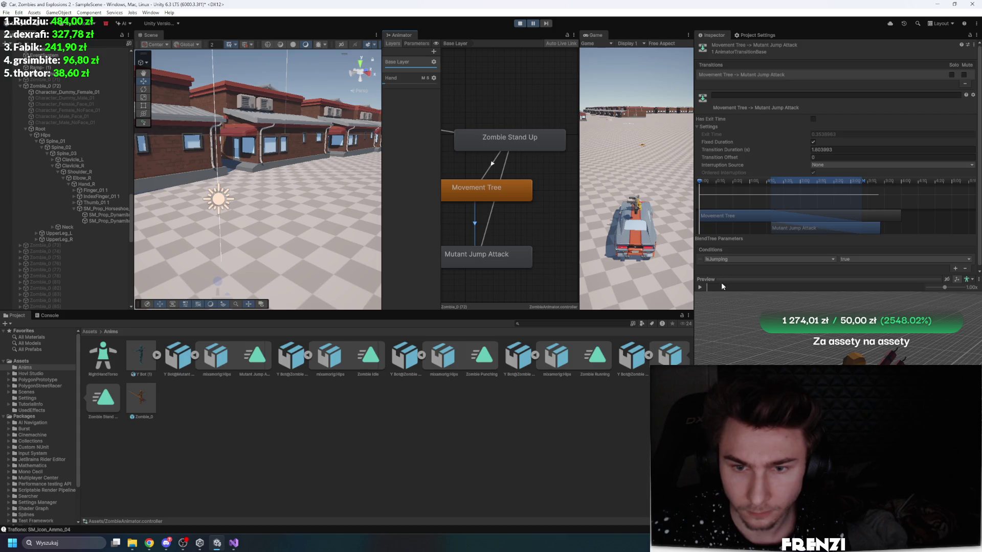
mouse_move(707, 289)
left_mouse_down()
mouse_move(879, 297)
mouse_move(766, 294)
mouse_move(823, 283)
left_mouse_up()
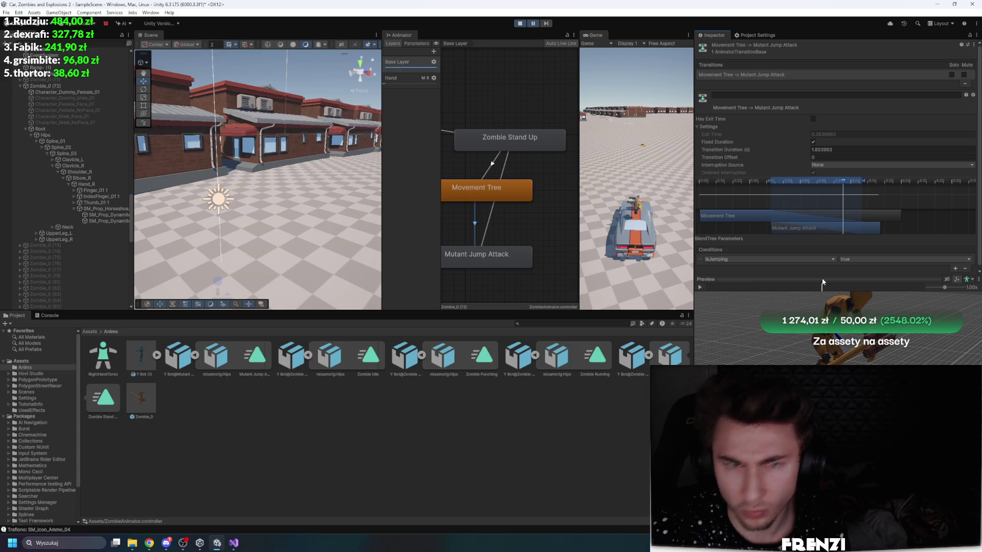
left_click(433, 78)
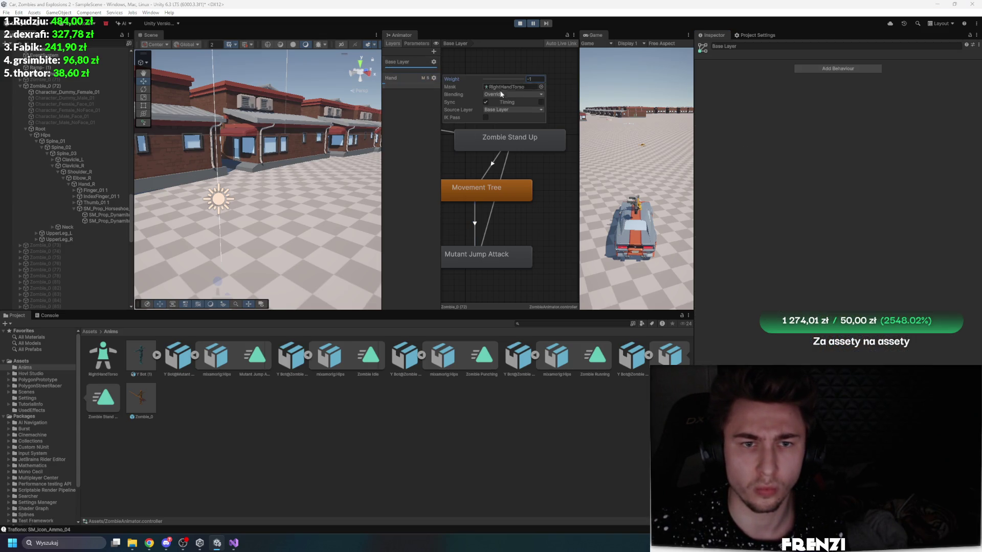
left_click(428, 97)
Step: Recheck the Hand layer settings, then frame the zombie's Root in the Scene view
left_click(434, 79)
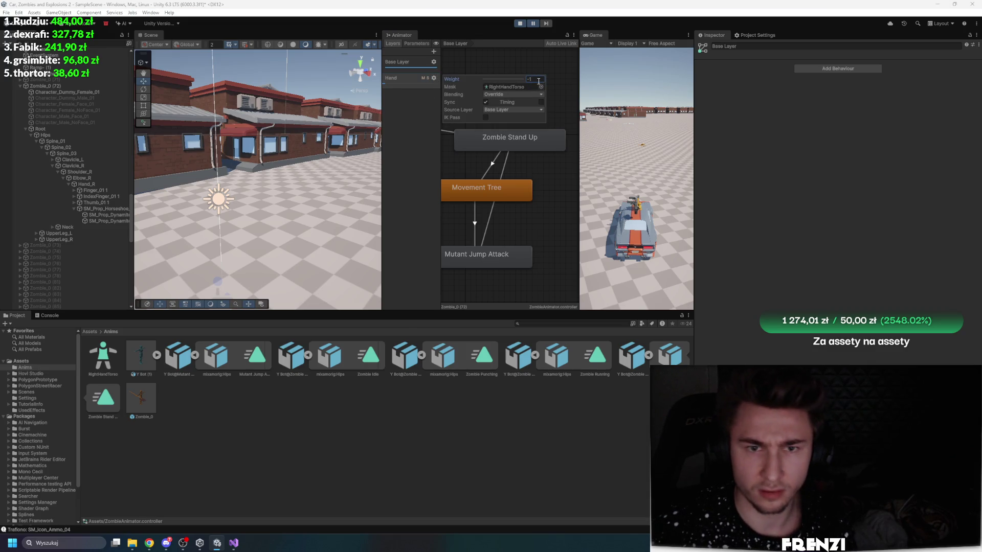
left_click(412, 171)
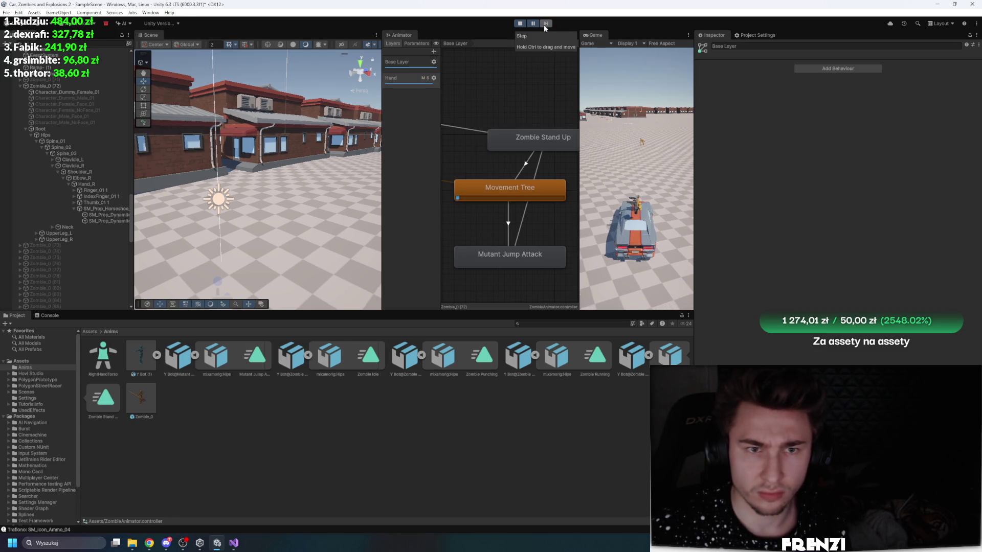
mouse_move(307, 120)
left_mouse_down()
mouse_move(365, 122)
mouse_move(138, 146)
left_mouse_up()
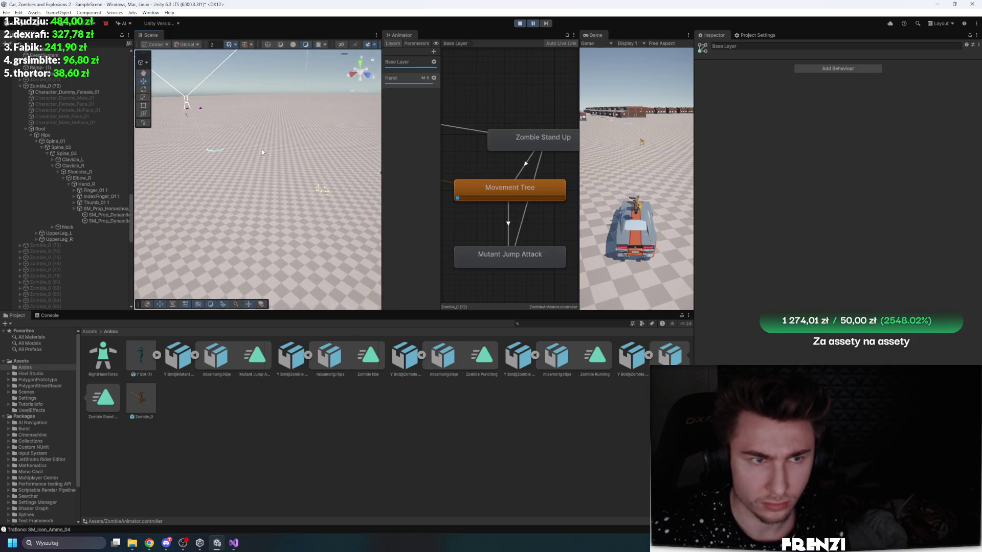
double_click(41, 129)
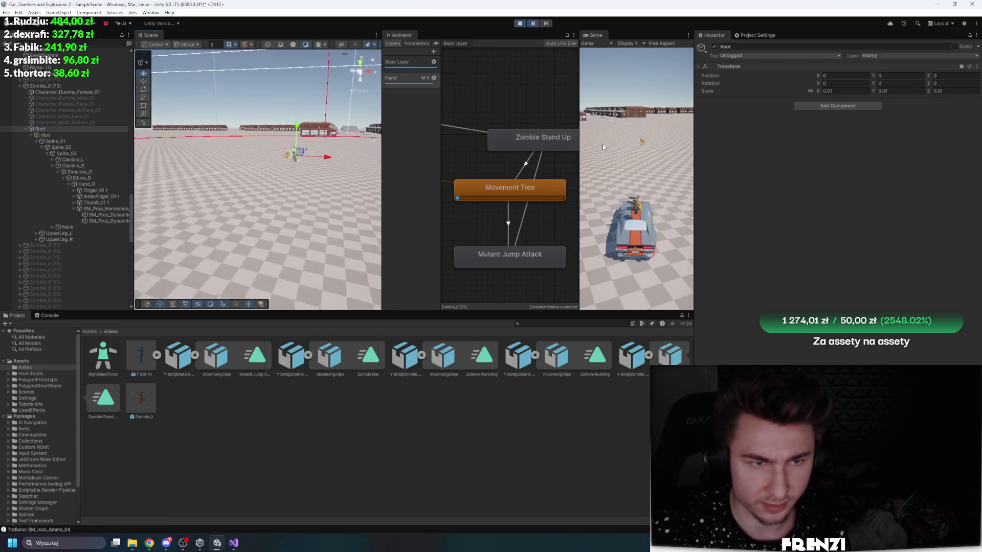
Step: Step one frame, resume the game and frame the zombie in the Scene view
left_click(545, 24)
left_click(533, 23)
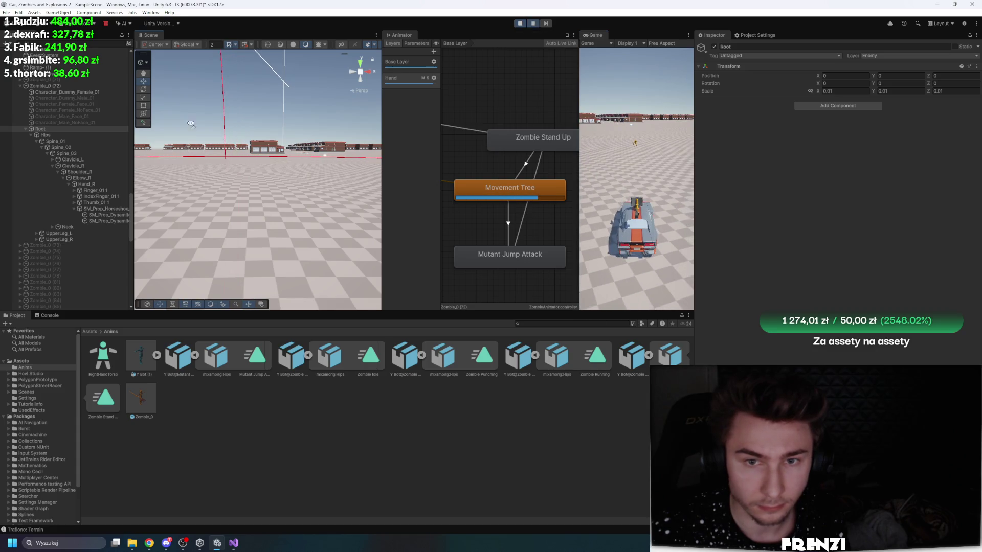
left_click_drag(192, 125, 32, 164)
key("f")
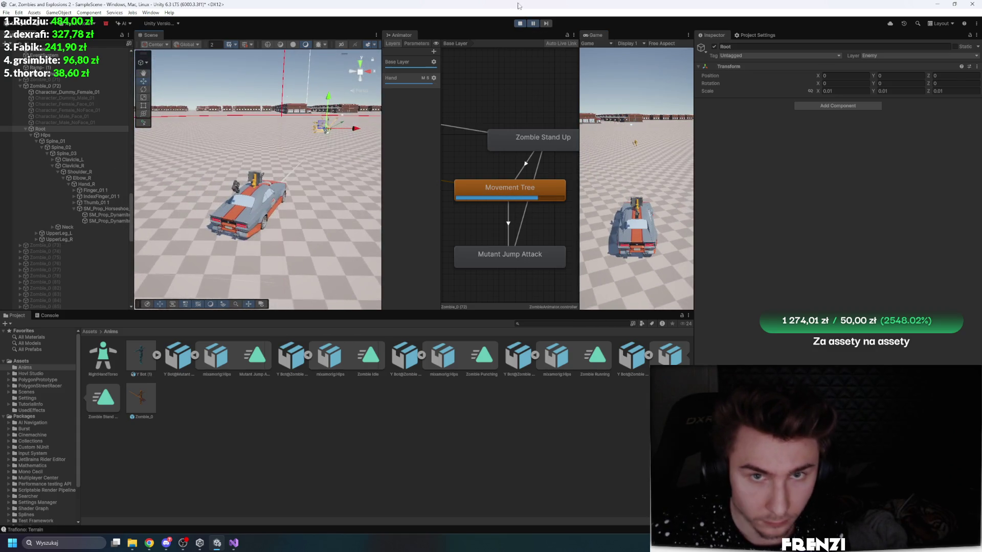
Step: Pause once the zombie lands on the car and zoom in to inspect it
left_click(536, 23)
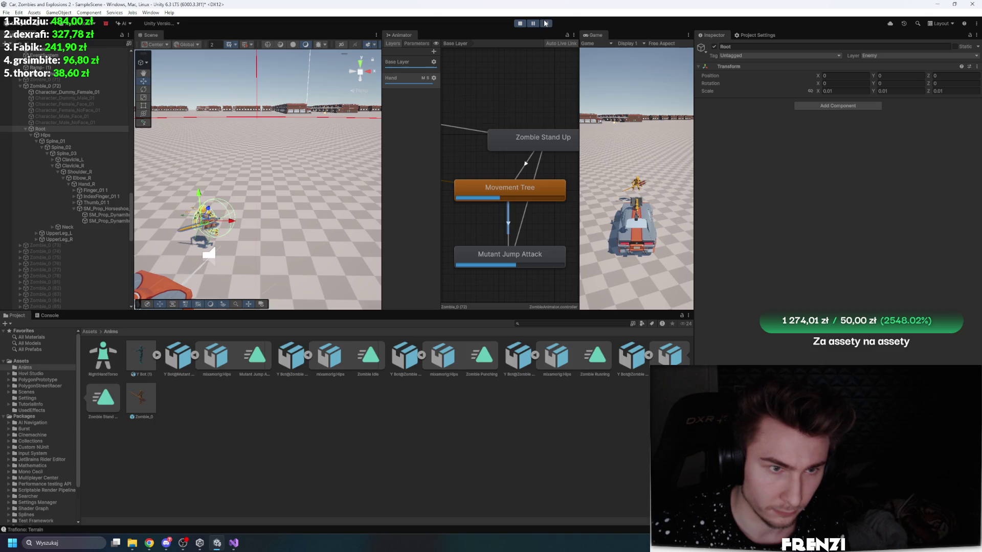
key("f")
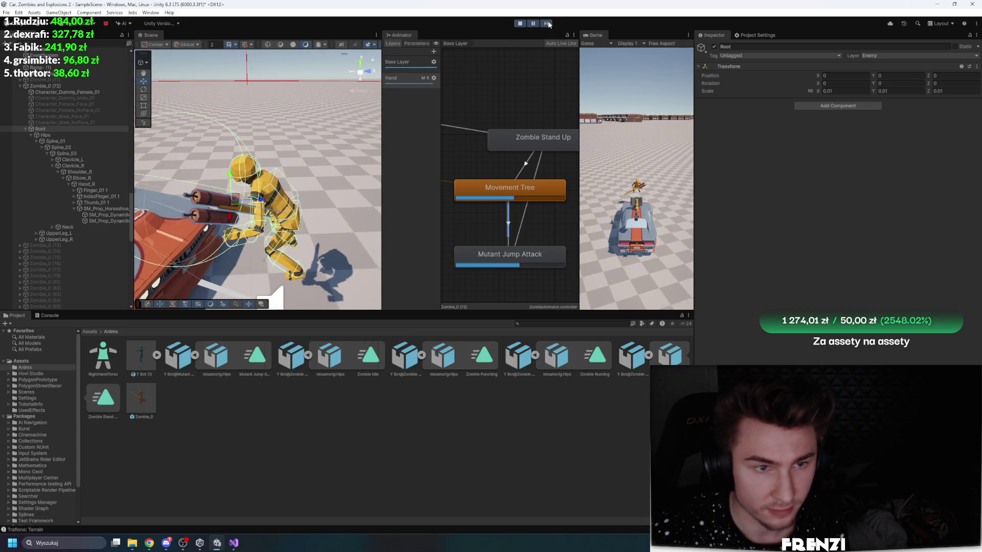
left_click_drag(342, 191, 286, 194)
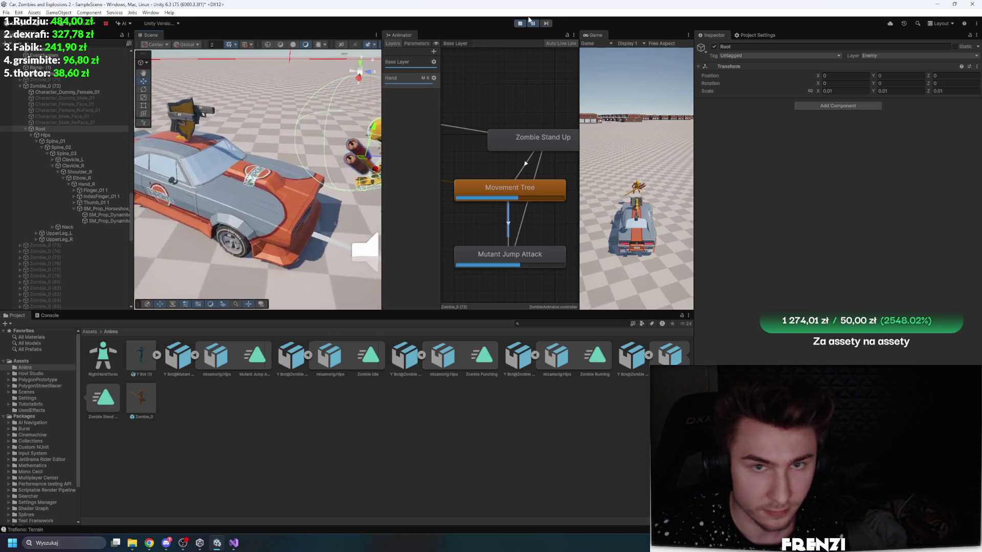
Step: Retime the jump transition to 1.588549 s with offset 0.09770756, then step and resume the game
left_click(509, 226)
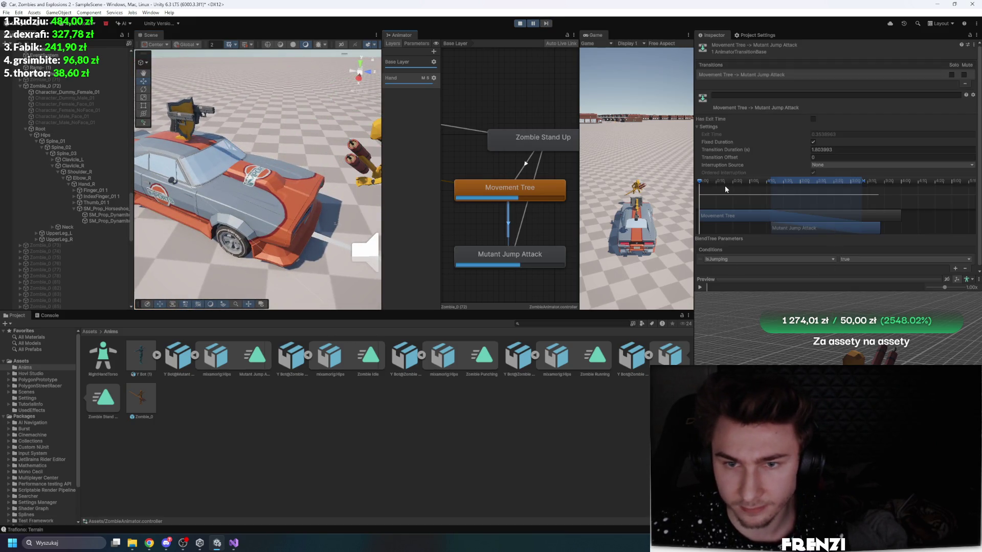
mouse_move(722, 185)
left_mouse_down()
mouse_move(742, 183)
mouse_move(717, 180)
left_mouse_up()
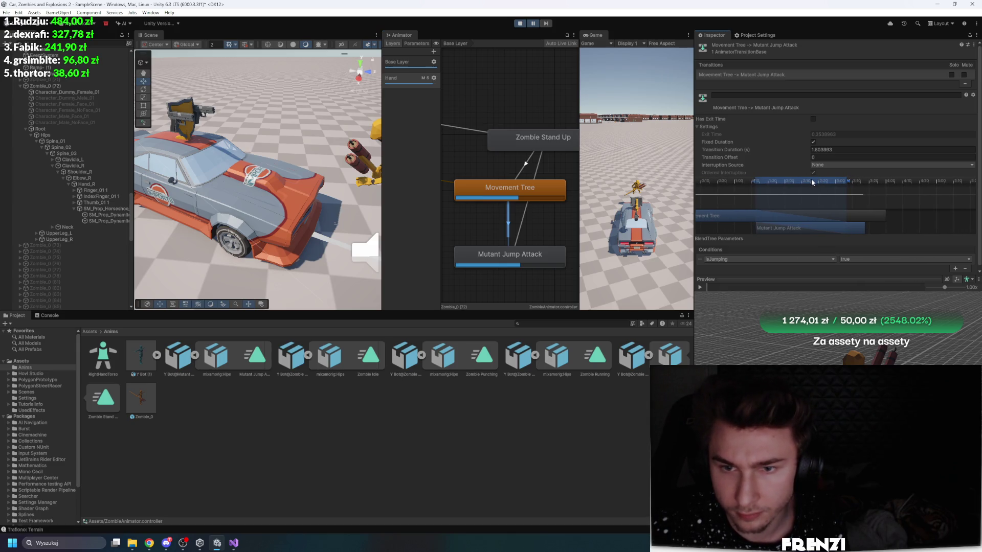
mouse_move(756, 182)
left_mouse_down()
mouse_move(928, 185)
mouse_move(915, 184)
left_mouse_up()
mouse_move(830, 225)
left_mouse_down()
mouse_move(791, 230)
mouse_move(777, 193)
mouse_move(758, 187)
left_mouse_up()
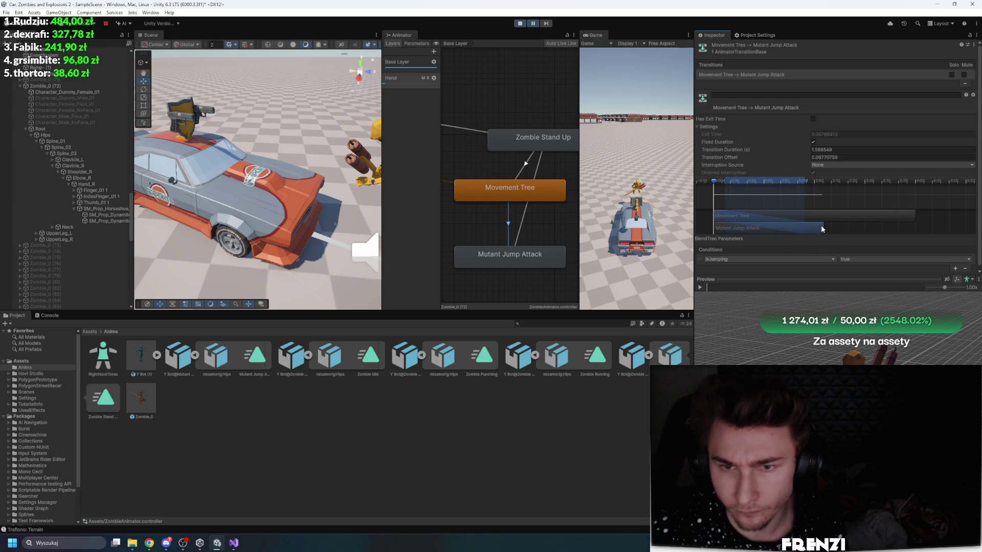
left_click_drag(716, 183, 802, 174)
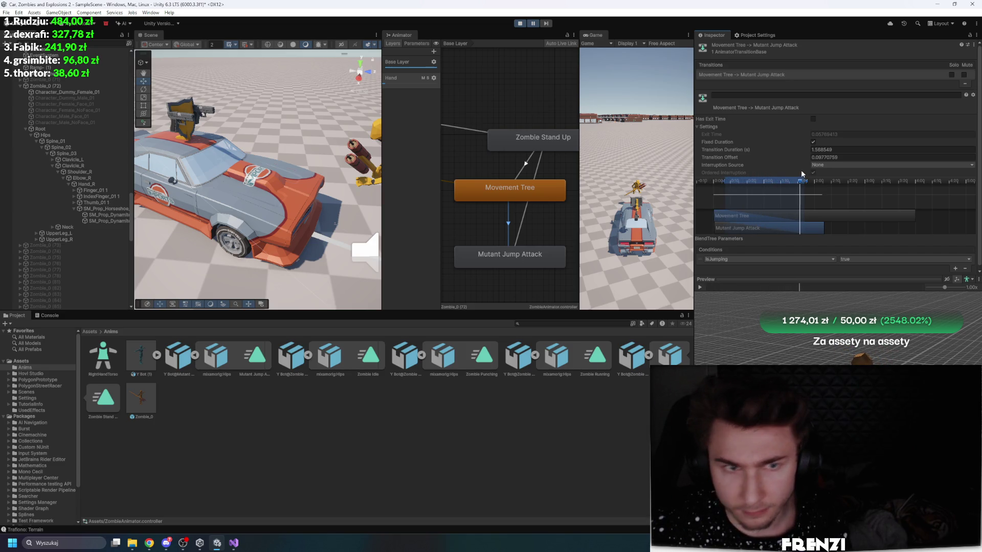
left_click(547, 23)
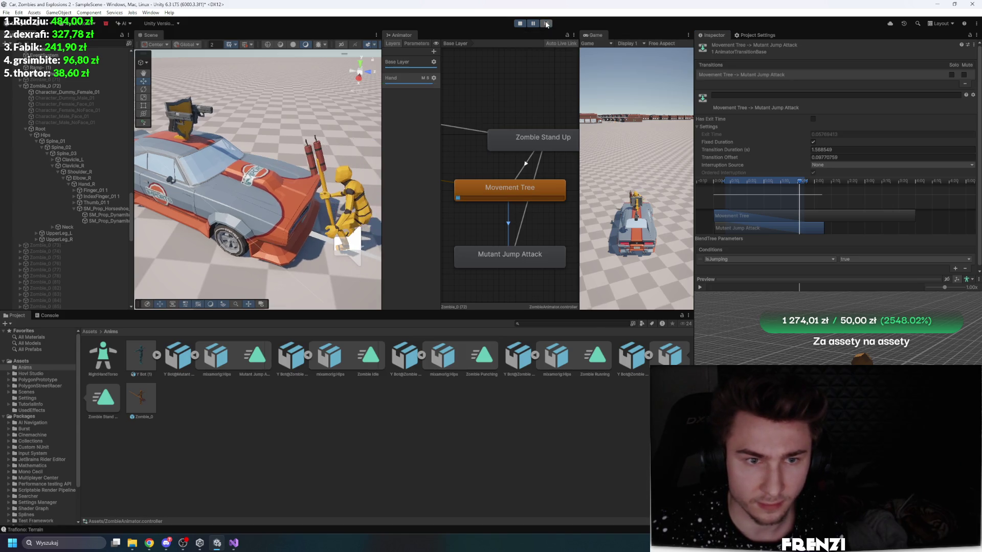
left_click(533, 24)
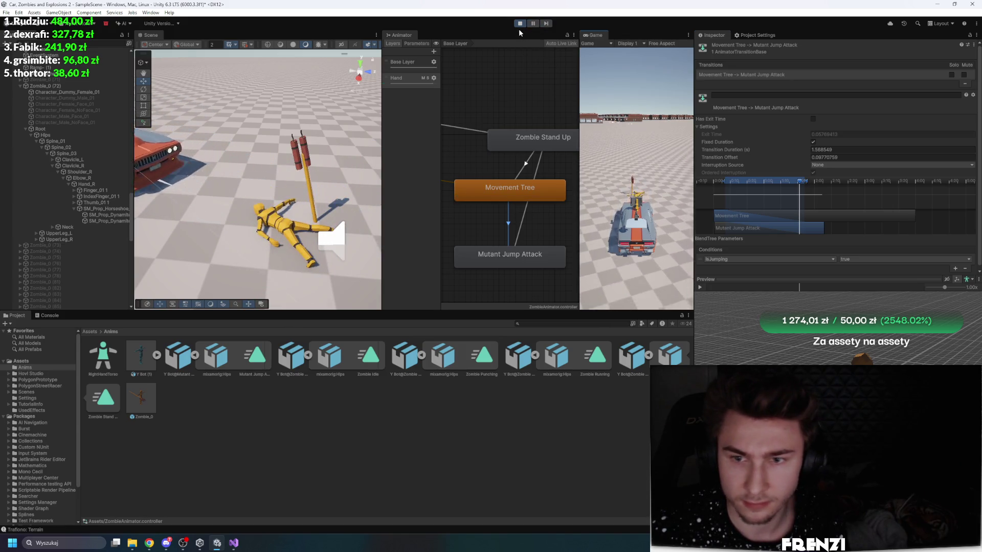
Step: Restart Play mode, check the Zombie Stand Up to Movement Tree transition, and pause
left_click(518, 24)
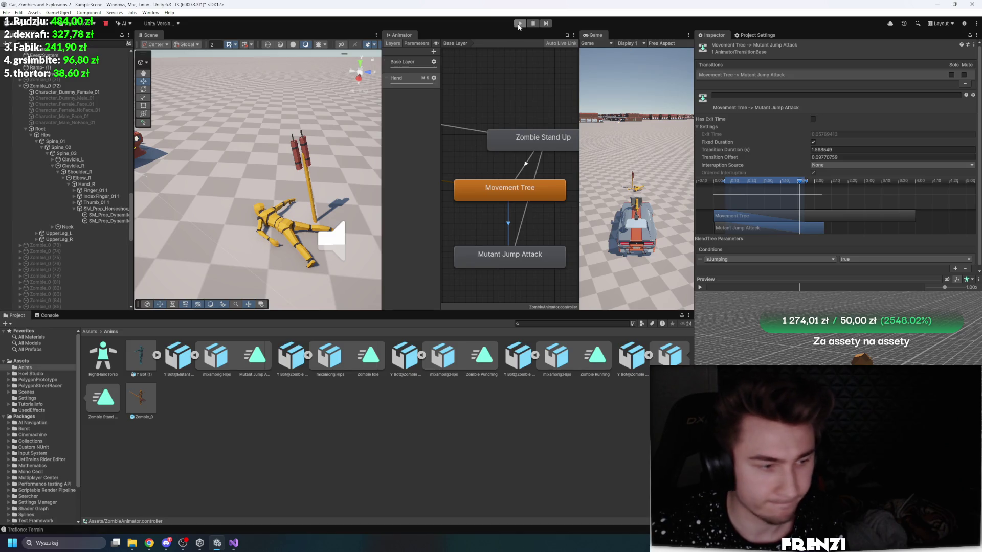
left_click(519, 23)
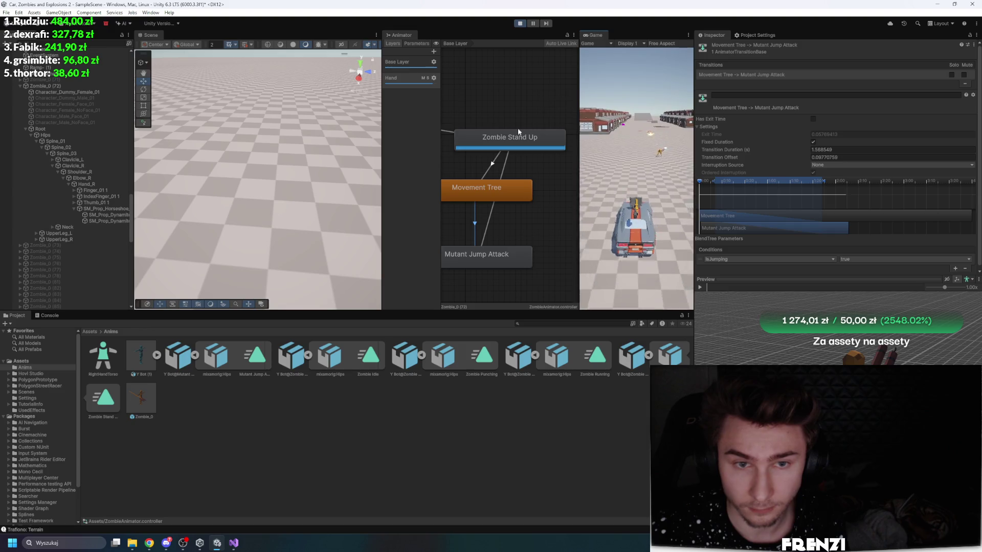
left_click(490, 160)
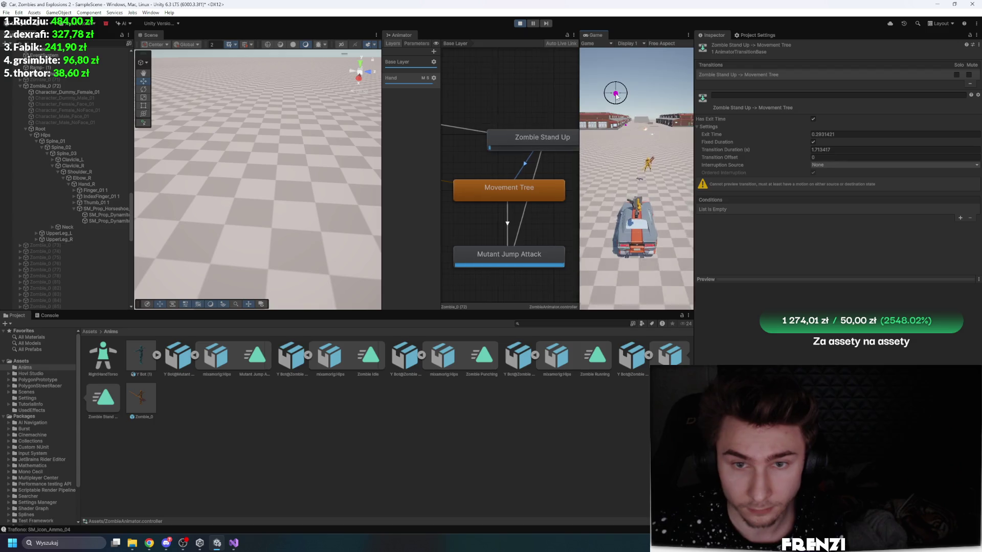
left_click(533, 23)
Step: Select Zombie_0 (72) and start a new transition from the Mutant Jump Attack state
left_click(70, 87)
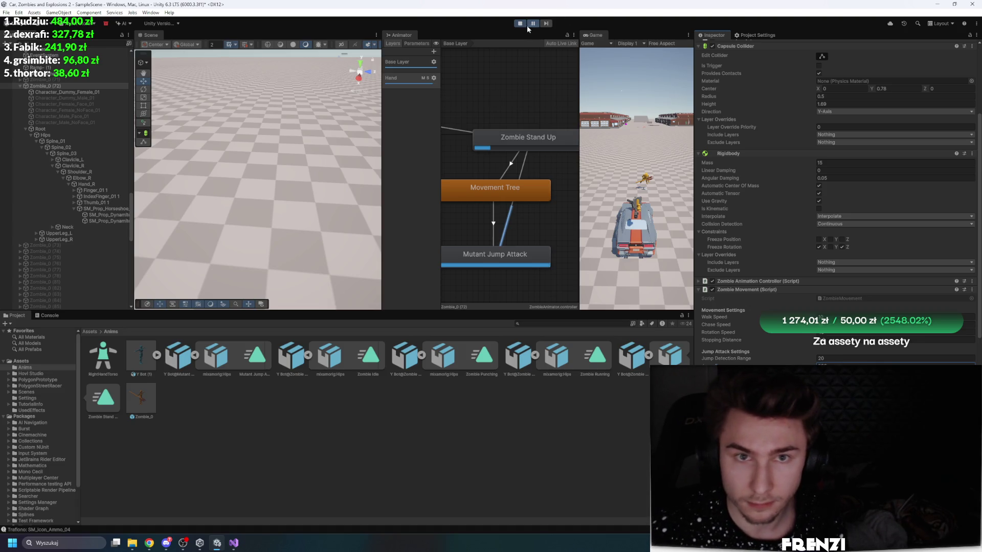
right_click(535, 255)
left_click(557, 259)
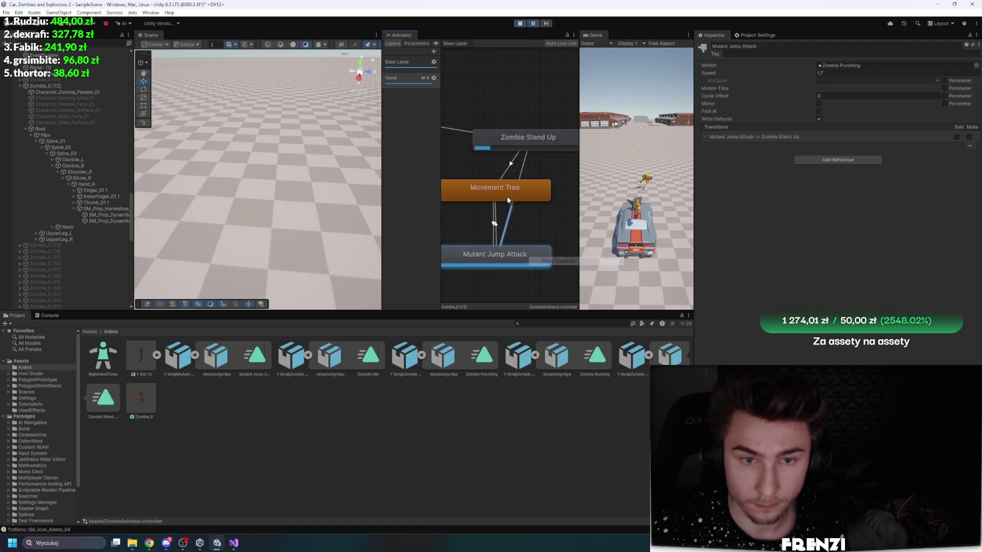
Step: Complete the new transition out of Mutant Jump Attack and resume the game to test it
left_click(521, 176)
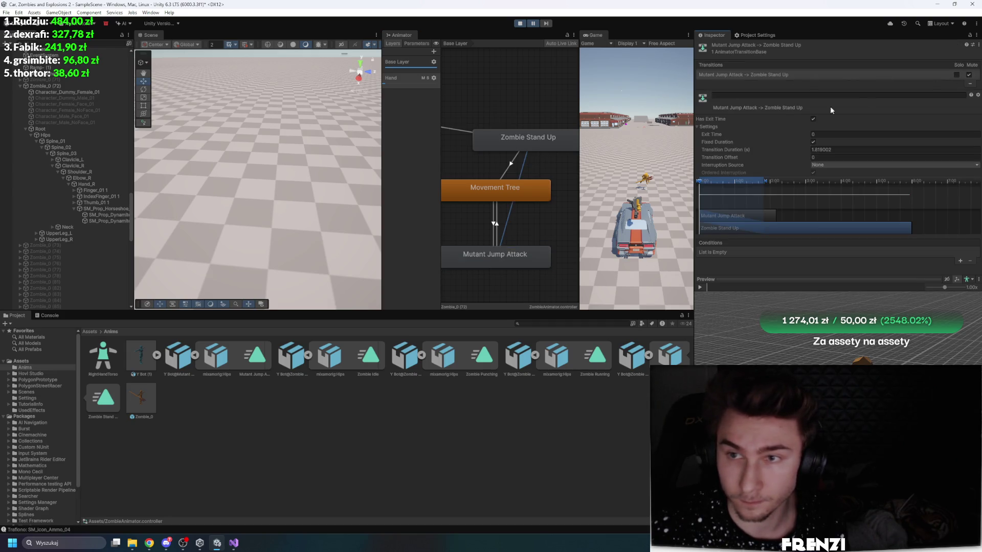
left_click(537, 23)
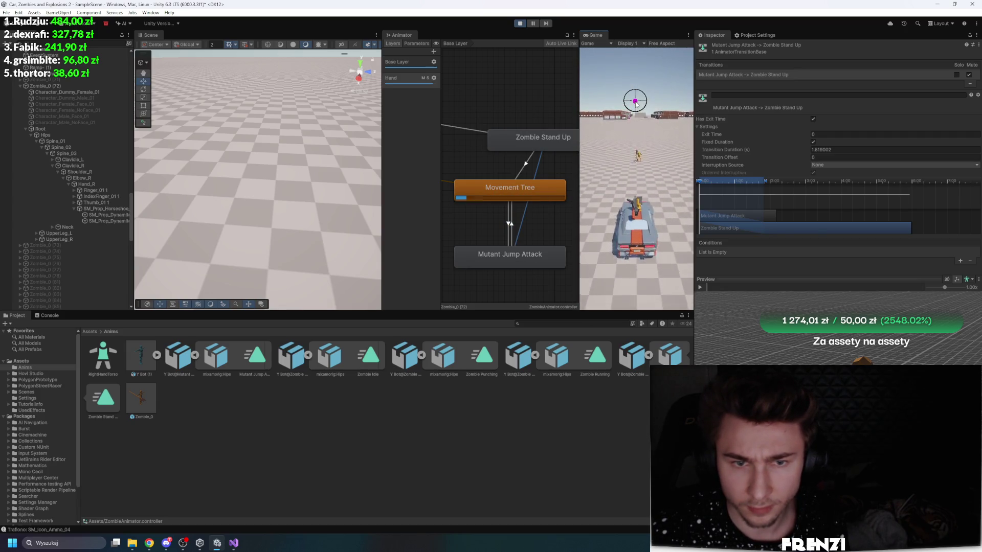
left_click(510, 217)
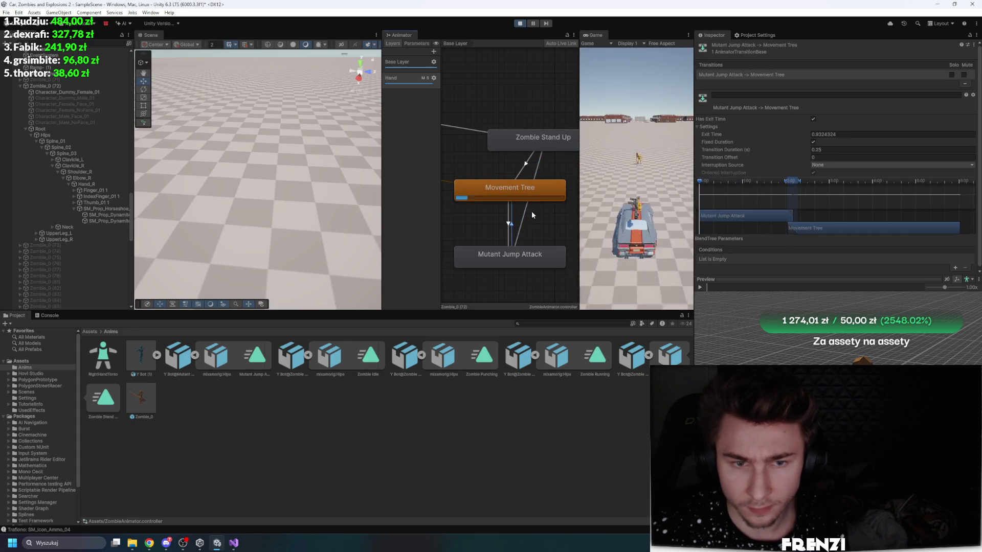
left_click(667, 84)
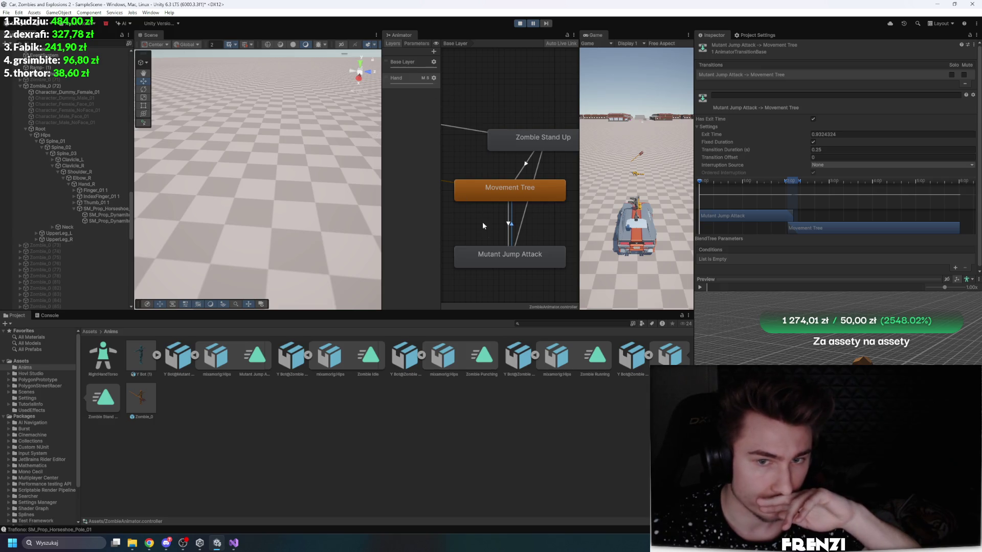
Step: Drag the Movement Tree to Mutant Jump Attack offset down to about 0.007
left_click(261, 368)
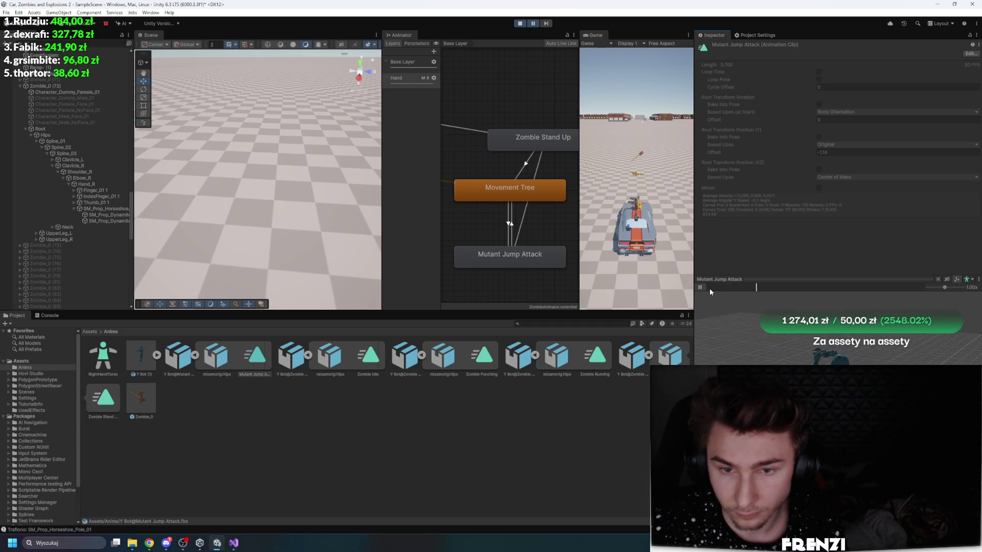
left_click(532, 256)
left_click(509, 229)
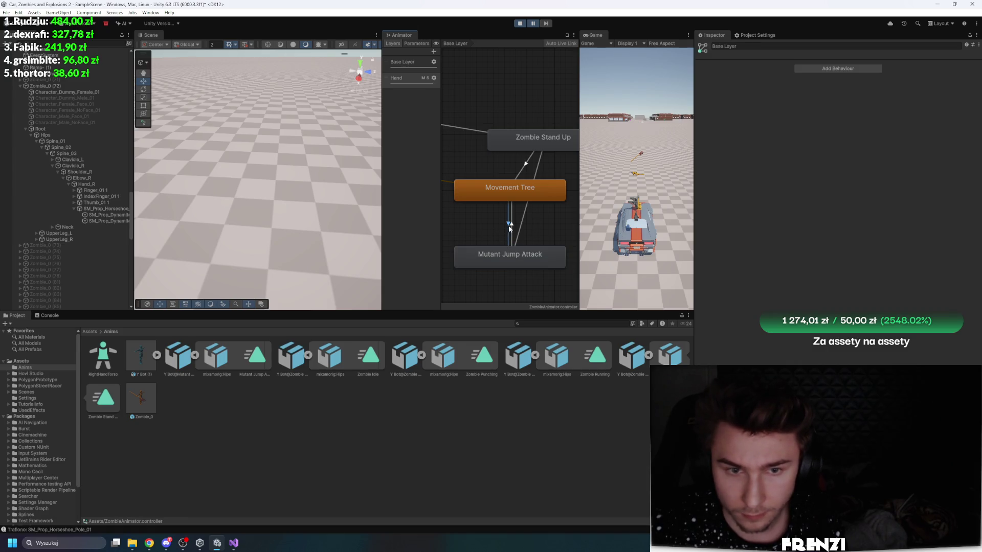
left_click_drag(721, 184, 713, 250)
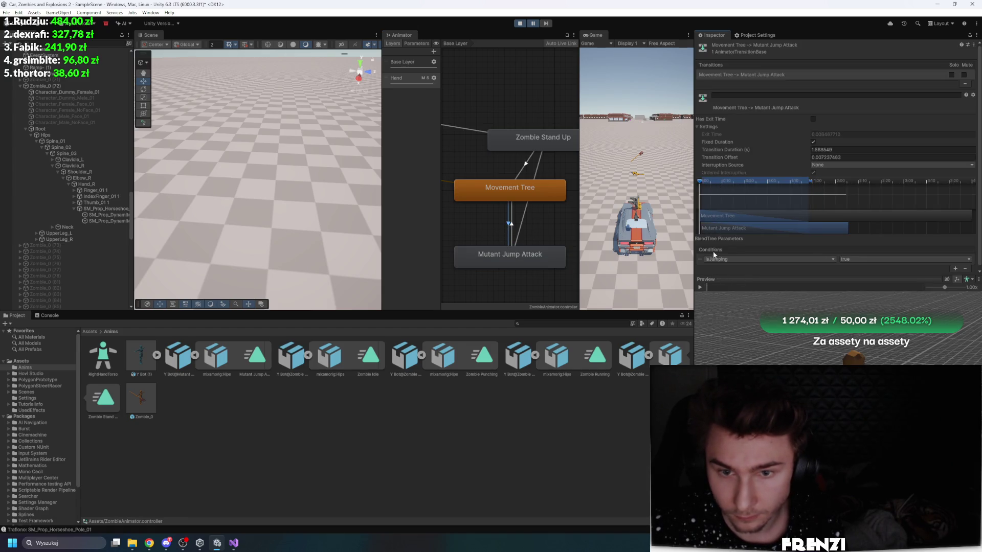
Step: Raise the Movement Tree to Mutant Jump Attack transition offset to 0.247922, keeping 1.588549 s duration
left_click_drag(737, 284, 711, 287)
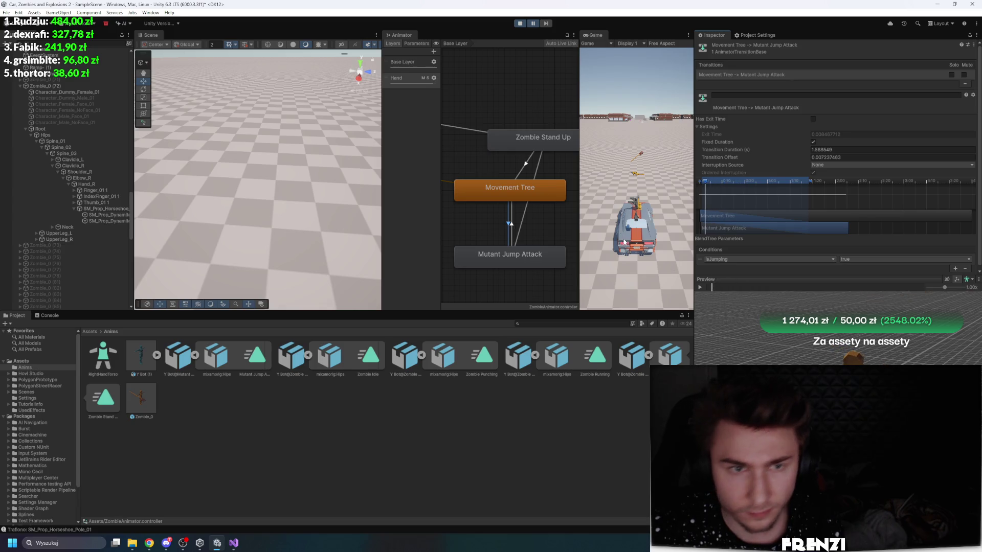
left_click(405, 73)
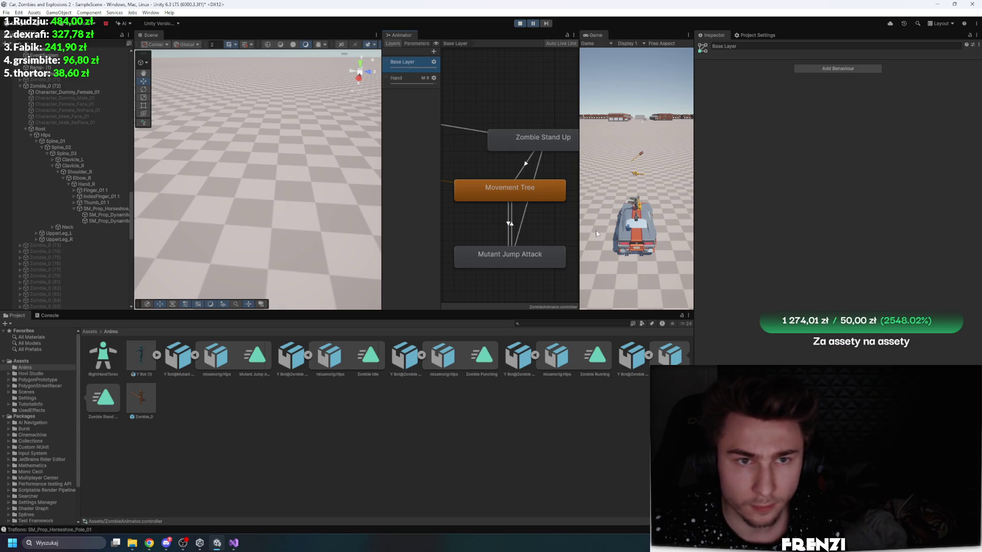
left_click(508, 226)
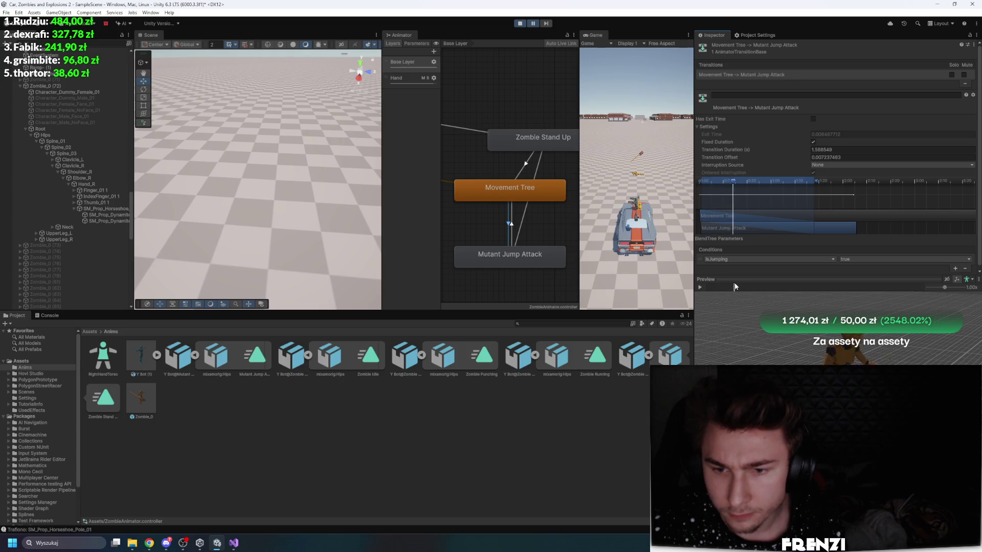
left_click(706, 280)
left_click_drag(704, 277, 741, 262)
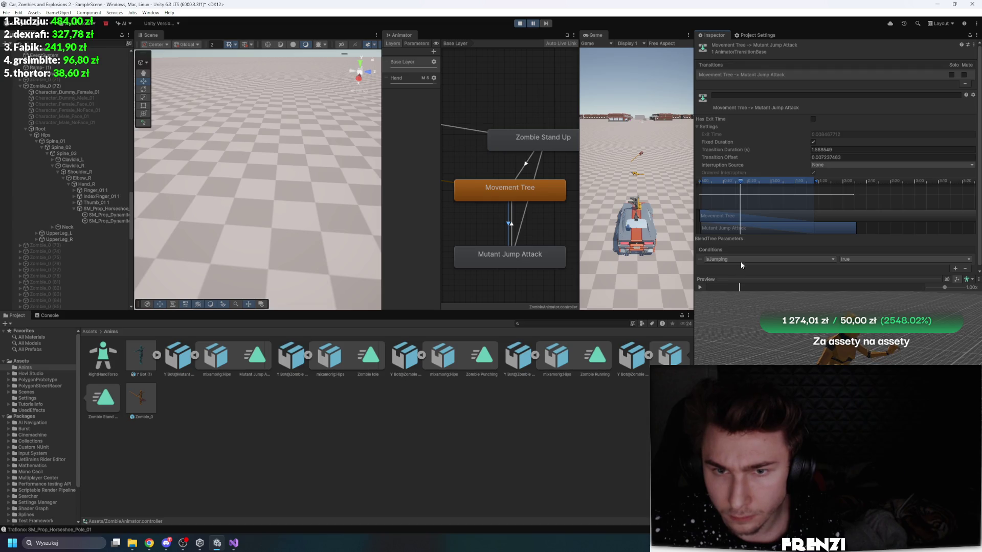
left_click_drag(760, 181, 792, 179)
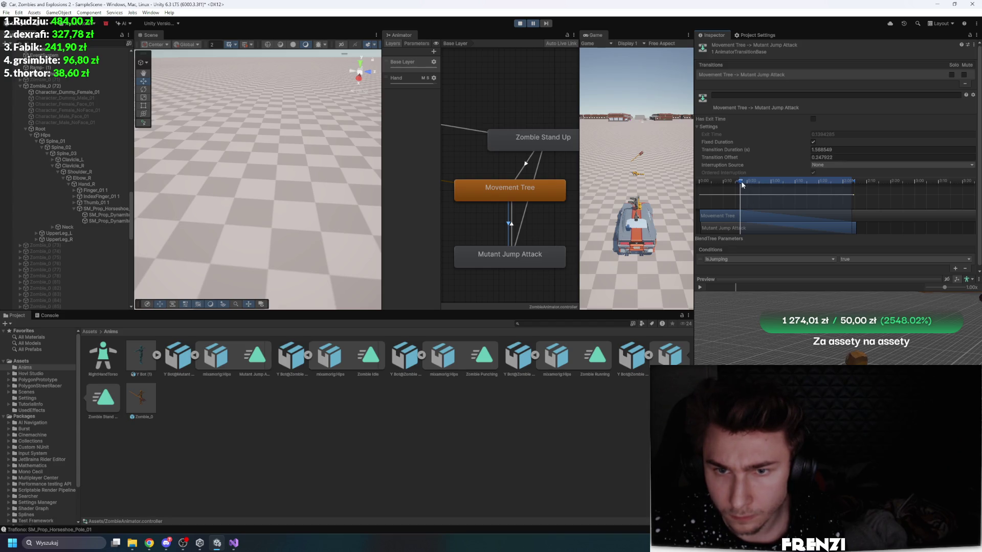
mouse_move(742, 182)
left_mouse_down()
mouse_move(859, 180)
mouse_move(846, 180)
left_mouse_up()
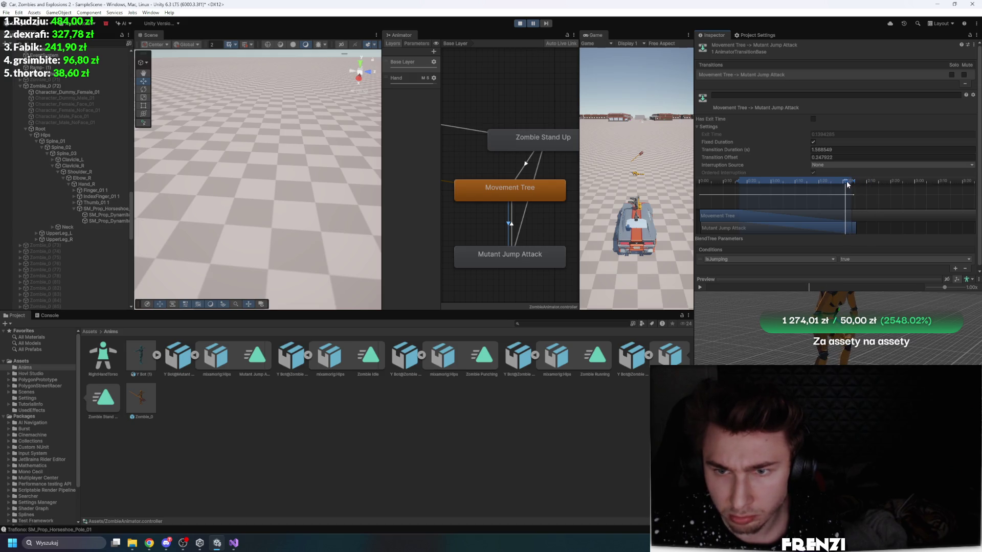
Step: Save the scene with Ctrl+S, resume the game, then exit Play mode
key("ctrl+s")
left_click(534, 24)
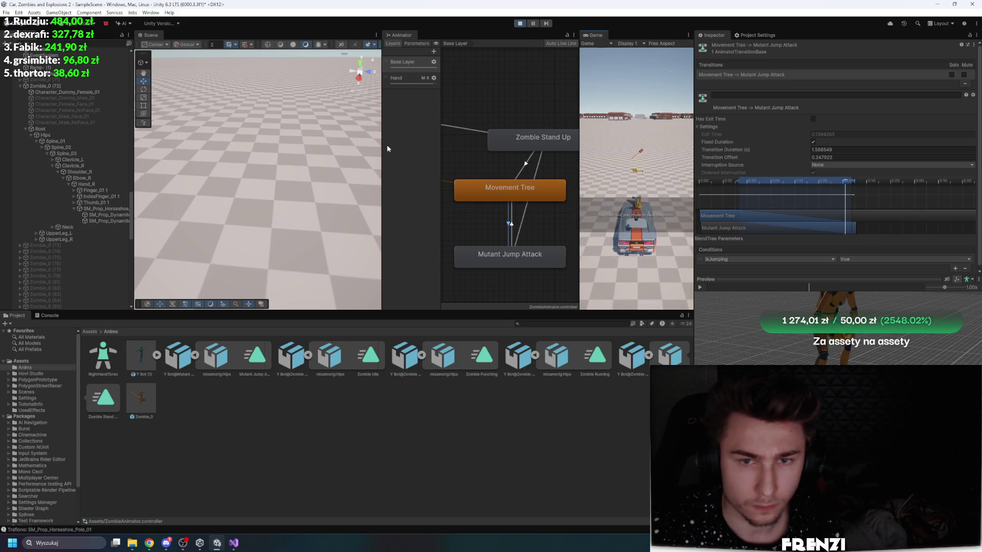
left_click(520, 23)
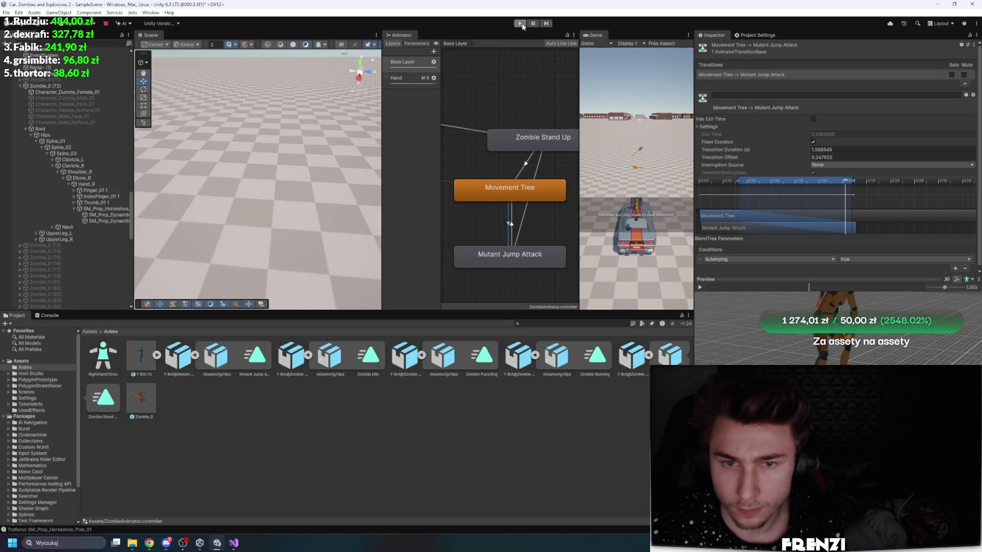
left_click(521, 24)
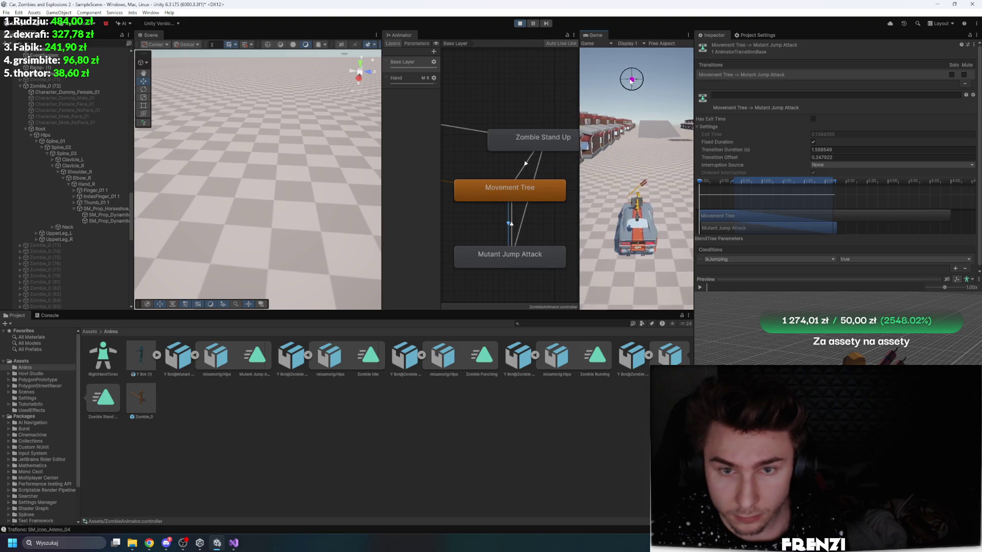
left_click(519, 26)
mouse_move(273, 158)
left_mouse_down()
mouse_move(442, 94)
mouse_move(462, 69)
left_mouse_up()
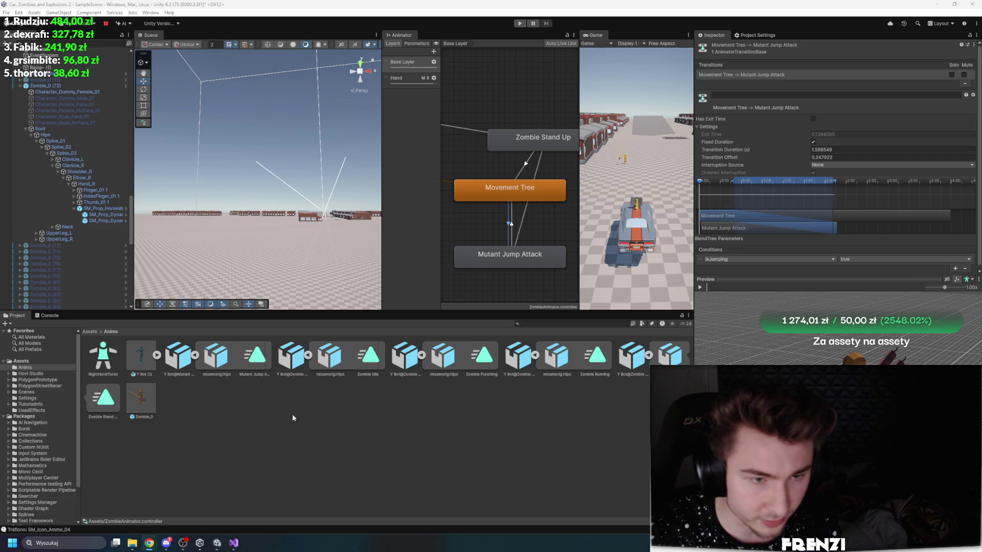
left_click(255, 353)
Step: Change the Y Bot@Mutant Jump Attack Root Transform Position (Y) Offset from -1.16 to 0
left_click_drag(723, 285, 775, 287)
left_click(179, 359)
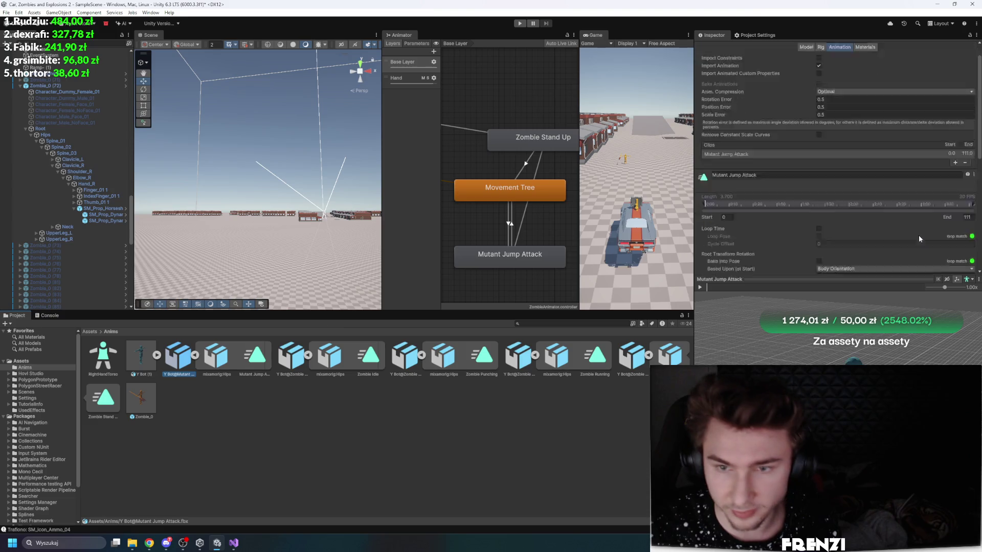
left_click(890, 185)
type("0")
scroll(931, 189, "down", 4)
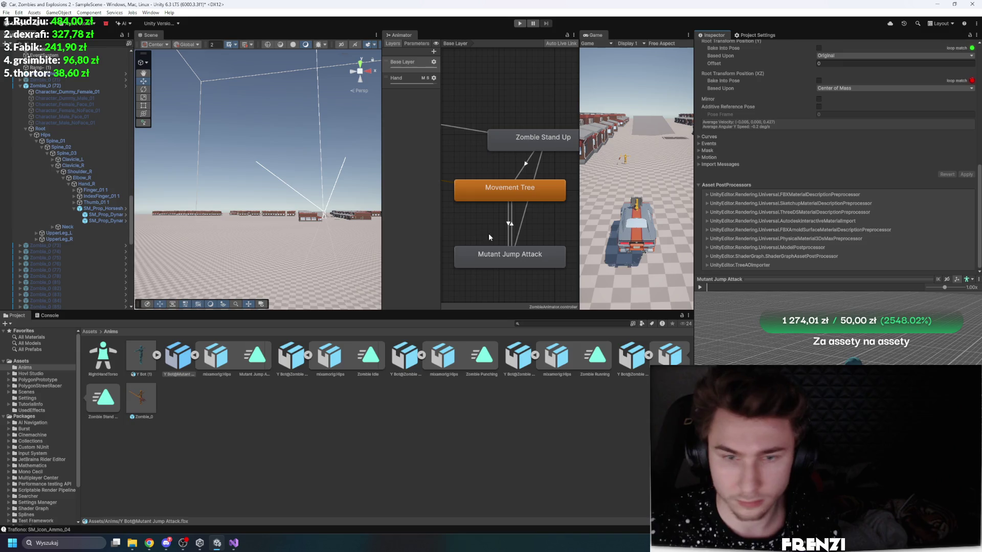
Step: Preview the Movement Tree to Mutant Jump Attack transition, then start Play mode
left_click_drag(310, 167, 290, 167)
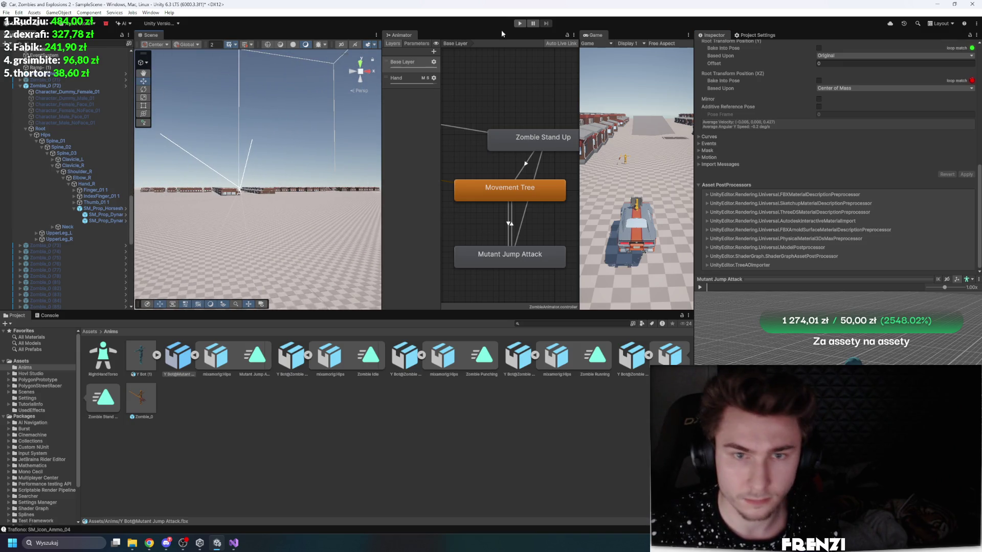
left_click(507, 240)
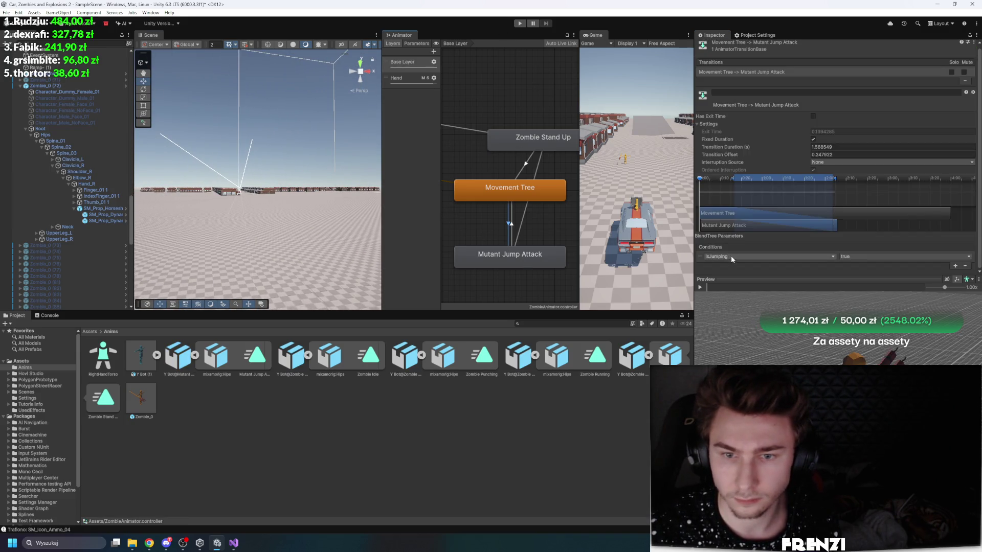
left_click_drag(720, 288, 799, 296)
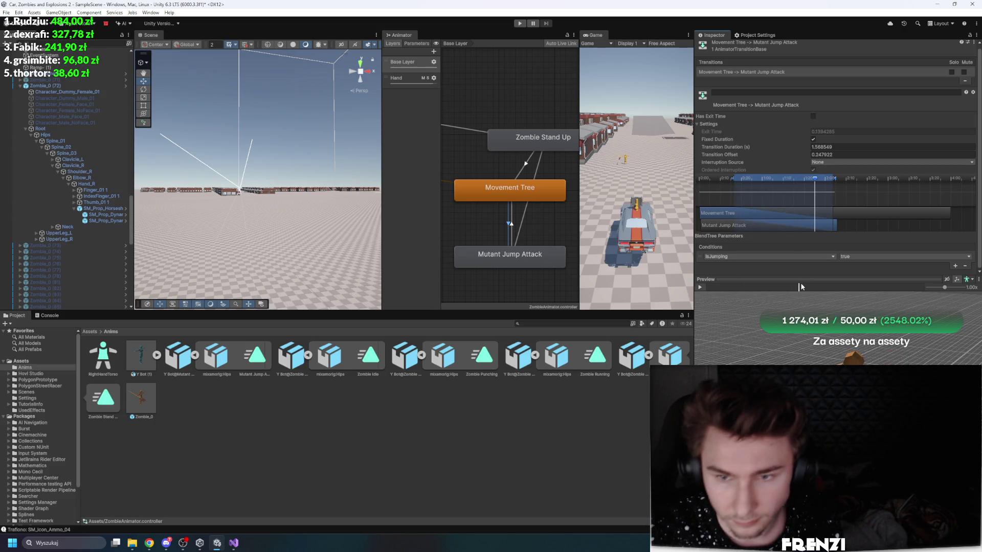
mouse_move(823, 290)
left_mouse_down()
mouse_move(854, 288)
mouse_move(735, 285)
mouse_move(804, 287)
left_mouse_up()
mouse_move(263, 231)
left_mouse_down()
mouse_move(207, 249)
mouse_move(235, 220)
left_mouse_up()
left_click(524, 24)
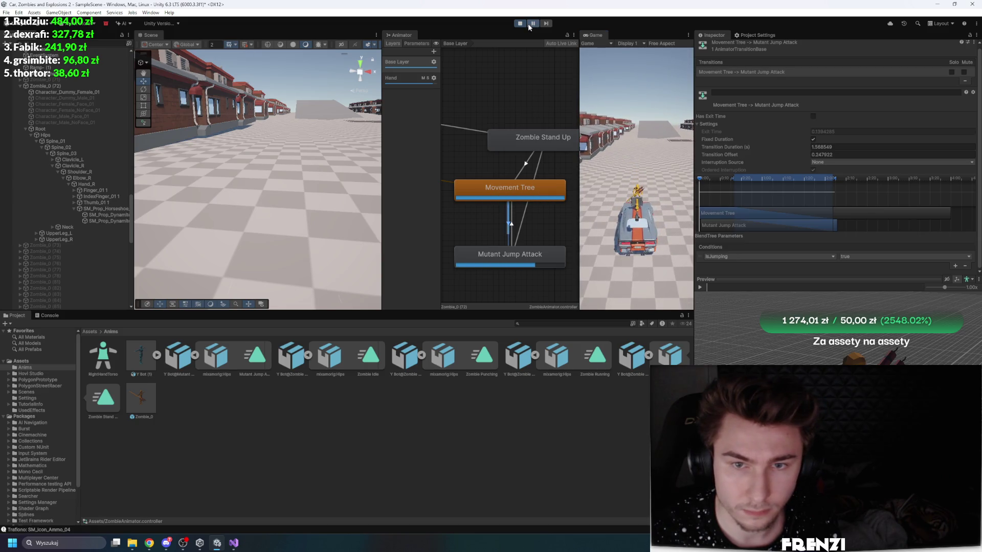
Step: Stop the game, set Zombie_0 (72)'s Chase Speed to 5, and play again
left_click(519, 24)
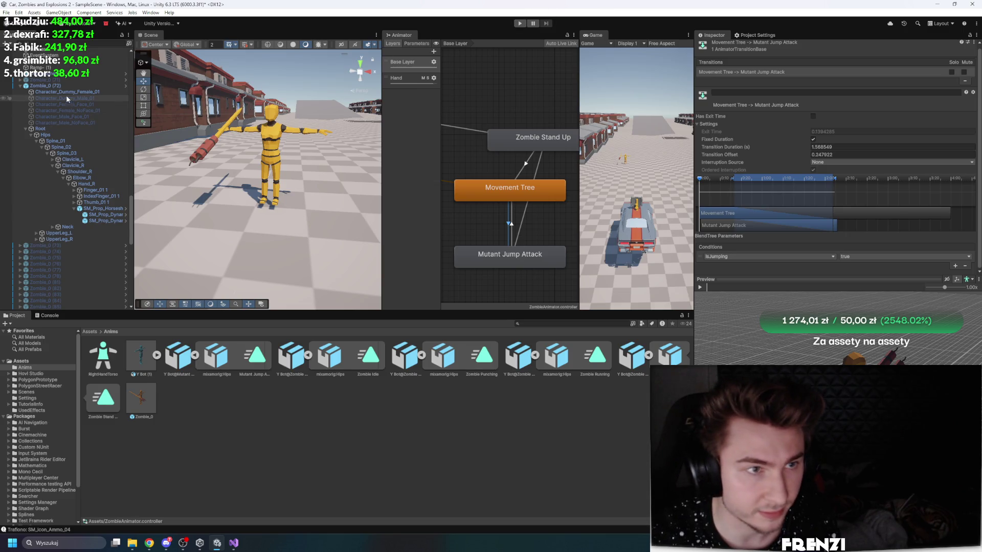
left_click(238, 121)
scroll(808, 335, "down", 3)
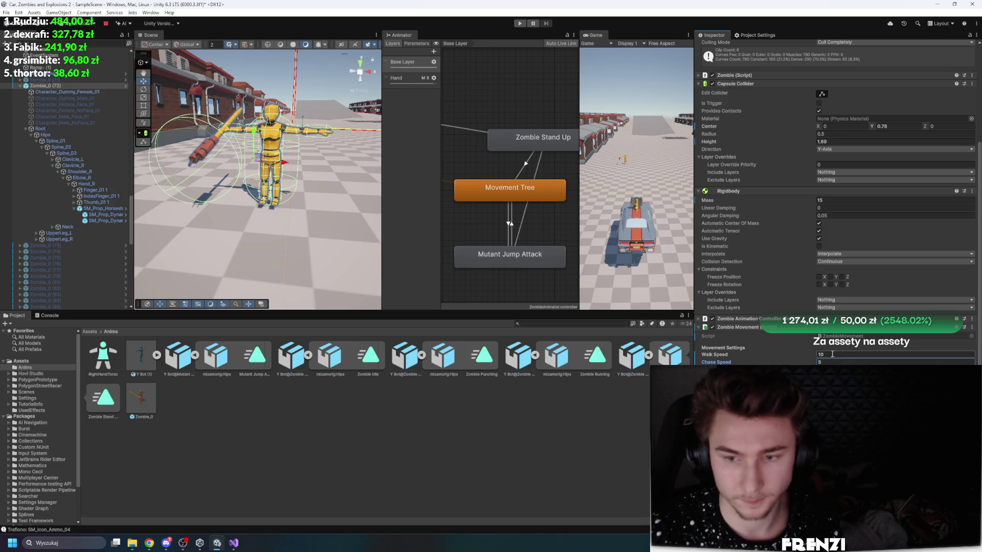
left_click(520, 22)
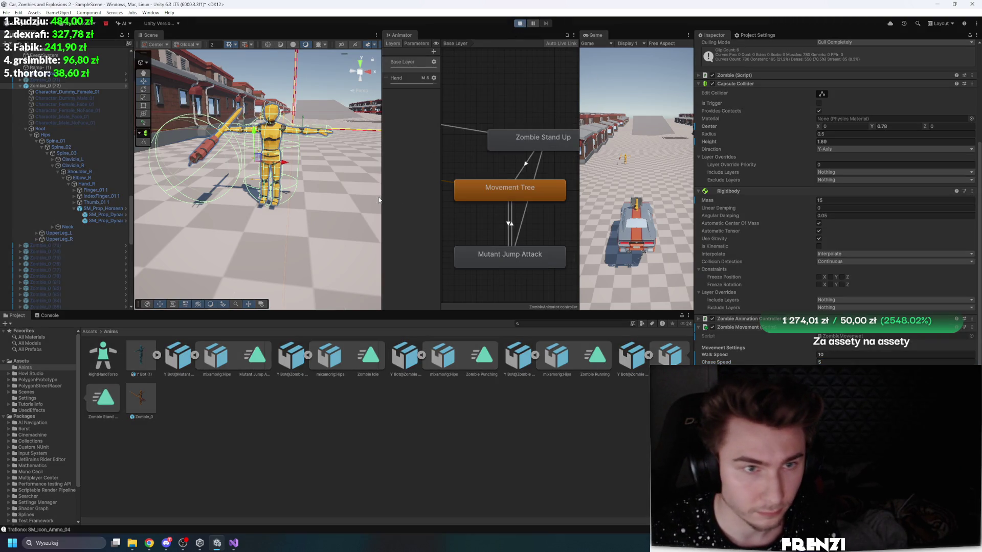
Step: Pause, preview the Mutant Jump Attack to Movement Tree transition, and select the jump asset
mouse_move(379, 199)
left_mouse_down()
mouse_move(211, 160)
mouse_move(378, 69)
left_mouse_up()
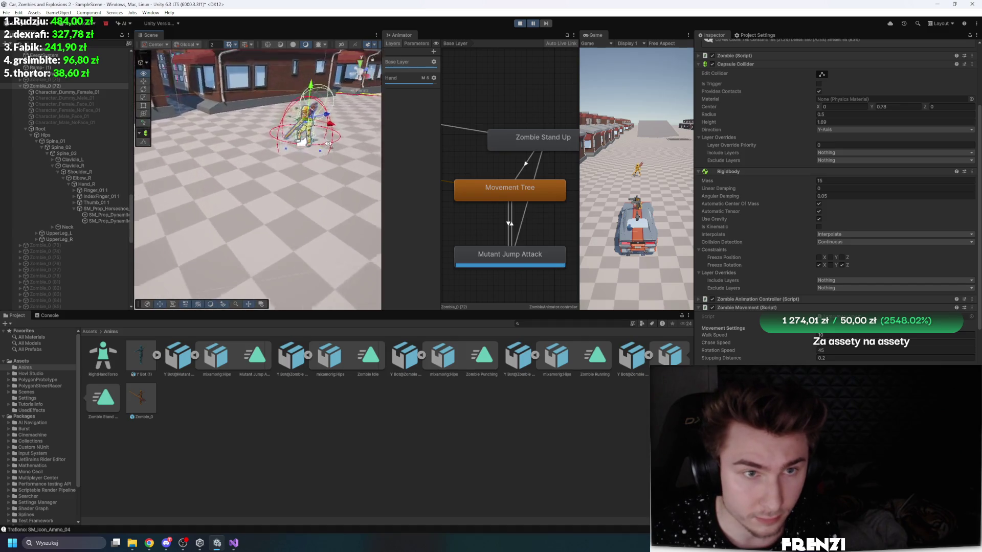
left_click(533, 23)
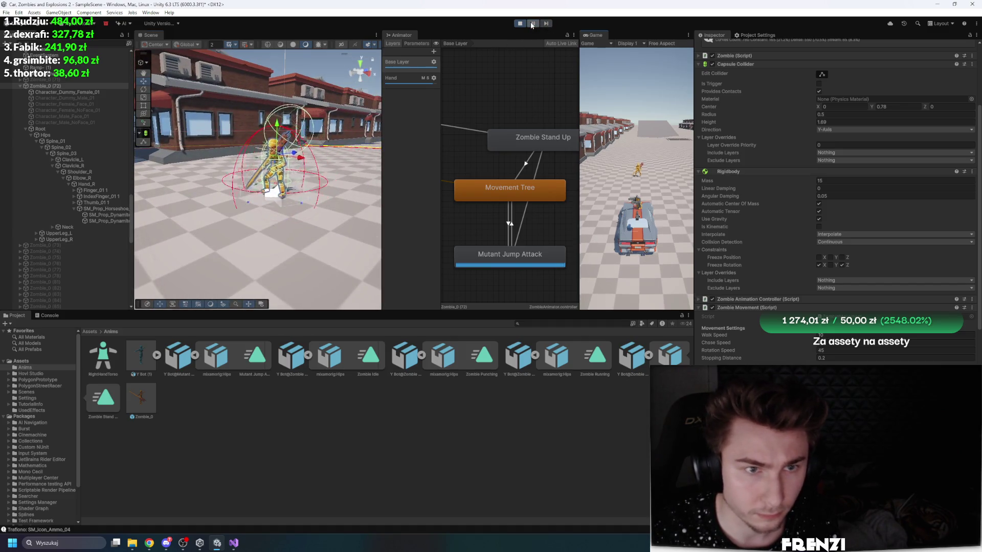
left_click(512, 237)
left_click(702, 287)
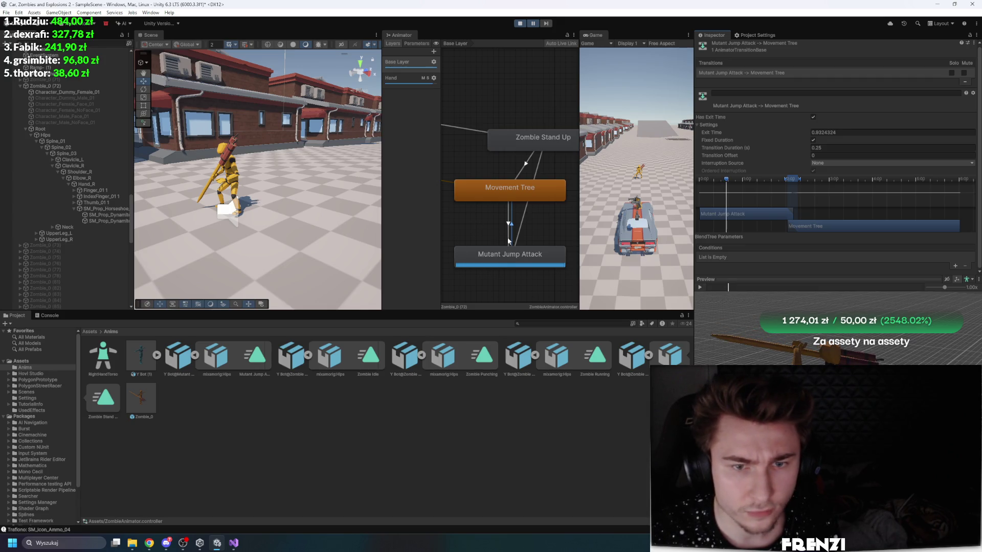
mouse_move(728, 178)
left_mouse_down()
mouse_move(702, 180)
mouse_move(734, 177)
left_mouse_up()
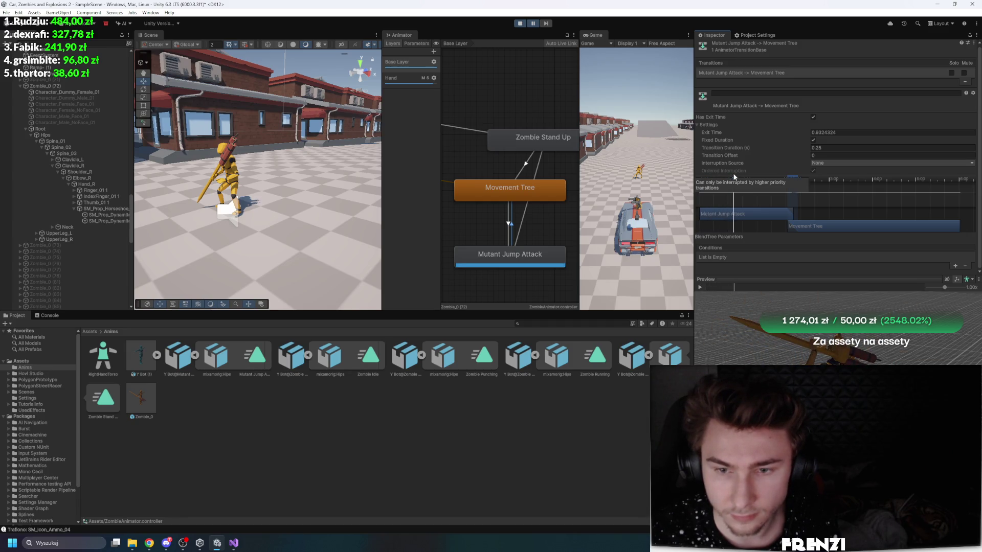
left_click_drag(735, 178, 729, 178)
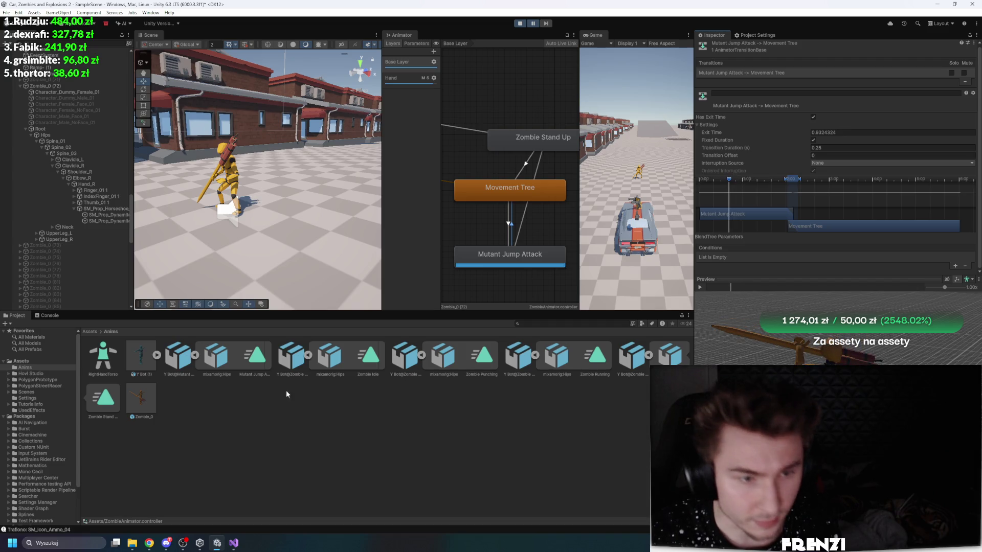
left_click(182, 352)
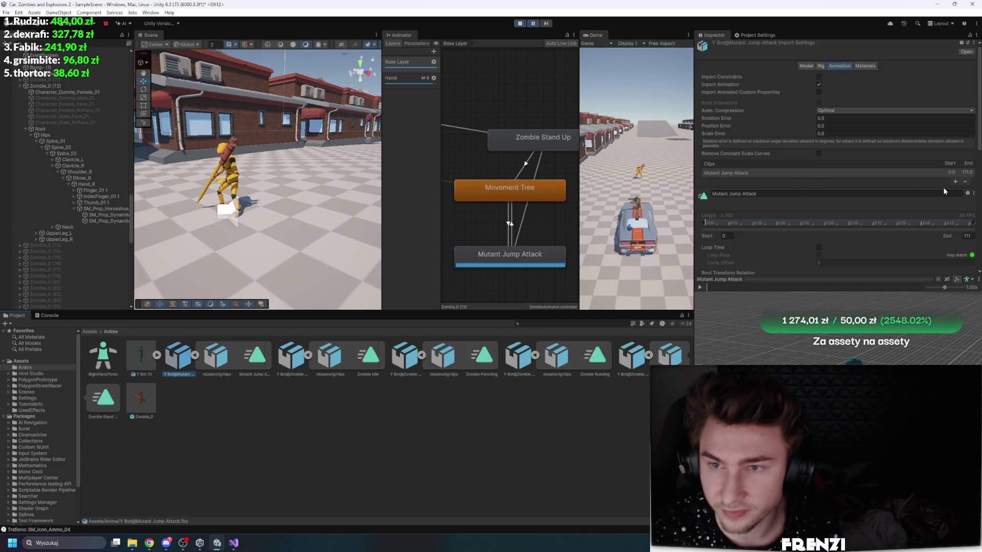
Step: Add a second clip to the jump animation and name it 'Mutant Jump Attack Cut'
left_click(955, 181)
left_click(760, 201)
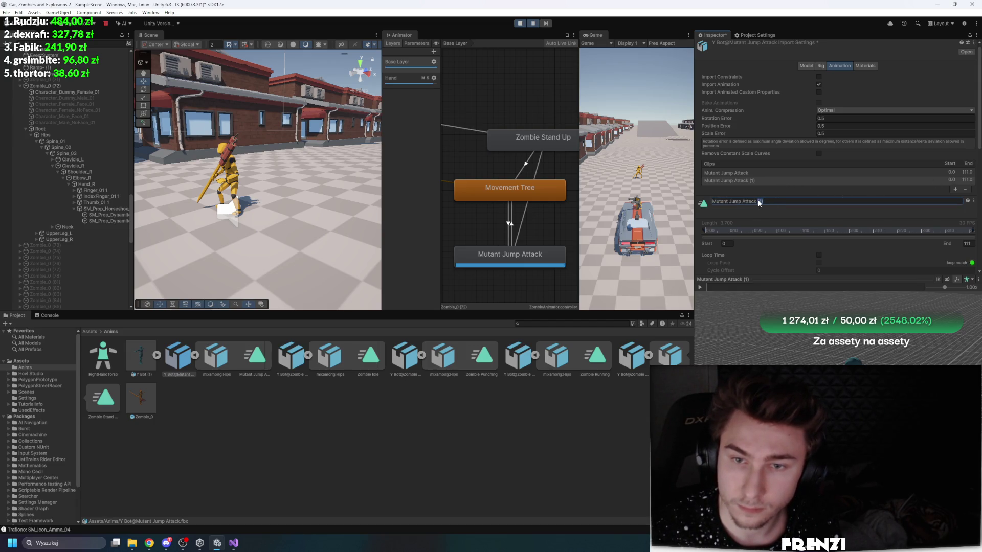
type("Cut")
scroll(792, 164, "down", 5)
scroll(793, 164, "up", 2)
Step: Play and scrub the Mutant Jump Attack Cut preview, then press Ctrl+S
left_click(434, 78)
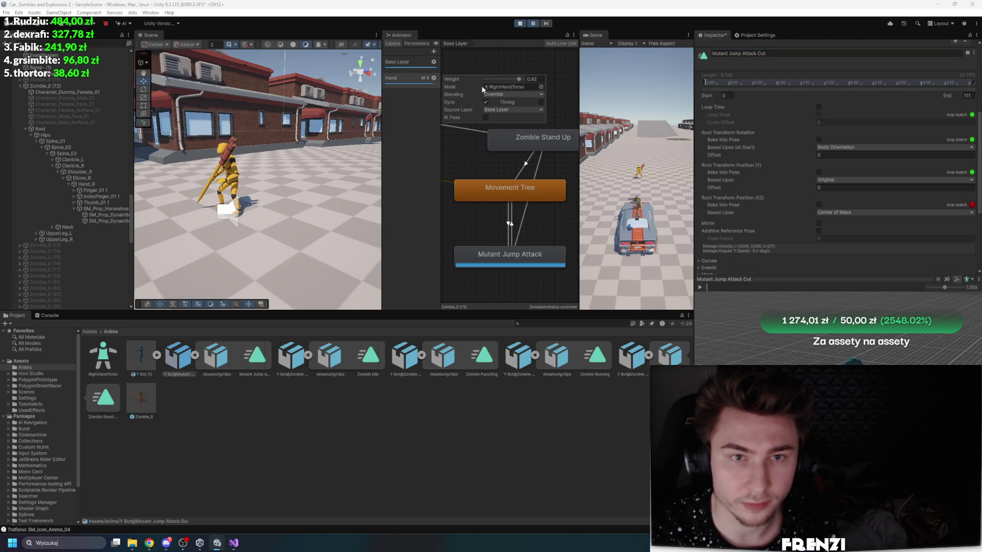
left_click(802, 259)
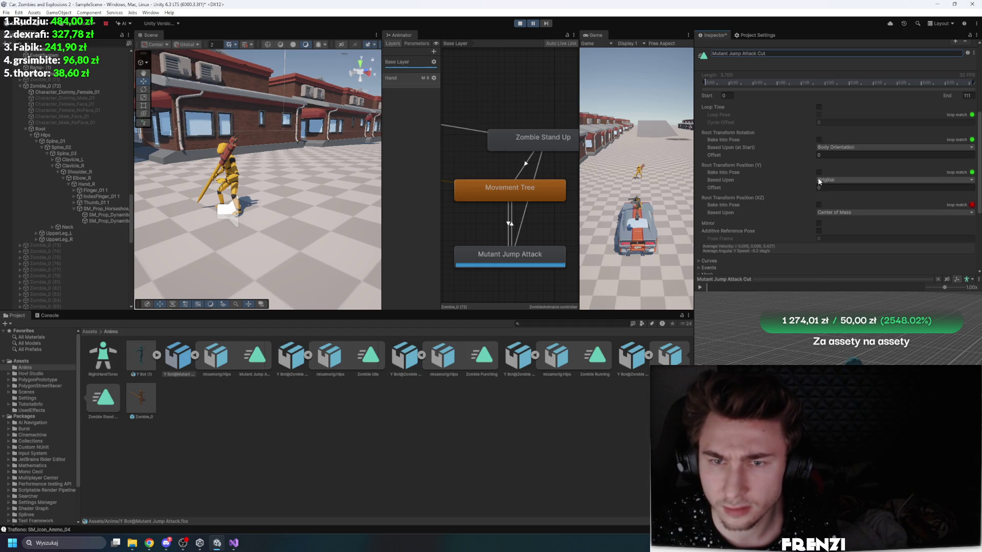
left_click_drag(739, 288, 766, 288)
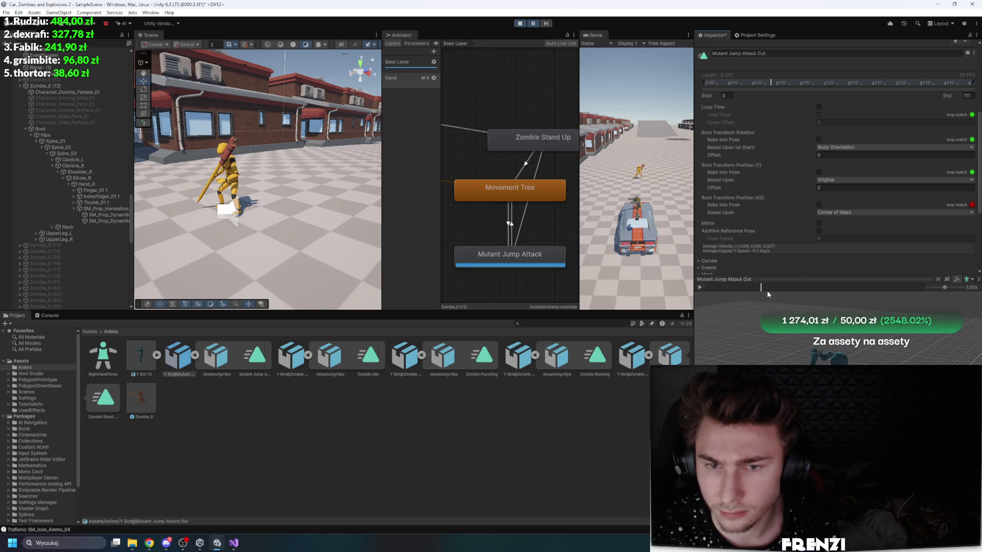
left_click(700, 287)
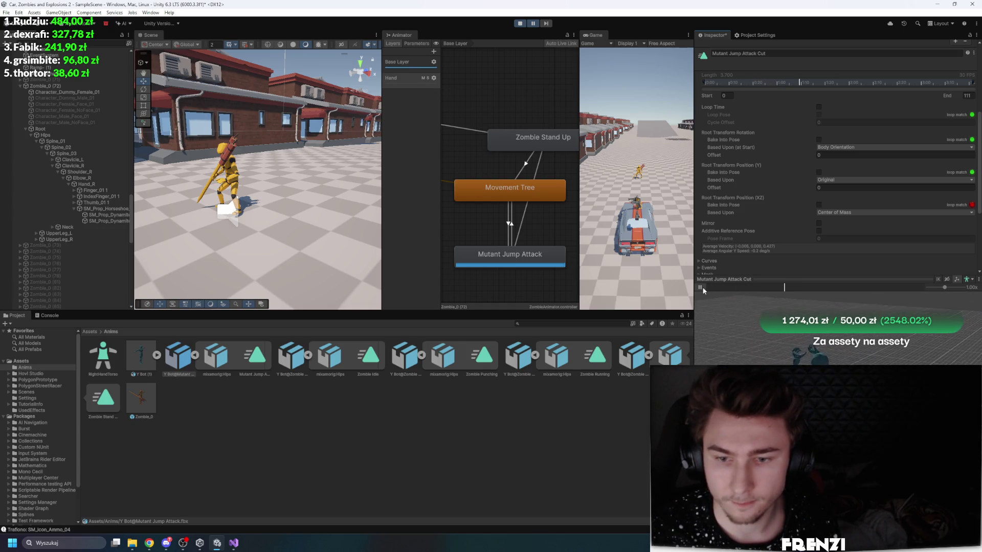
left_click(736, 287)
left_click_drag(737, 286, 772, 285)
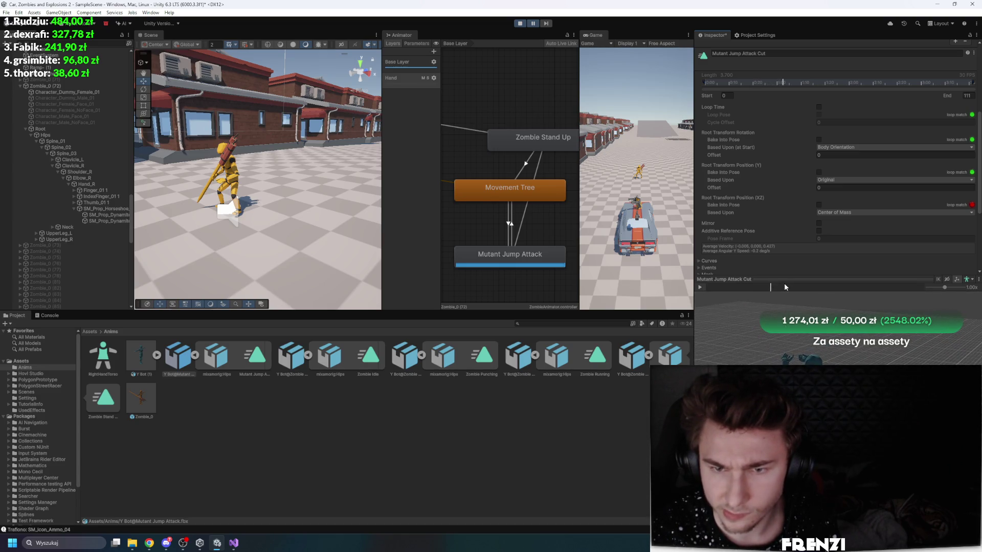
left_click(783, 288)
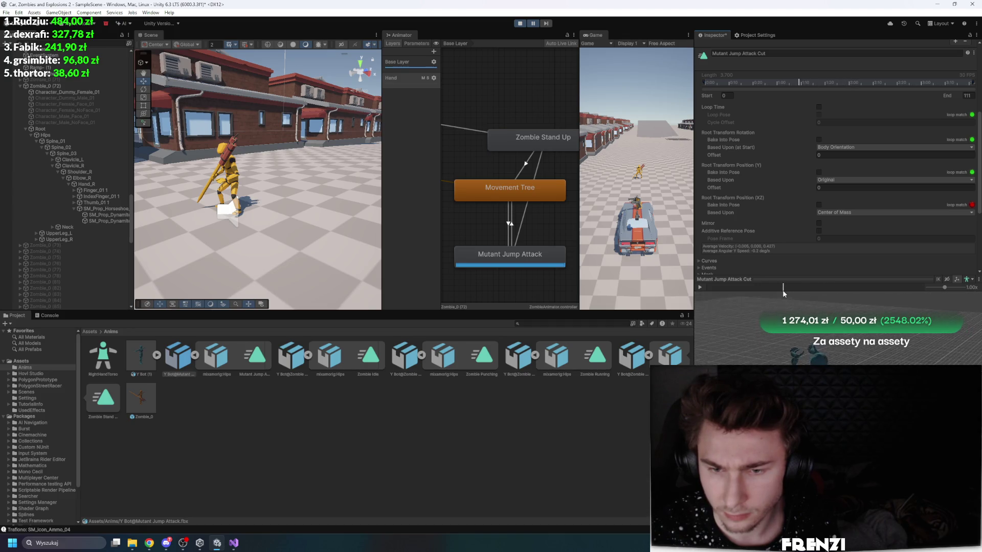
left_click(778, 287)
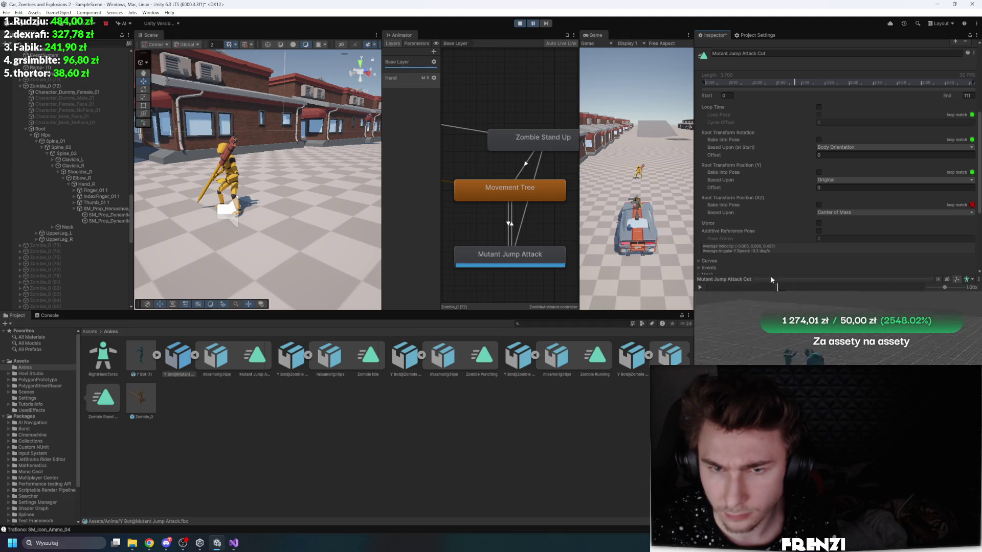
key("ctrl+s")
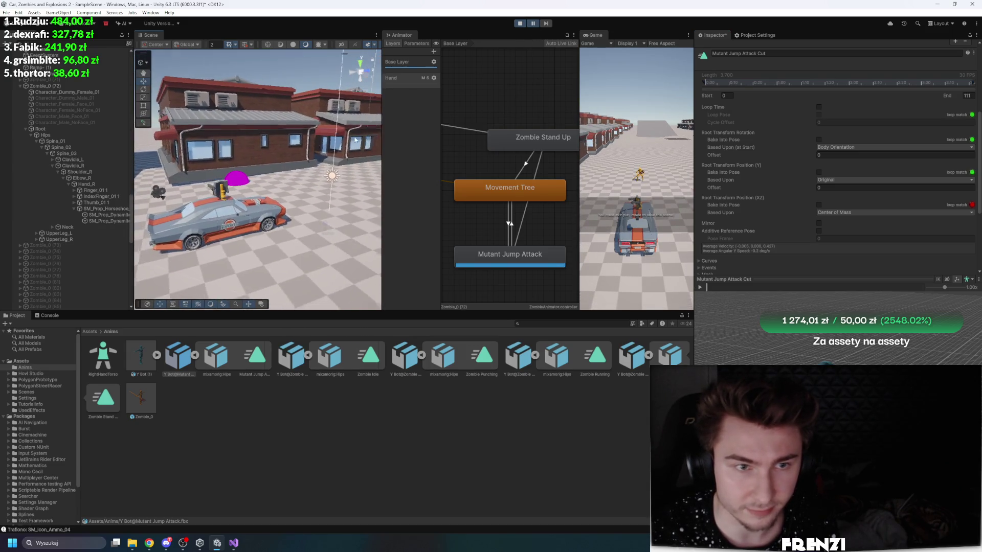
Step: Resume the game and save the pending Mutant Jump Attack Cut import changes
left_click(534, 24)
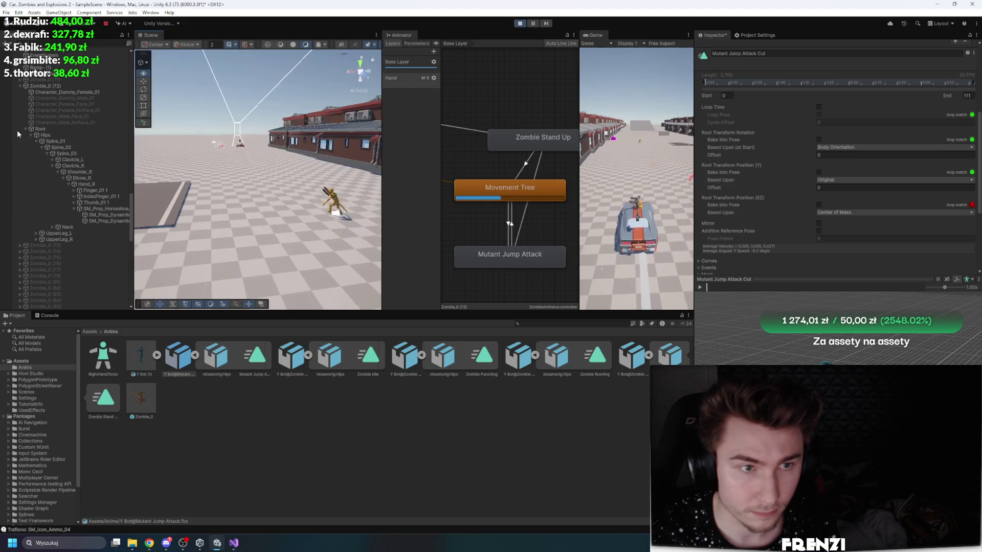
left_click(18, 130)
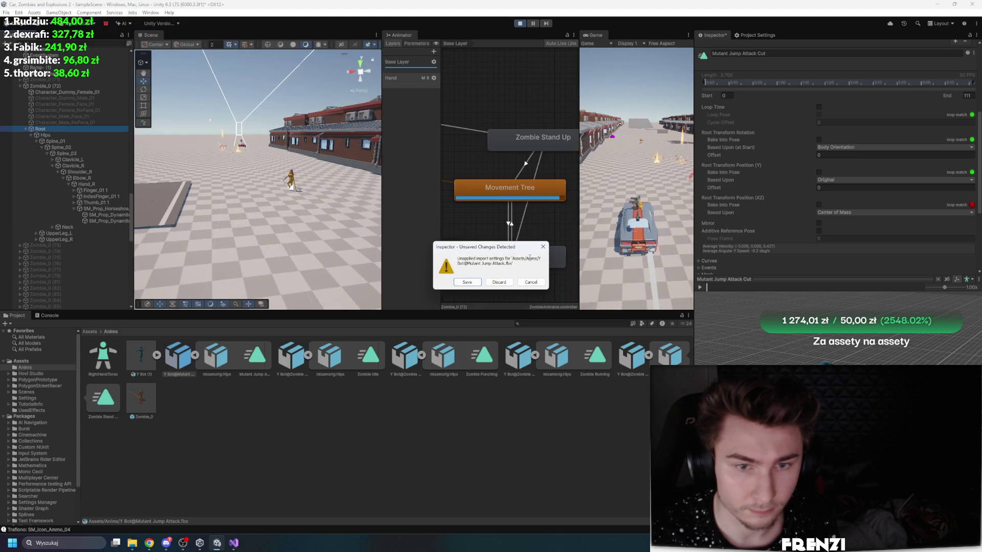
left_click(475, 284)
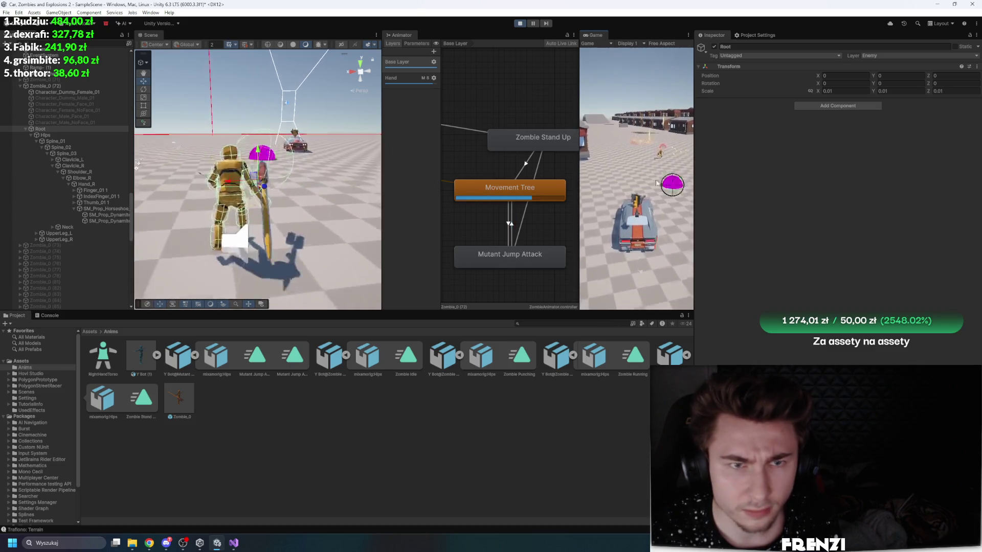
Step: Check the Hand layer settings and the Mutant Jump Attack state, then stop Play mode
left_click(433, 78)
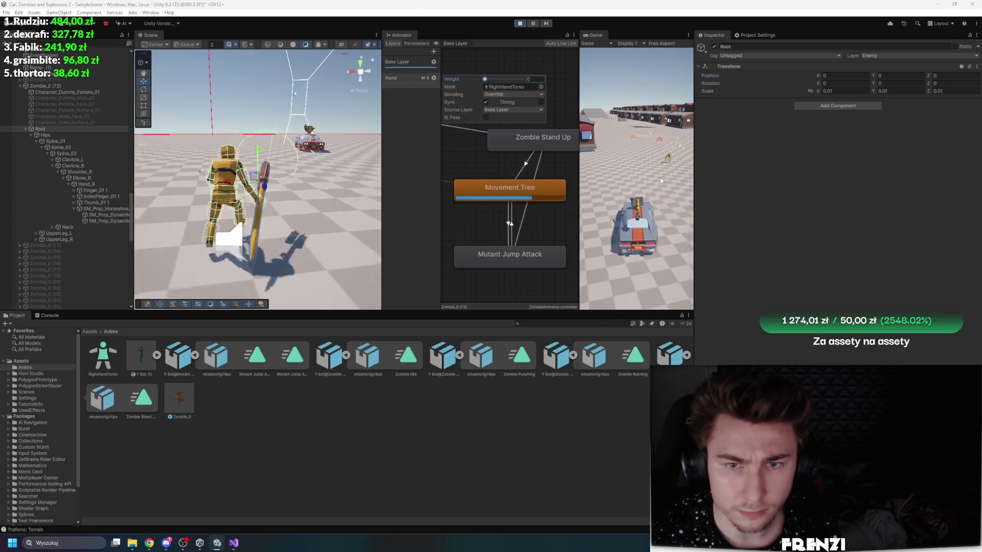
left_click(640, 100)
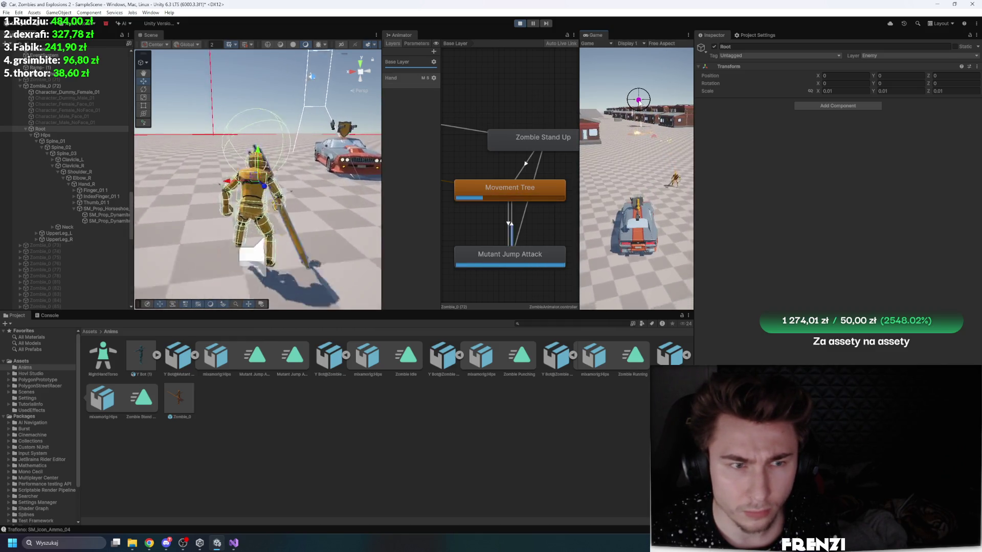
left_click(532, 255)
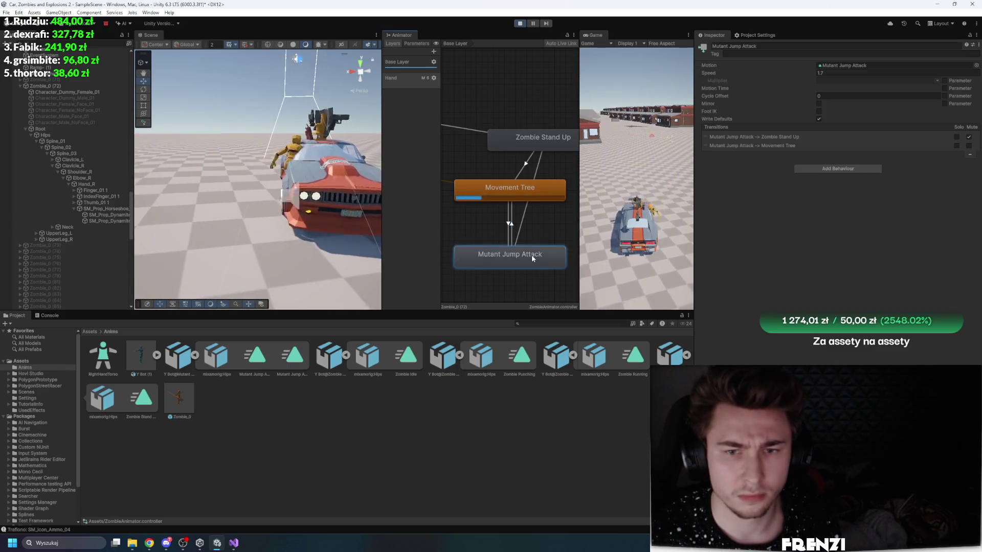
left_click(525, 24)
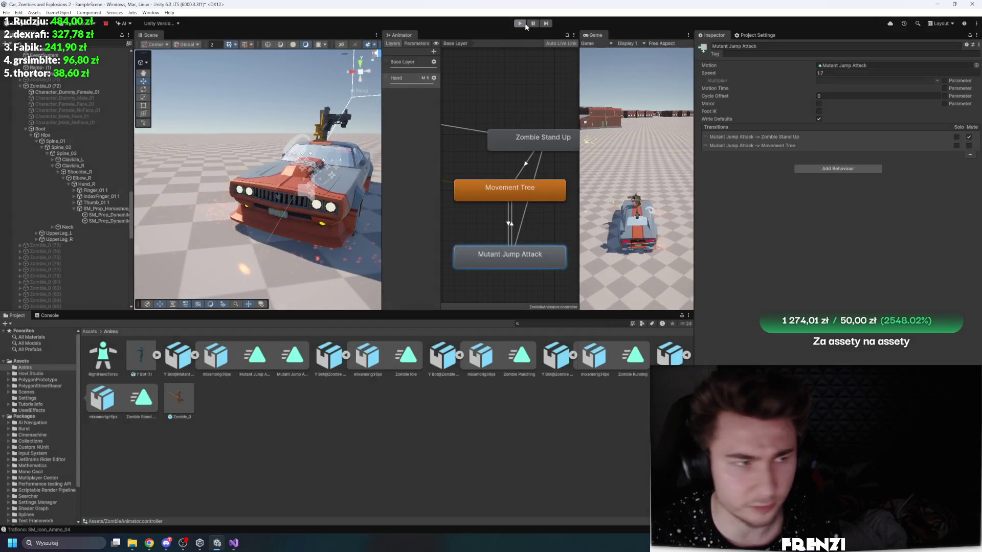
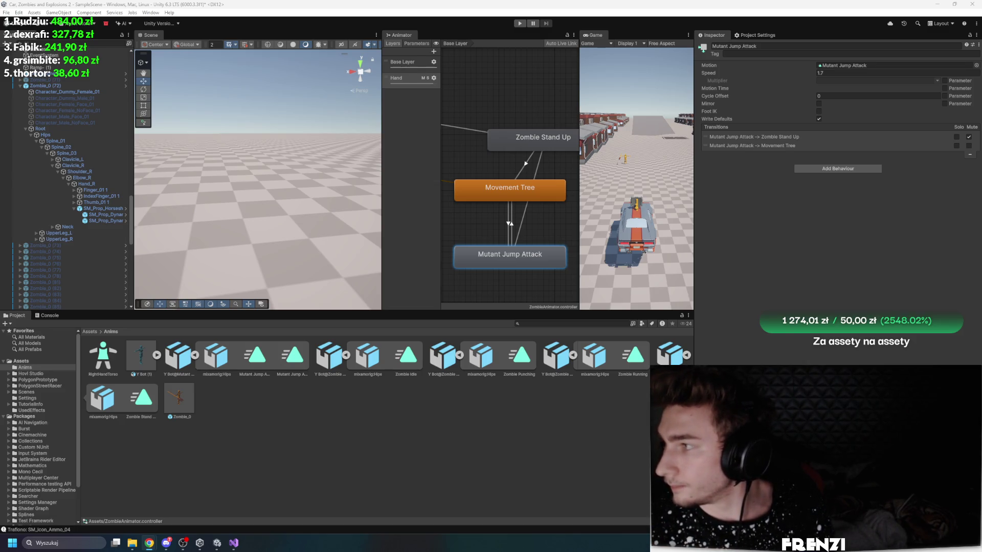
Step: Collapse the zombie animation assets and import the Y Bot@Jumping file into Anims
left_click(195, 357)
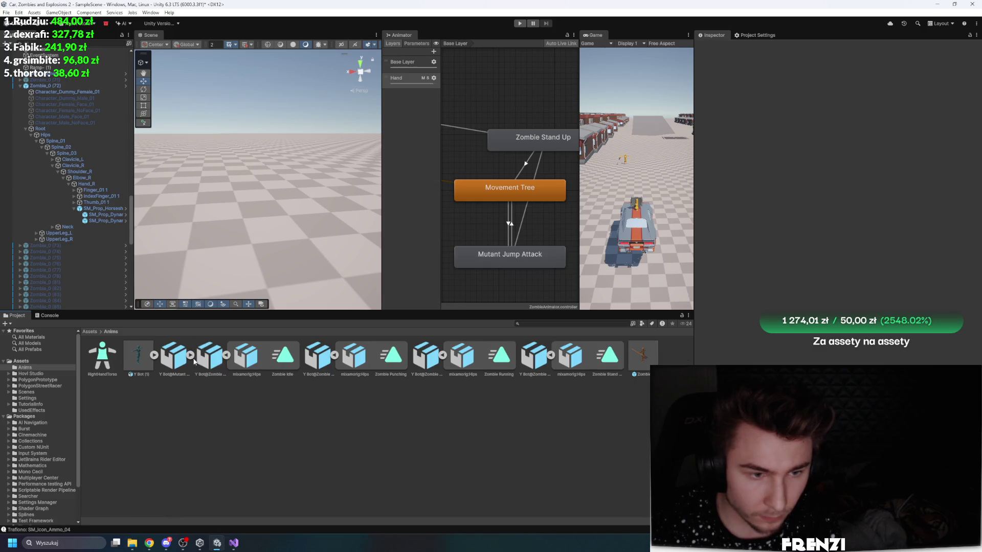
left_click(335, 356)
left_click(227, 358)
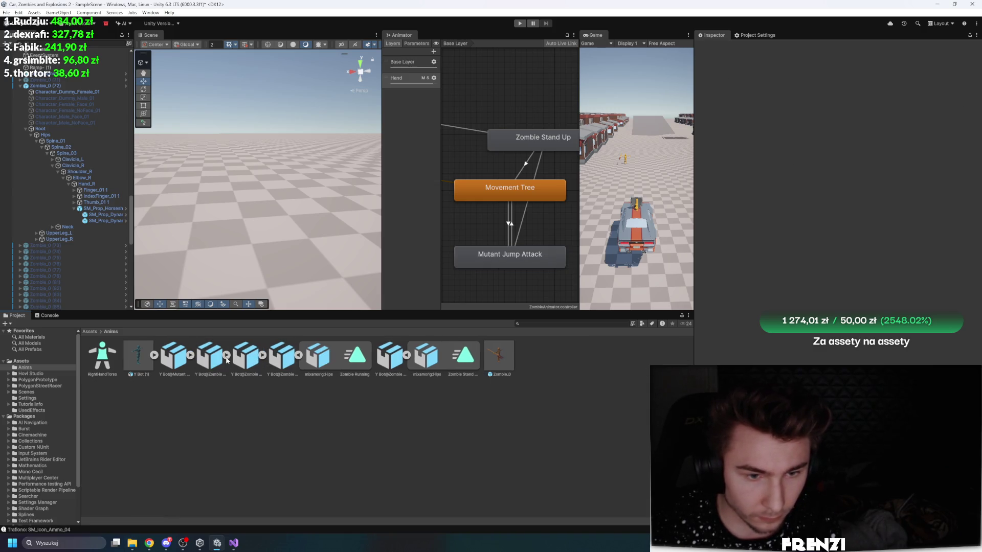
left_click(407, 355)
left_click(299, 356)
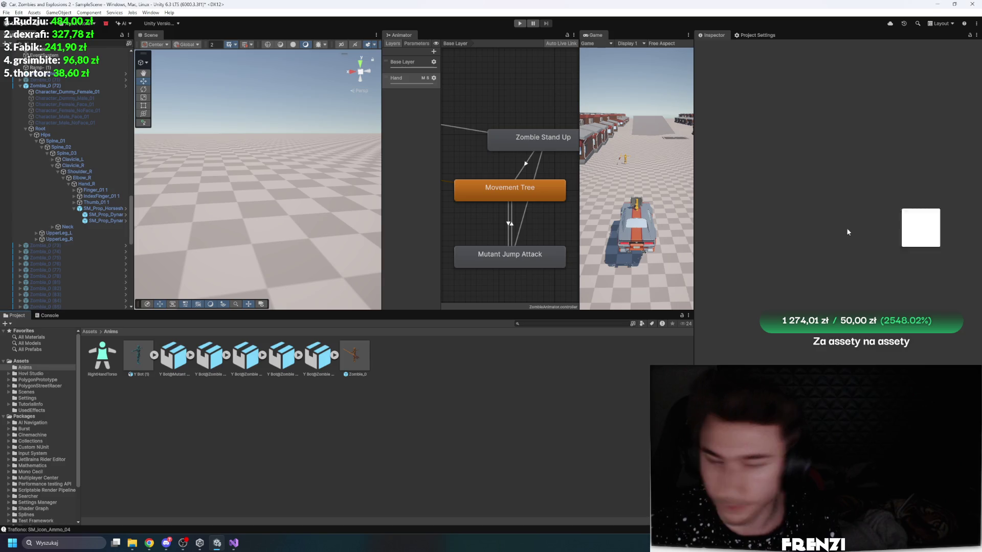
left_click_drag(921, 229, 473, 416)
Step: Compare the Mutant Jump Attack import settings with the new jumping file's settings
left_click(314, 355)
left_click(314, 355)
left_click(282, 355)
left_click(216, 360)
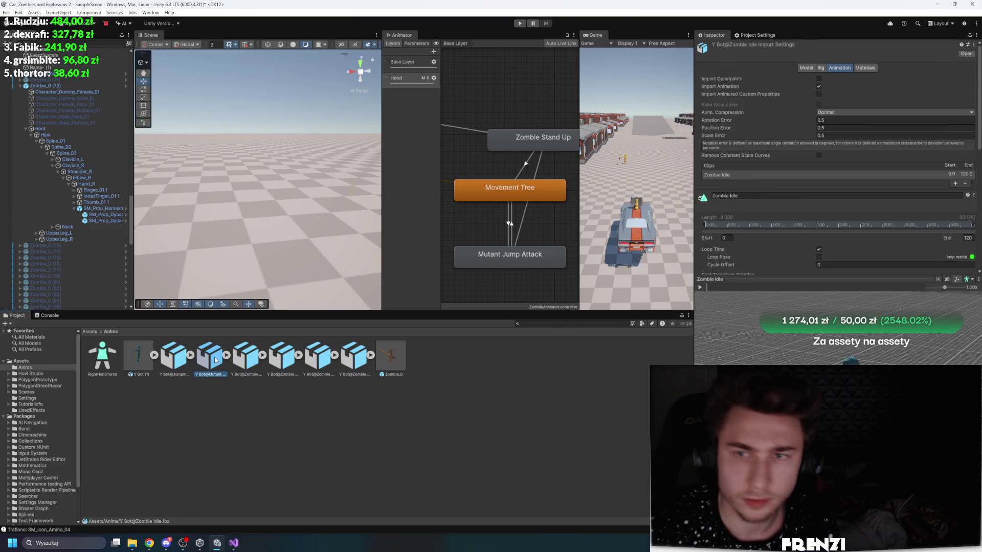
left_click(186, 361)
Step: Set the jumping file's rig to Humanoid, copying the Y Bot (1) avatar, and apply
left_click(823, 67)
left_click(906, 79)
left_click(841, 113)
left_click(895, 90)
left_click(859, 114)
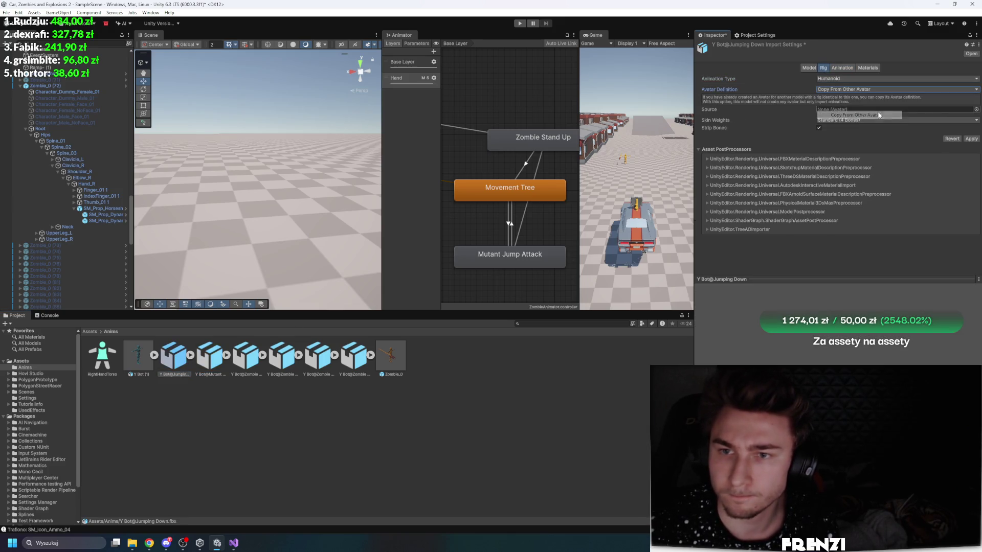
left_click(976, 109)
double_click(640, 142)
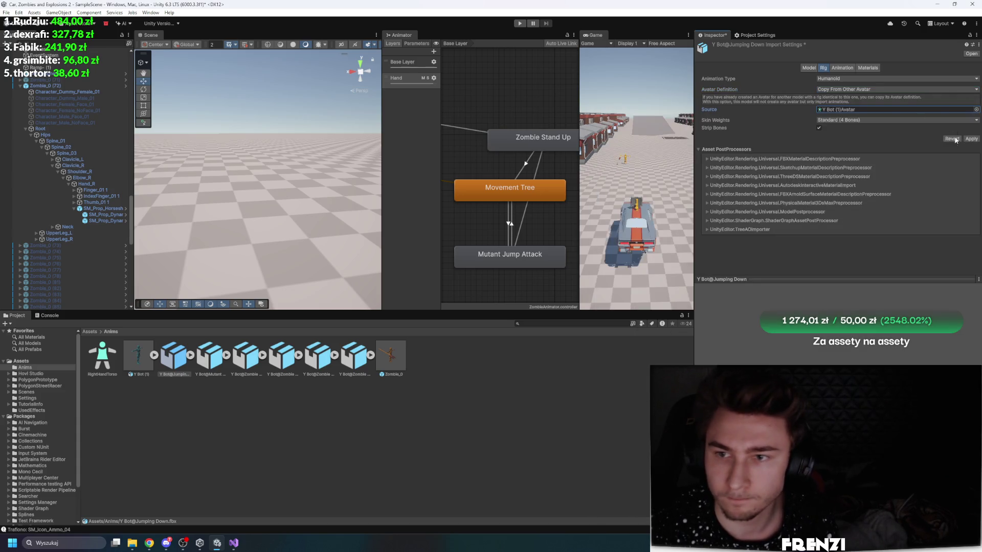
left_click(972, 139)
Step: Assign the Jumping Down clip as the Mutant Jump Attack state's Motion
left_click(840, 68)
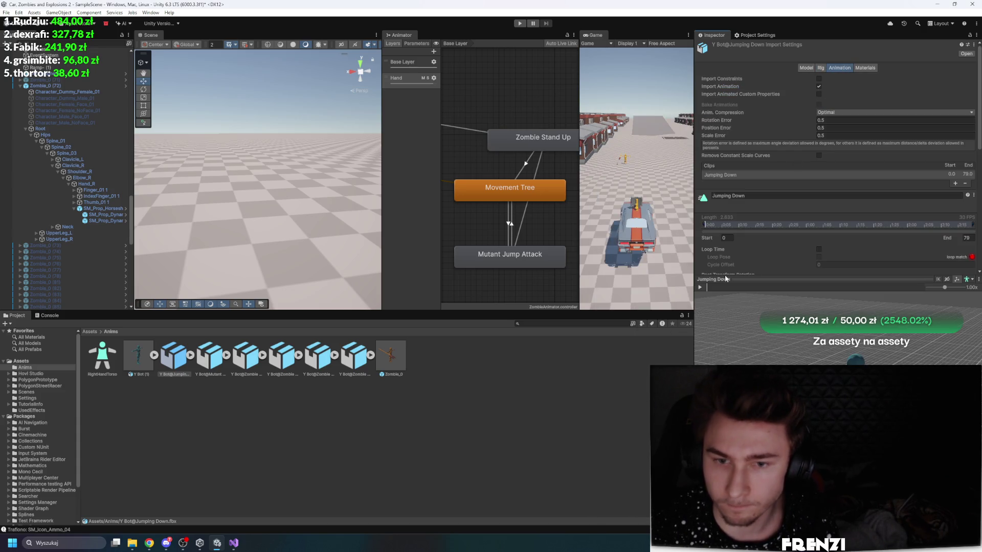
left_click(505, 254)
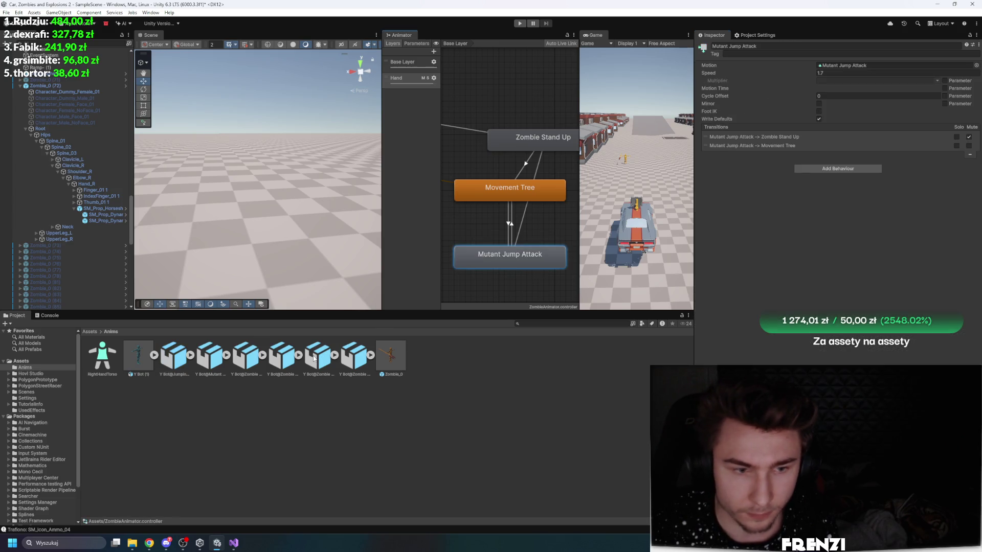
left_click(191, 355)
left_click_drag(210, 355, 870, 65)
left_click(510, 225)
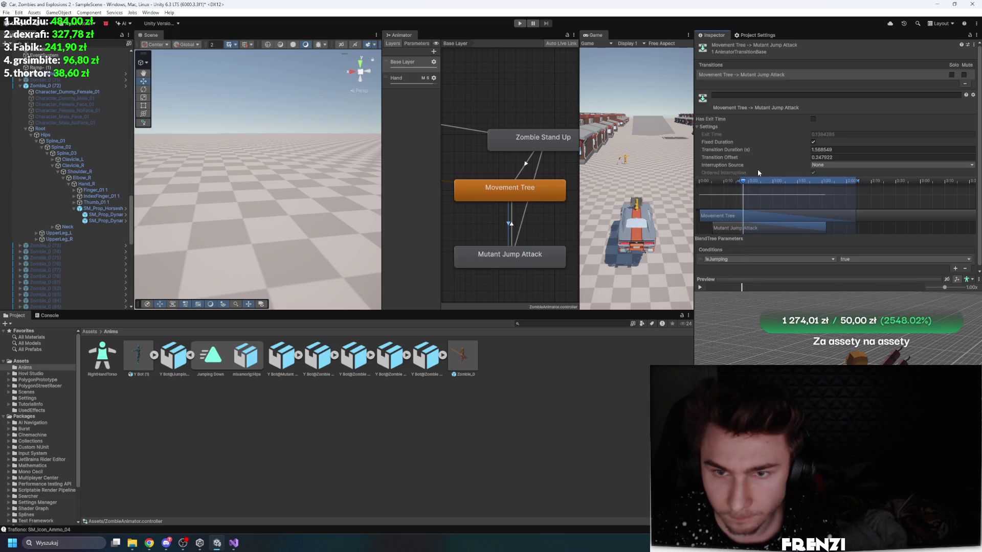
Step: Set the Movement Tree → Mutant Jump Attack Transition Offset to 0, preview the blend, and enter Play mode
left_click_drag(772, 228, 758, 231)
mouse_move(711, 286)
left_mouse_down()
mouse_move(824, 288)
mouse_move(776, 288)
mouse_move(809, 292)
left_mouse_up()
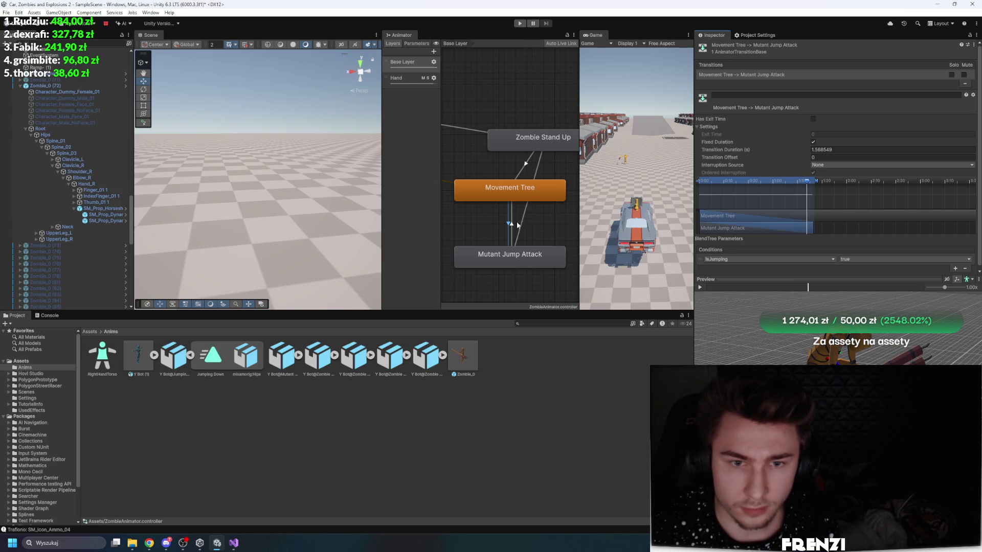
left_click(521, 24)
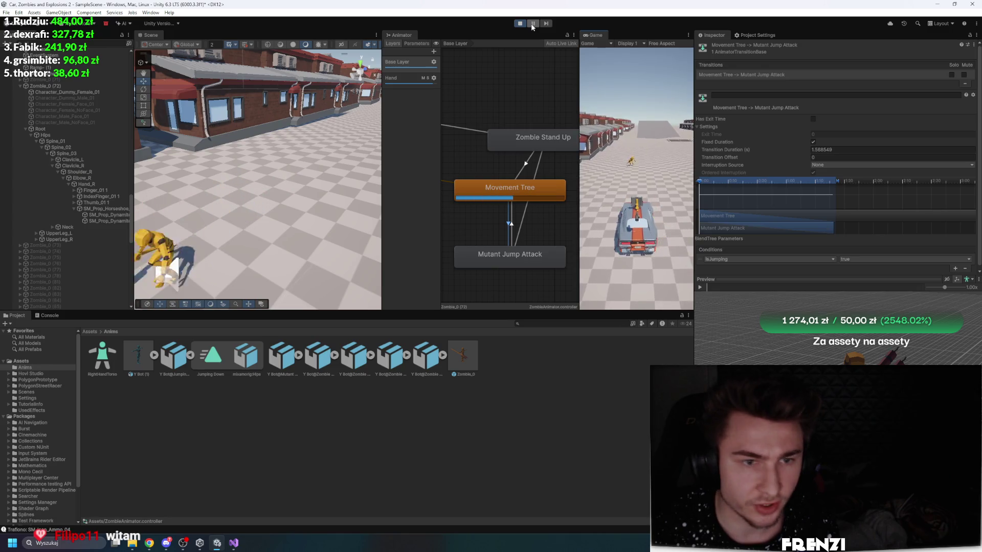
Step: Pause the game, then rotate and move the horseshoe pole into the zombie's hand grip
left_click(532, 27)
double_click(105, 208)
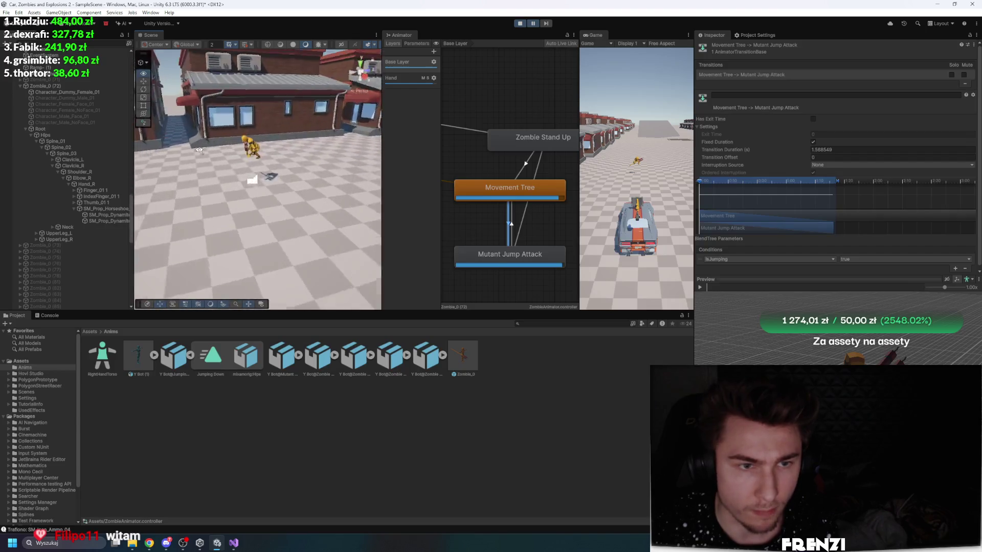
left_click_drag(289, 125, 345, 151)
left_click_drag(321, 118, 318, 153)
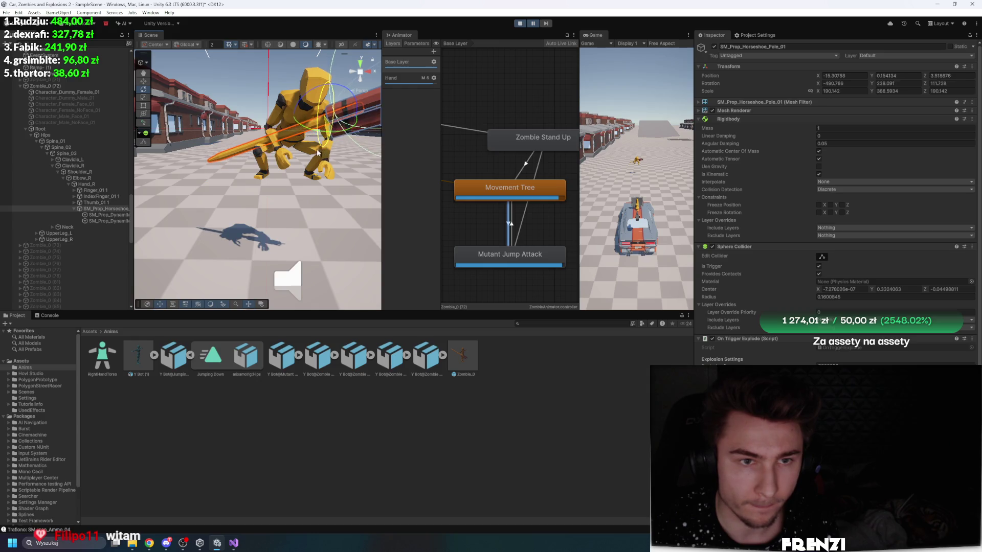
mouse_move(324, 96)
left_mouse_down()
mouse_move(311, 129)
mouse_move(331, 168)
mouse_move(316, 171)
left_mouse_up()
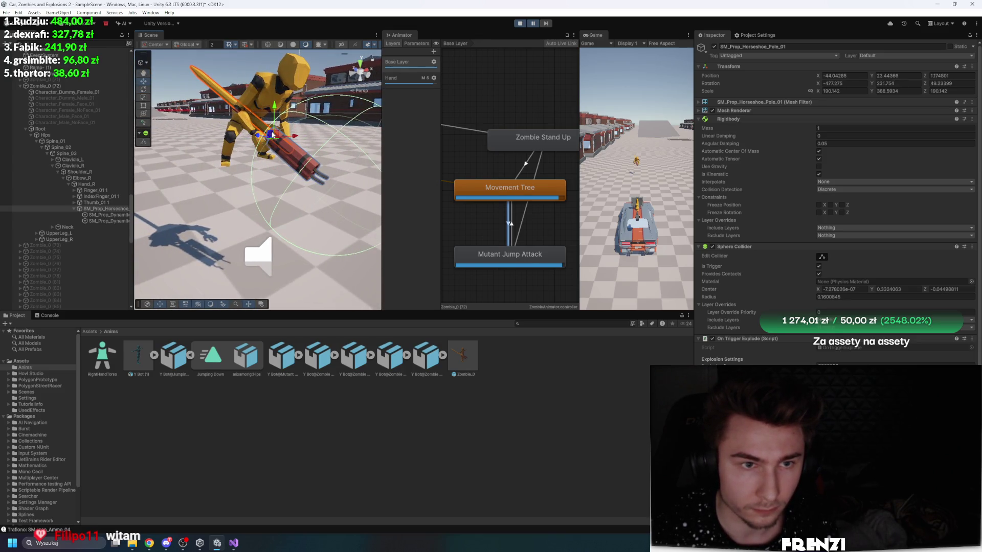
mouse_move(258, 137)
left_mouse_down()
mouse_move(307, 148)
mouse_move(314, 179)
left_mouse_up()
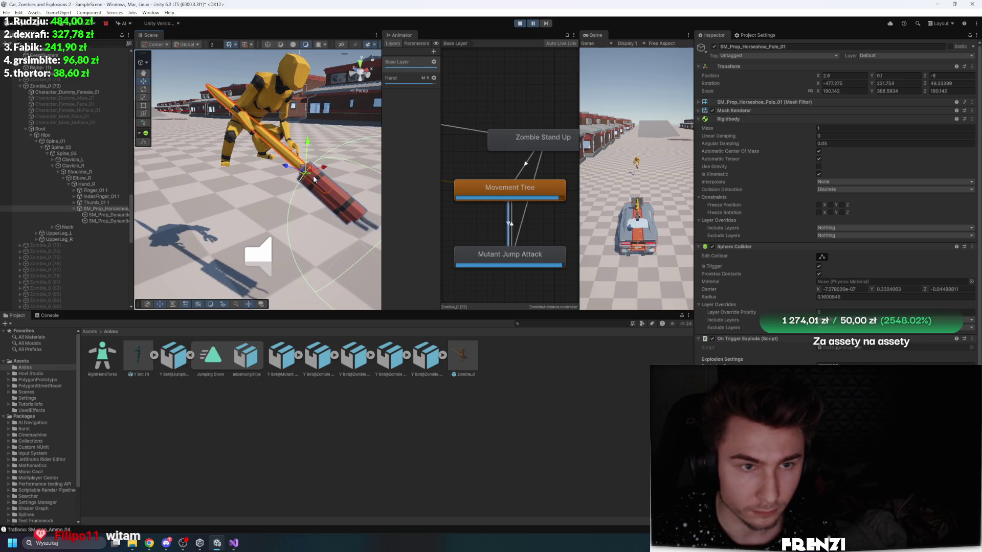
key("f")
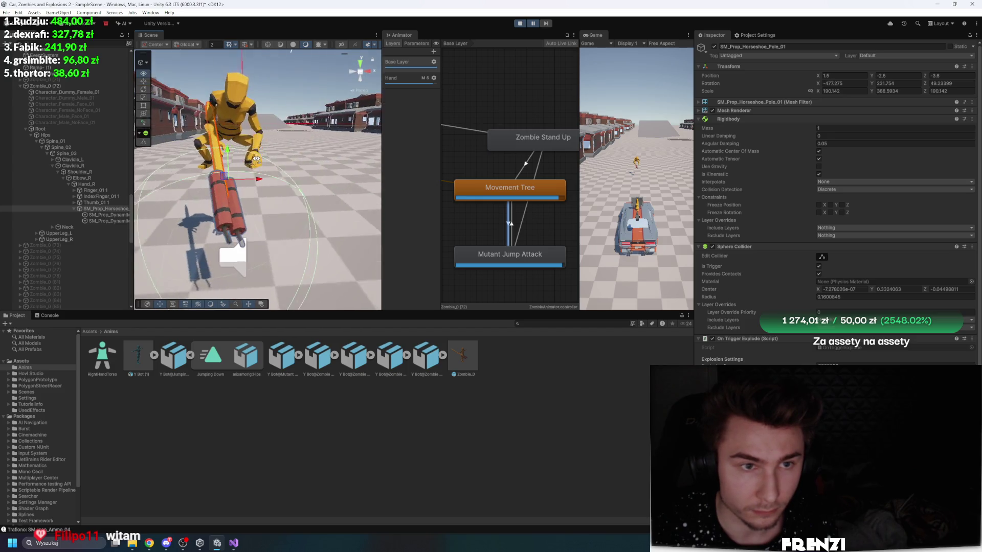
mouse_move(237, 159)
left_mouse_down()
mouse_move(260, 206)
mouse_move(255, 176)
mouse_move(131, 163)
mouse_move(235, 165)
left_mouse_up()
key("e")
key("w")
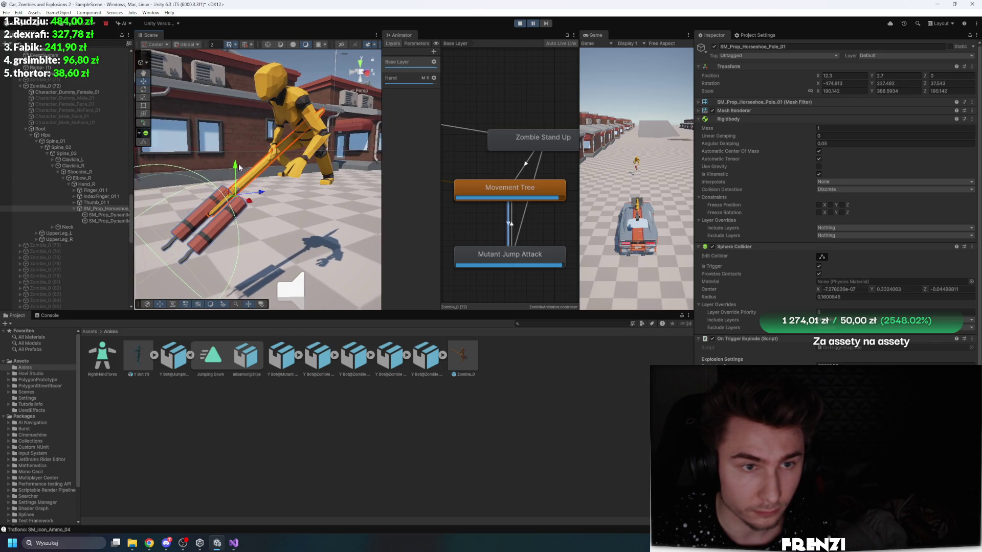
key("ctrl+s")
Step: Copy the pole's tuned Transform component and exit Play mode
right_click(793, 69)
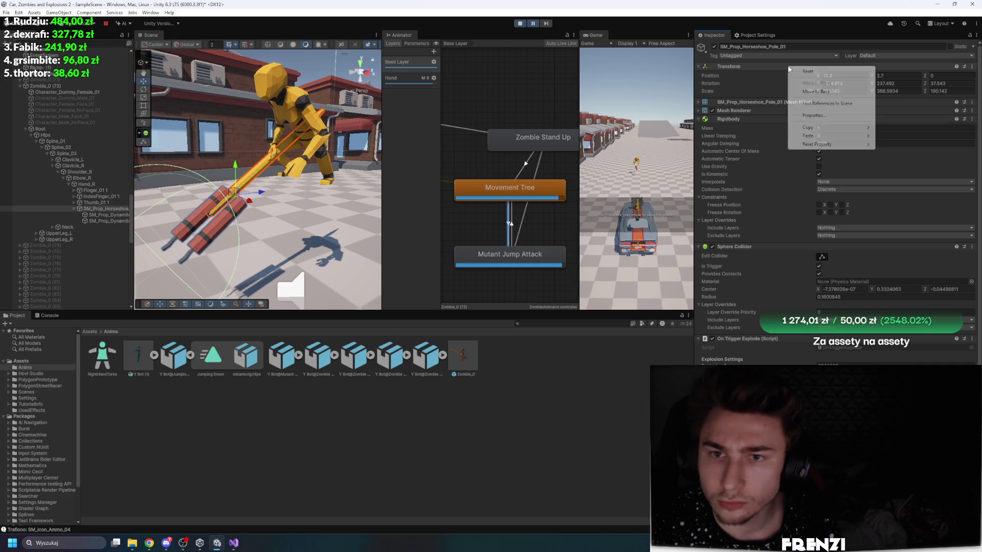
mouse_move(822, 133)
left_click(906, 170)
left_click(533, 24)
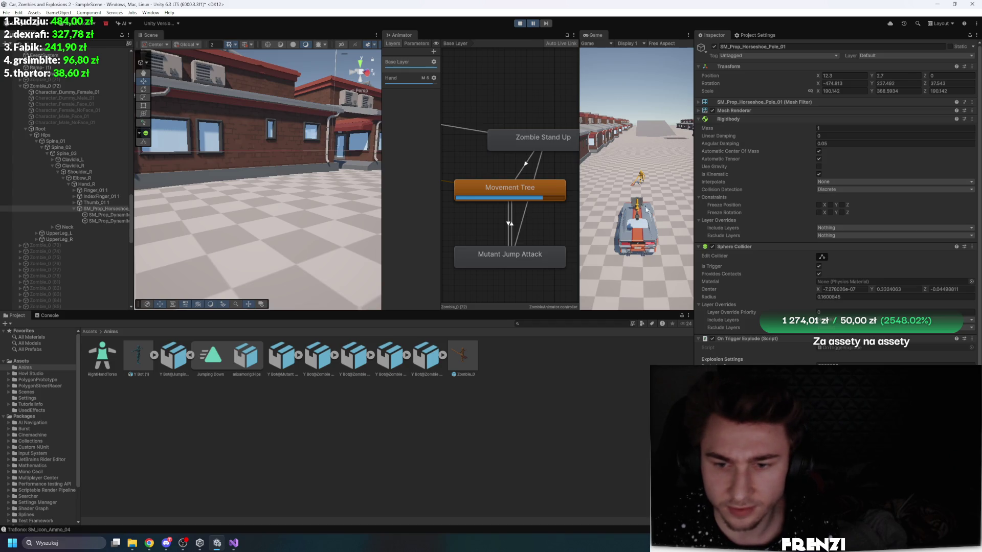
left_click(521, 24)
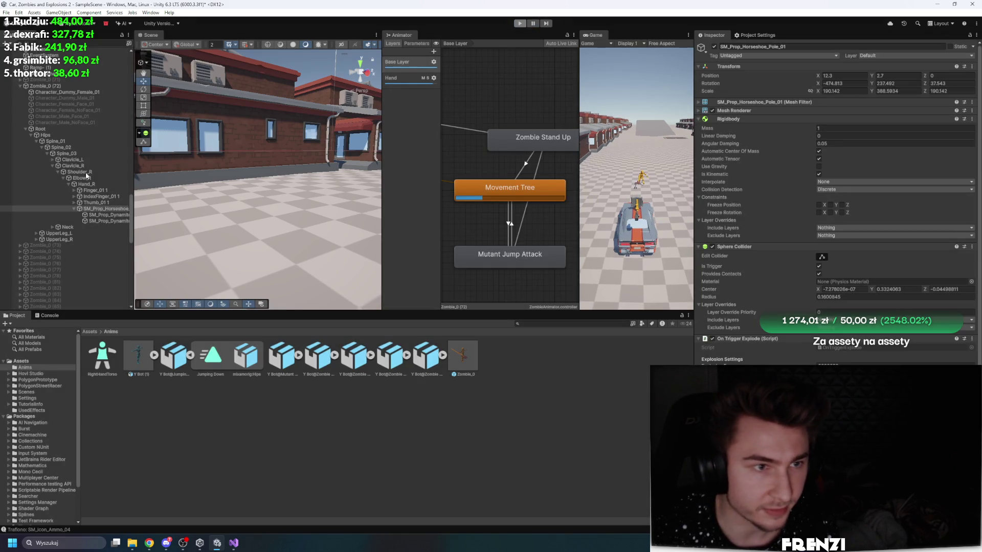
Step: Paste the copied Transform values onto SM_Prop_Horseshoe_Pole_01 in the Zombie_0 prefab
left_click(458, 368)
double_click(458, 367)
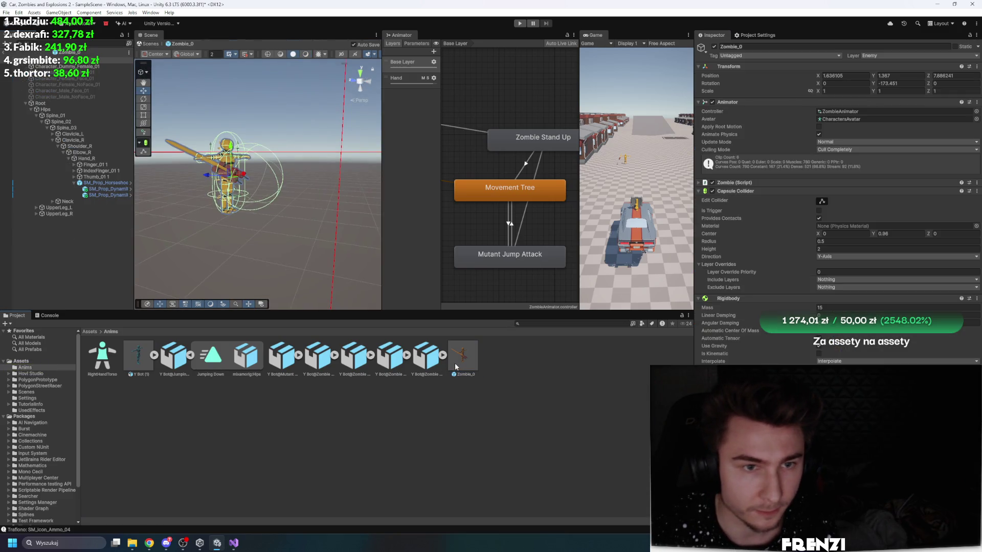
left_click(103, 183)
left_click(811, 78)
right_click(826, 166)
left_click(892, 214)
Step: Play-test with a wider Game view, pause, and show the Jumping Down settings
left_click(519, 23)
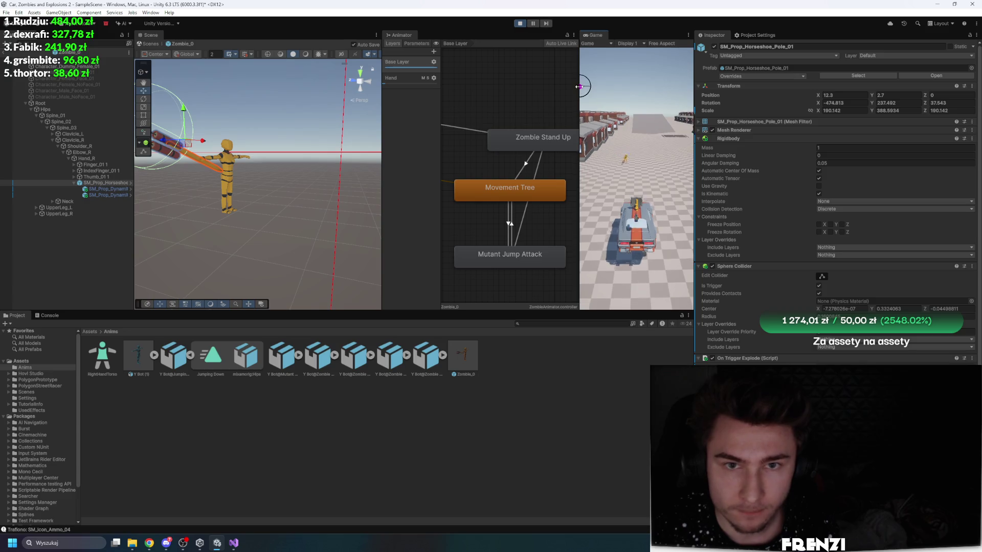
left_click_drag(580, 92, 455, 88)
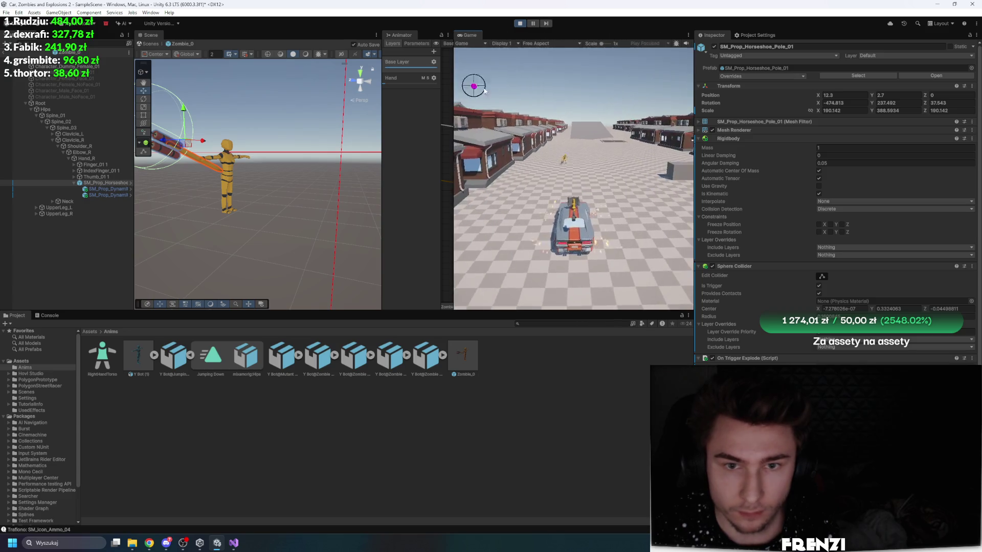
left_click(535, 24)
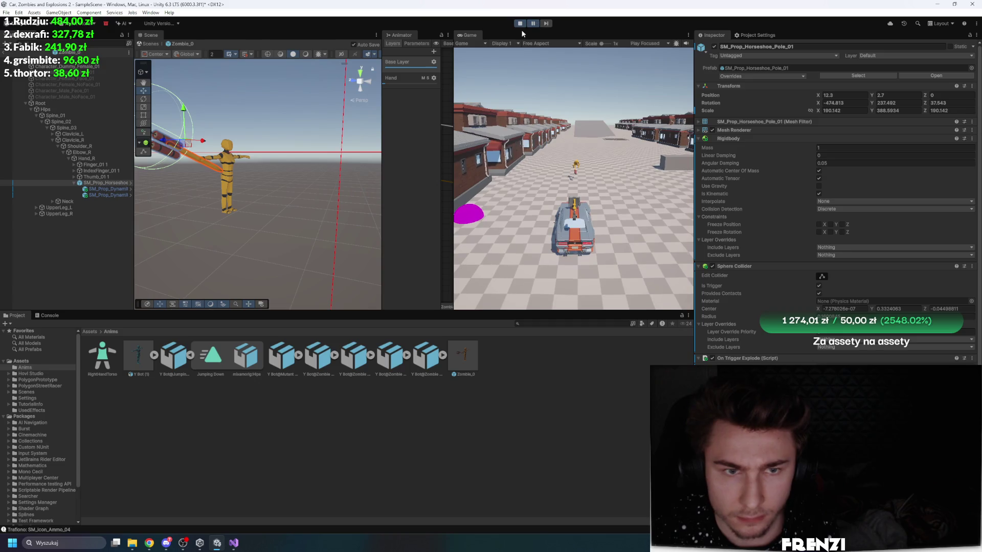
left_click(174, 357)
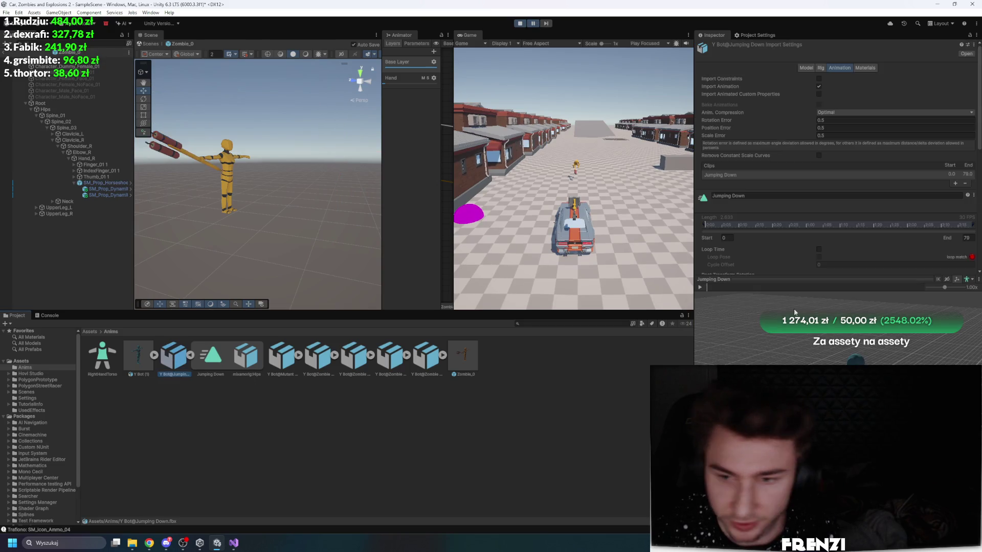
Step: Trim Jumping Down to start at frame 25 and end at frame 68, previewing the motion
left_click_drag(704, 289, 792, 287)
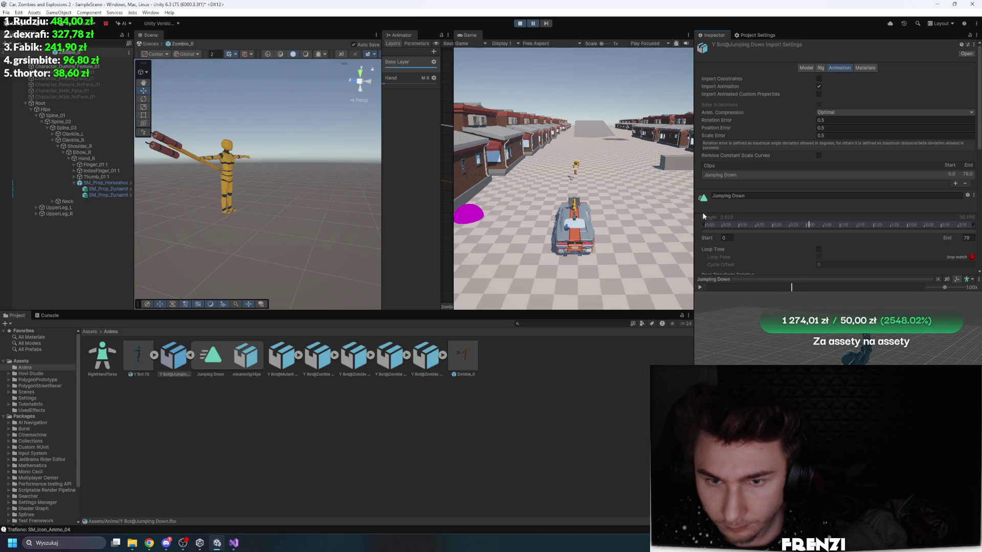
left_click_drag(704, 224, 788, 224)
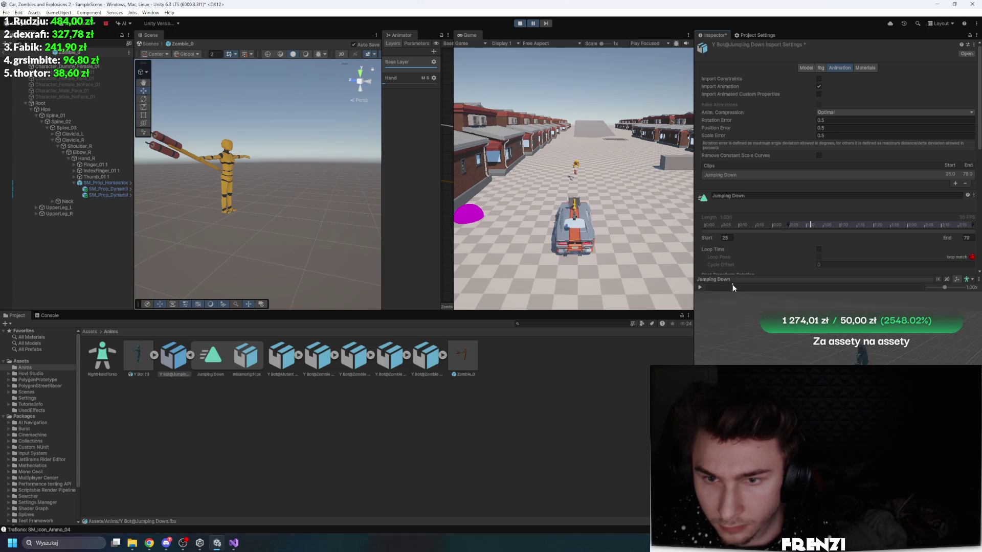
left_click(797, 287)
left_click_drag(799, 287, 831, 287)
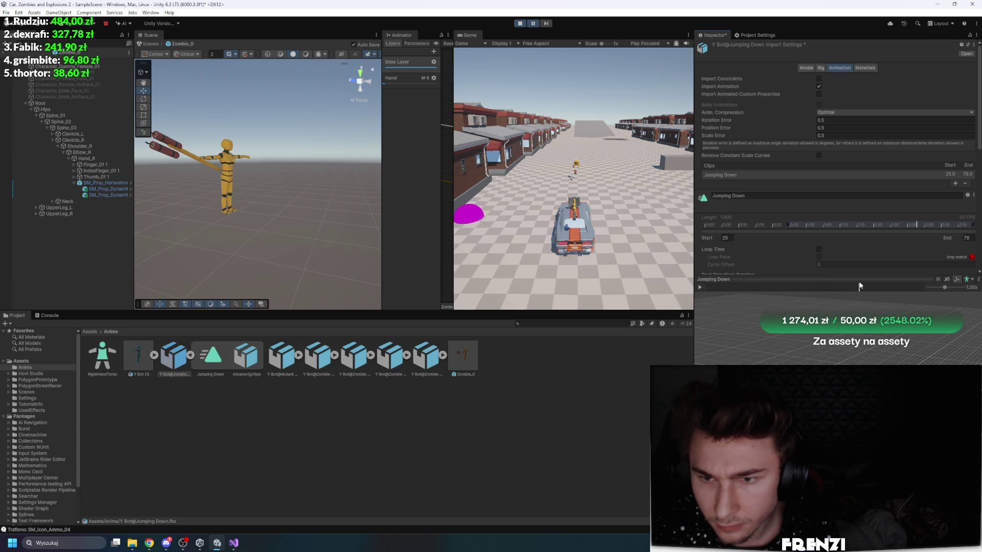
left_click_drag(959, 235, 934, 229)
scroll(929, 225, "down", 5)
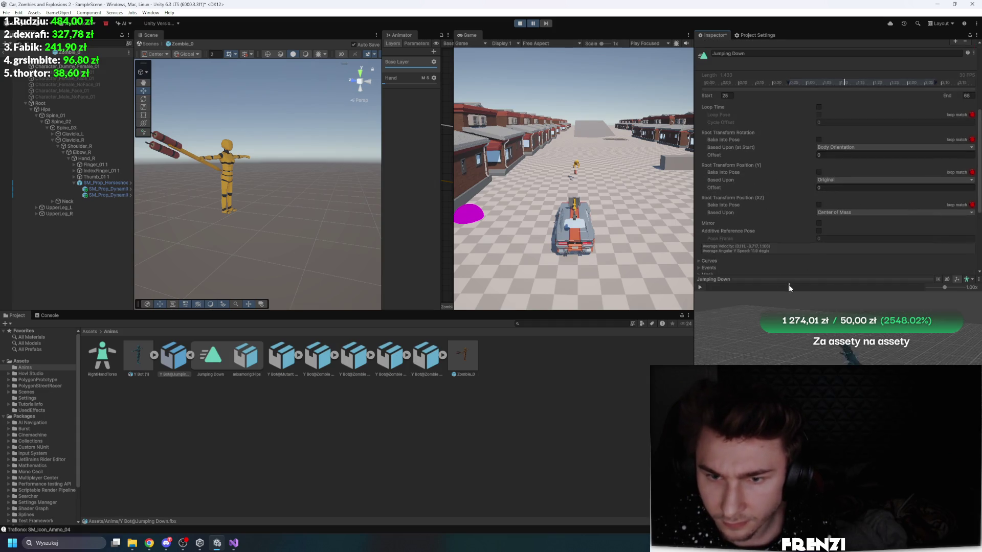
Step: Try Root Transform Position (Y) offsets of 0.93, 1.05, 0.86 and 0.05 while previewing the clip
mouse_move(713, 284)
left_mouse_down()
mouse_move(859, 290)
mouse_move(762, 281)
mouse_move(776, 271)
mouse_move(881, 284)
mouse_move(915, 276)
mouse_move(854, 245)
mouse_move(715, 217)
mouse_move(763, 206)
mouse_move(824, 210)
mouse_move(786, 209)
mouse_move(700, 166)
left_mouse_up()
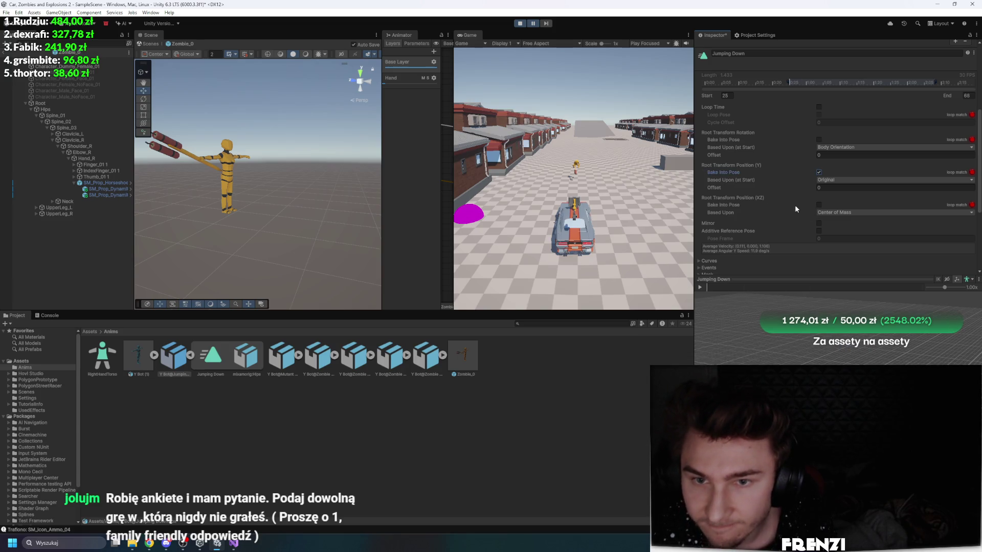
left_click(758, 188)
type("0.93")
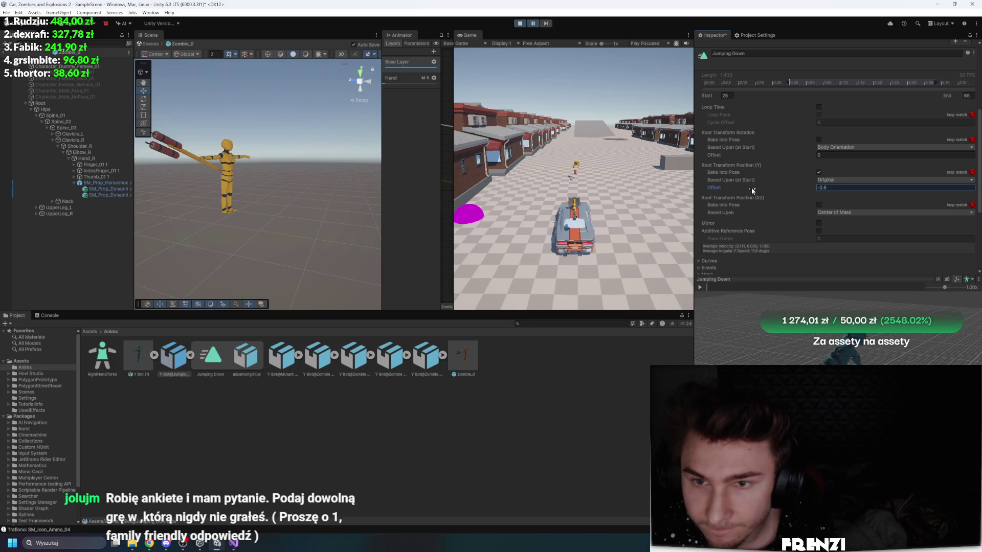
left_click_drag(766, 188, 772, 201)
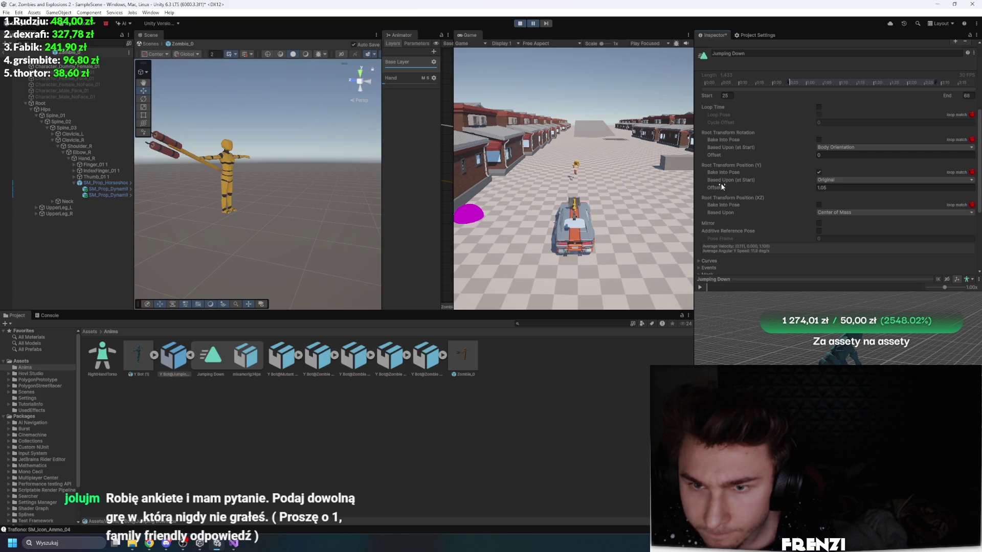
left_click_drag(718, 182, 717, 184)
mouse_move(736, 285)
left_mouse_down()
mouse_move(729, 287)
mouse_move(785, 281)
mouse_move(739, 280)
left_mouse_up()
left_click_drag(740, 190, 723, 187)
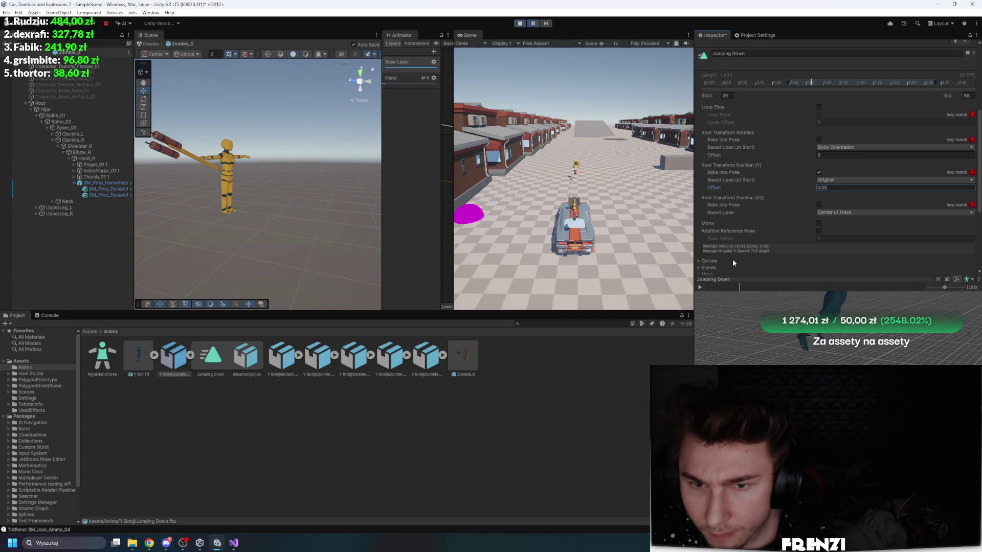
left_click_drag(738, 285, 701, 288)
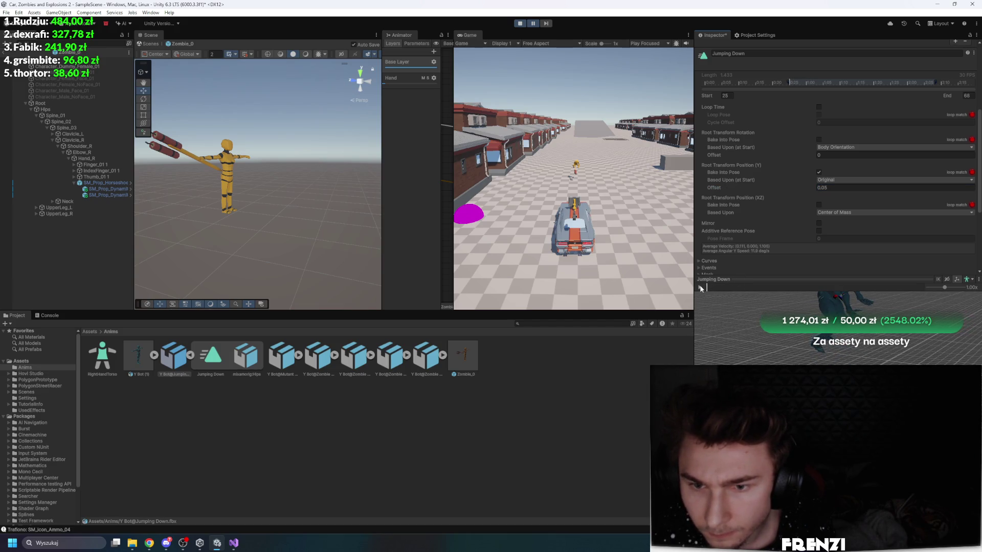
Step: Uncheck Bake Into Pose for vertical root motion and test offsets 0.71, 0.18, -0.15 and 0
left_click(844, 180)
left_click(781, 172)
left_click(819, 172)
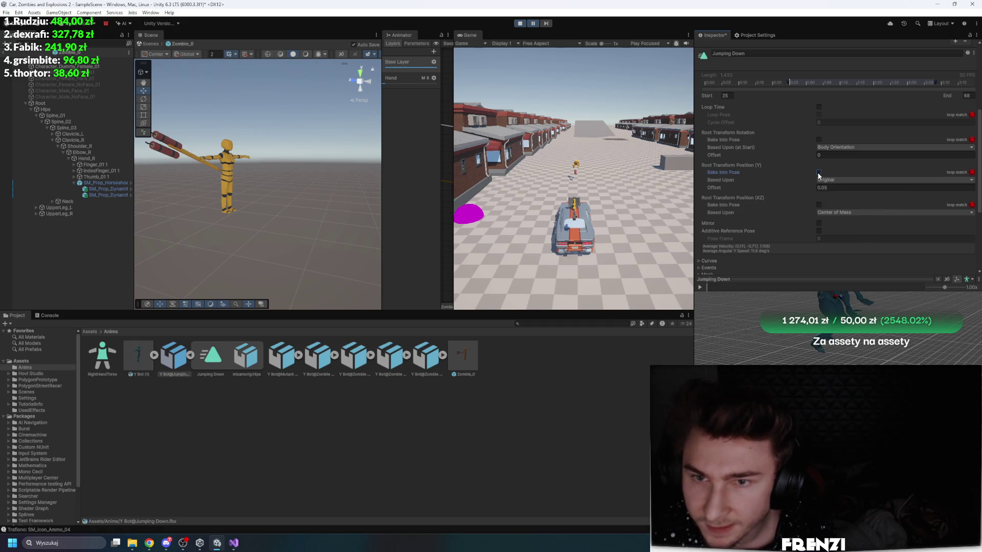
left_click(790, 188)
type("0,71")
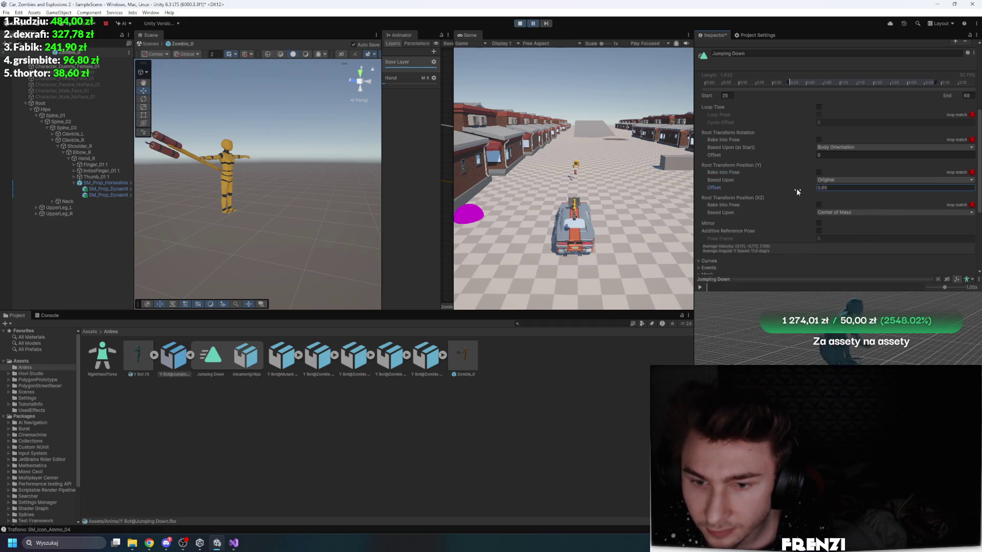
mouse_move(797, 191)
left_mouse_down()
mouse_move(775, 187)
mouse_move(781, 197)
left_mouse_up()
left_click(709, 285)
left_click_drag(717, 188, 696, 189)
left_click(743, 288)
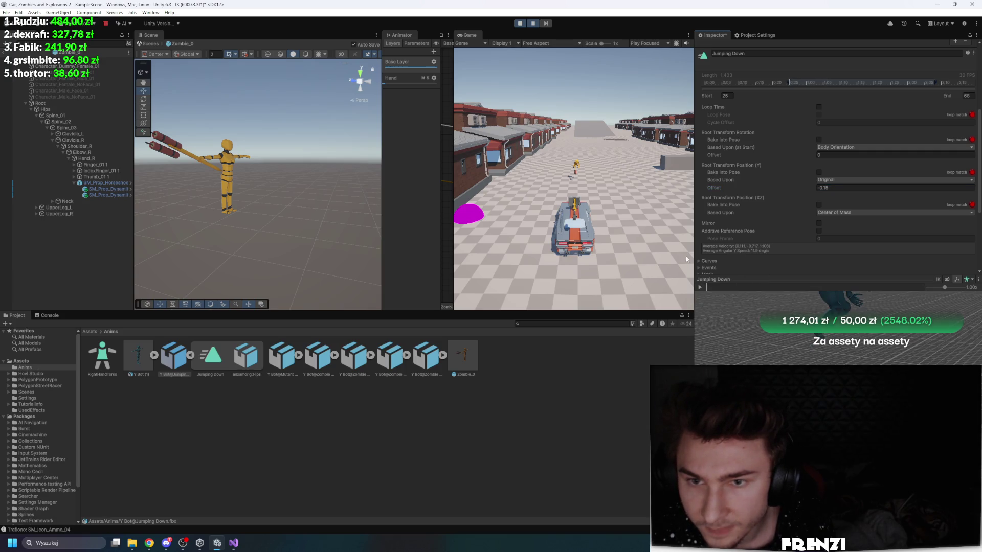
left_click(835, 190)
type("0")
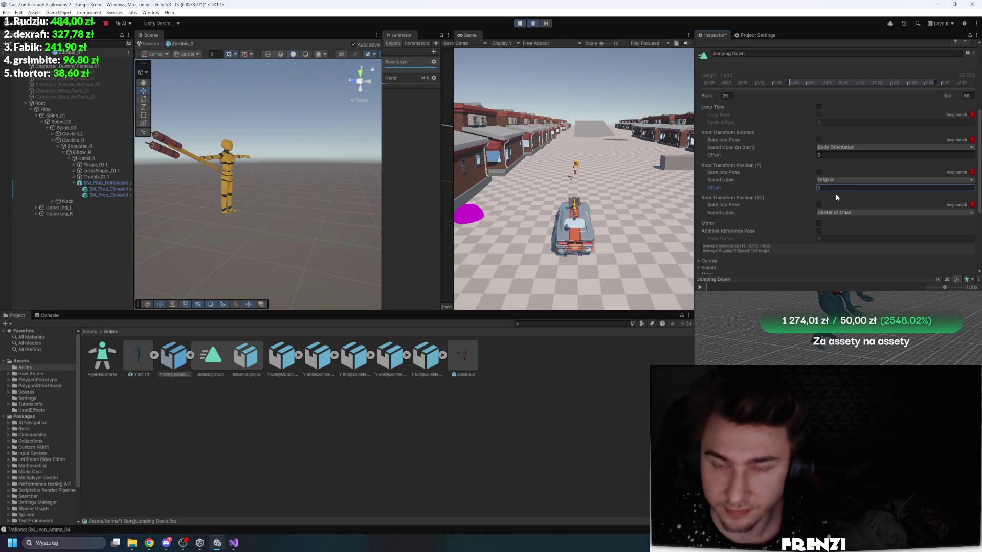
Step: Settle the vertical offset at -0.46 while scrubbing the preview, then resume the running game
left_click_drag(744, 290, 859, 293)
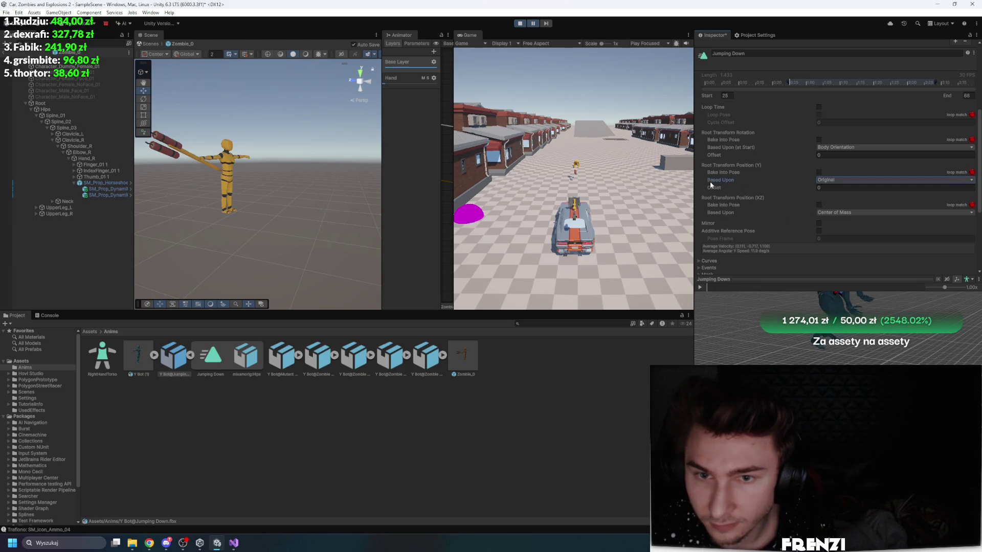
left_click_drag(717, 189, 709, 189)
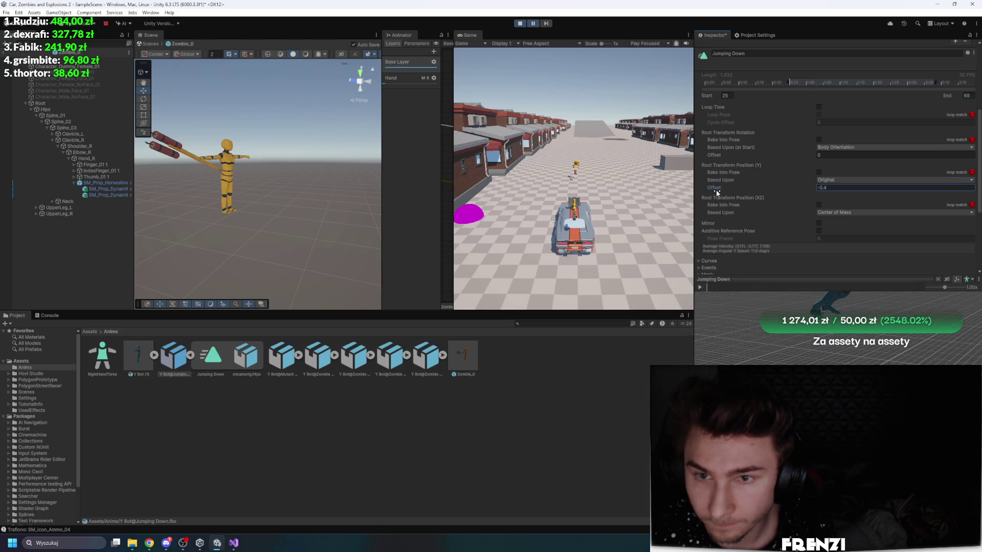
scroll(870, 195, "down", 3)
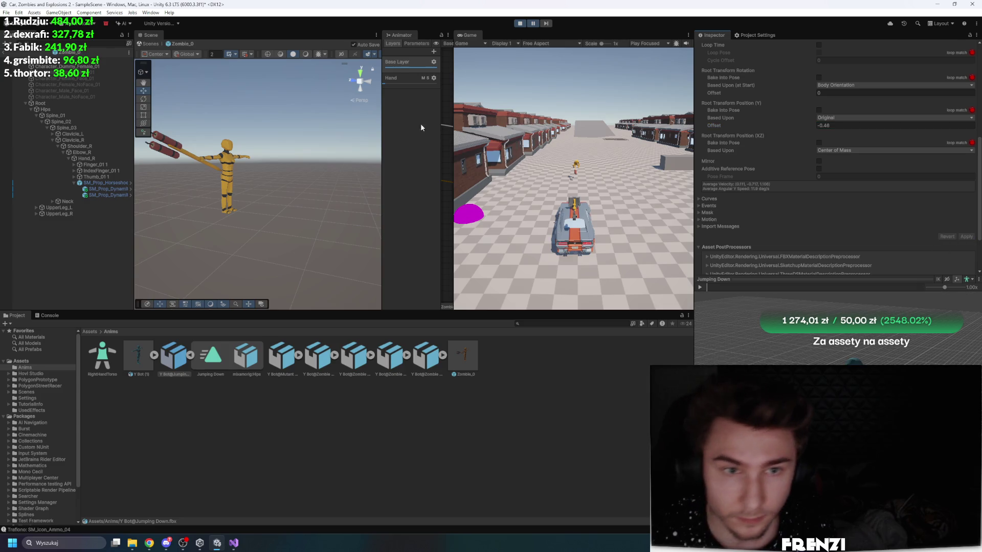
left_click(563, 61)
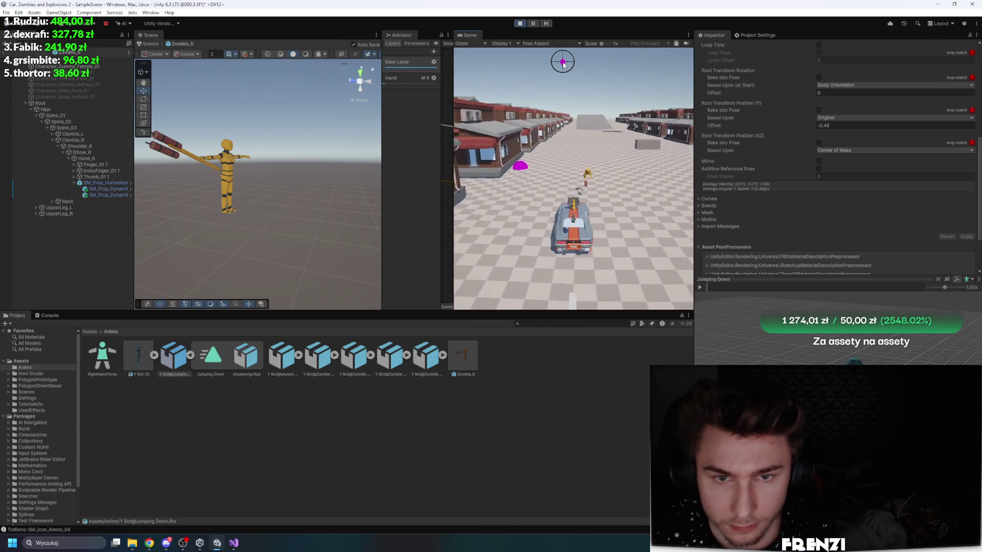
Step: Widen the Animator, select the Movement Tree → Mutant Jump Attack transition, preview its blend, and restore the Scene view
left_click_drag(382, 98, 205, 102)
left_click(236, 77)
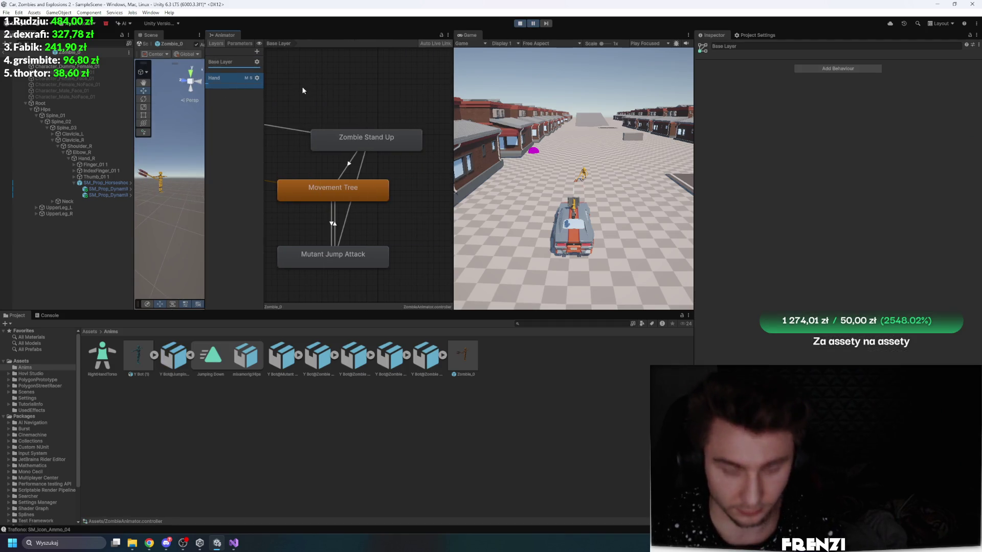
key("Delete")
left_click(331, 231)
mouse_move(724, 288)
left_mouse_down()
mouse_move(829, 290)
mouse_move(819, 298)
mouse_move(750, 287)
mouse_move(911, 289)
mouse_move(705, 284)
mouse_move(825, 289)
left_mouse_up()
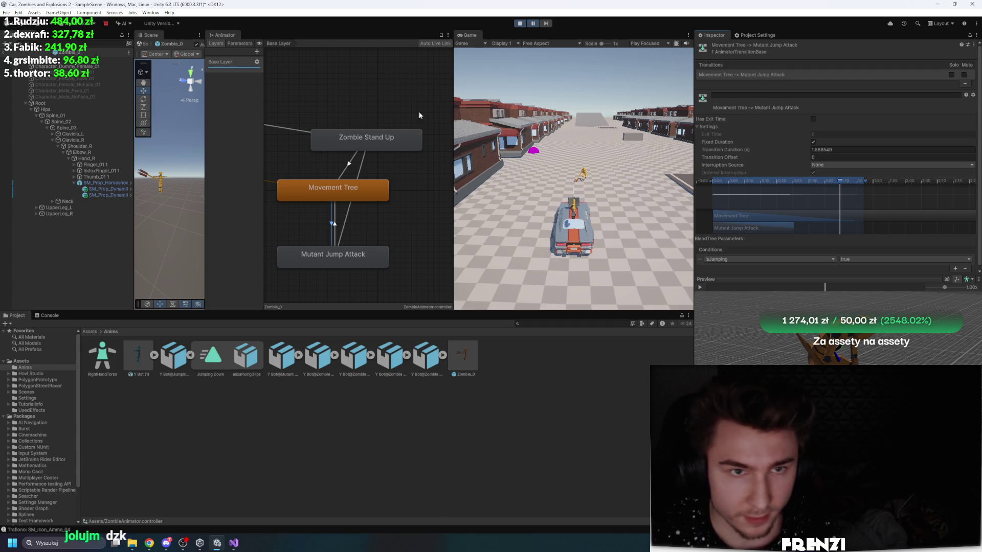
left_click_drag(199, 45, 525, 38)
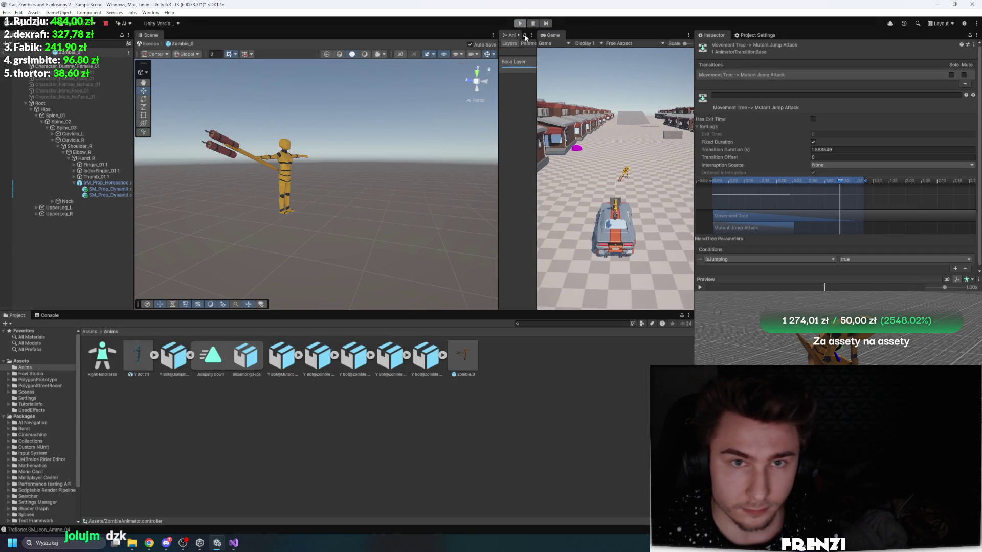
Step: Select and frame Zombie_0, collapsing its collider and rigidbody components
left_click_drag(336, 183, 240, 141)
scroll(241, 141, "up", 3)
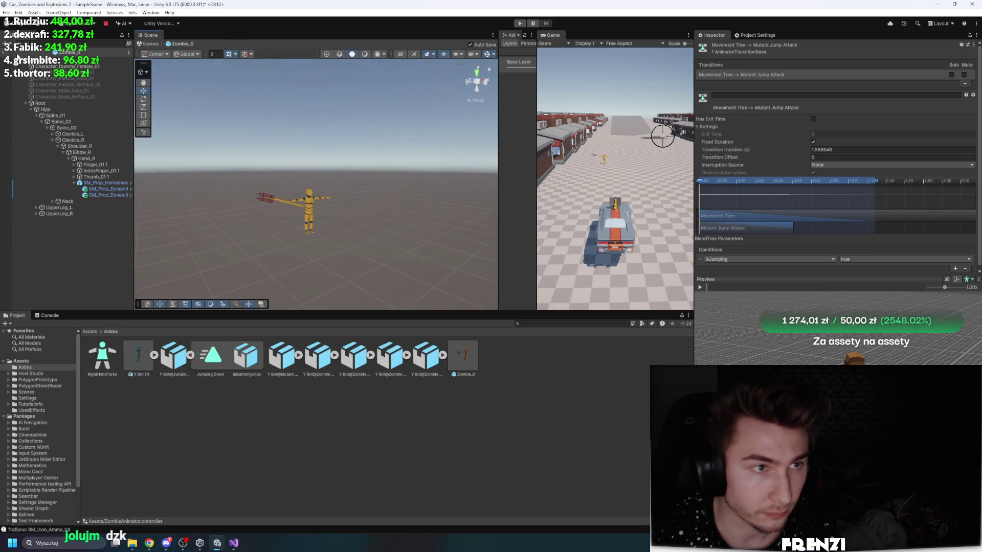
double_click(61, 60)
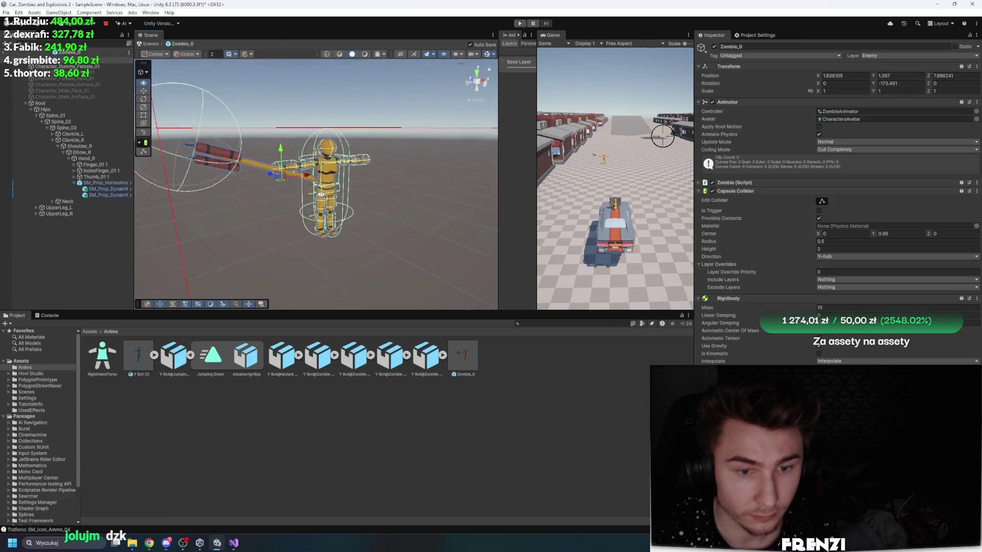
left_click(752, 191)
left_click(752, 200)
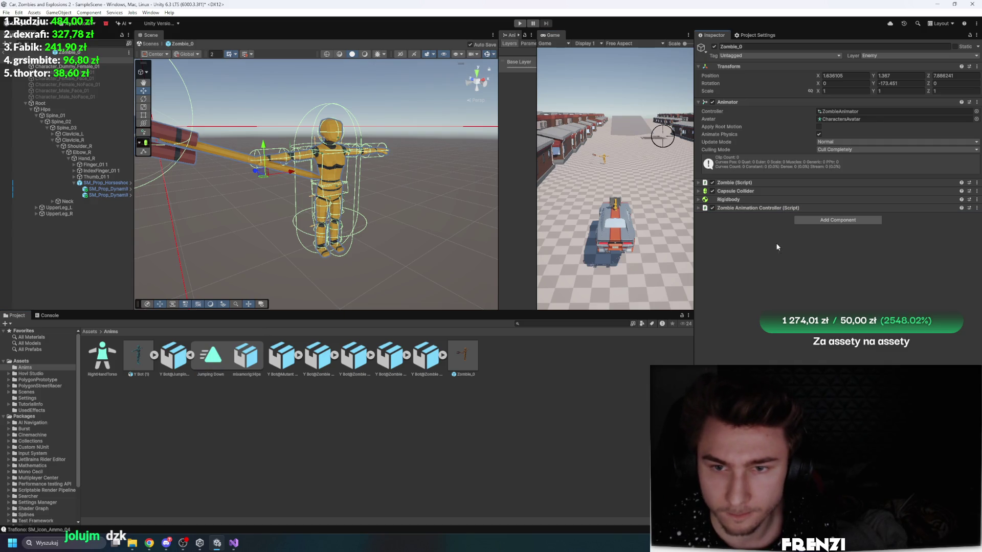
Step: Duplicate the Jumping Down clip into an editable .anim and dock it in the Animation window
left_click(210, 356)
key("ctrl+d")
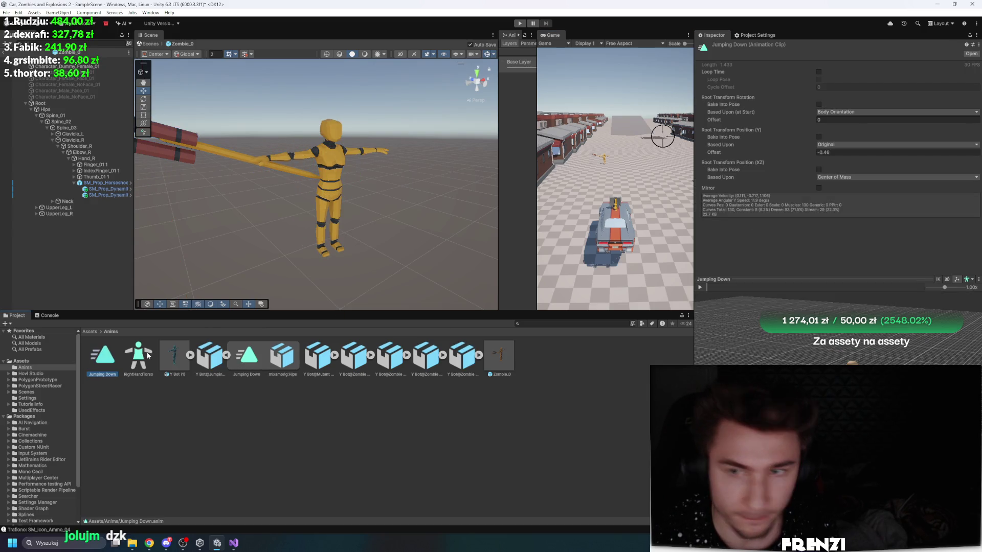
mouse_move(537, 53)
left_mouse_down()
mouse_move(577, 82)
mouse_move(613, 133)
left_mouse_up()
double_click(110, 362)
left_click_drag(269, 224, 110, 317)
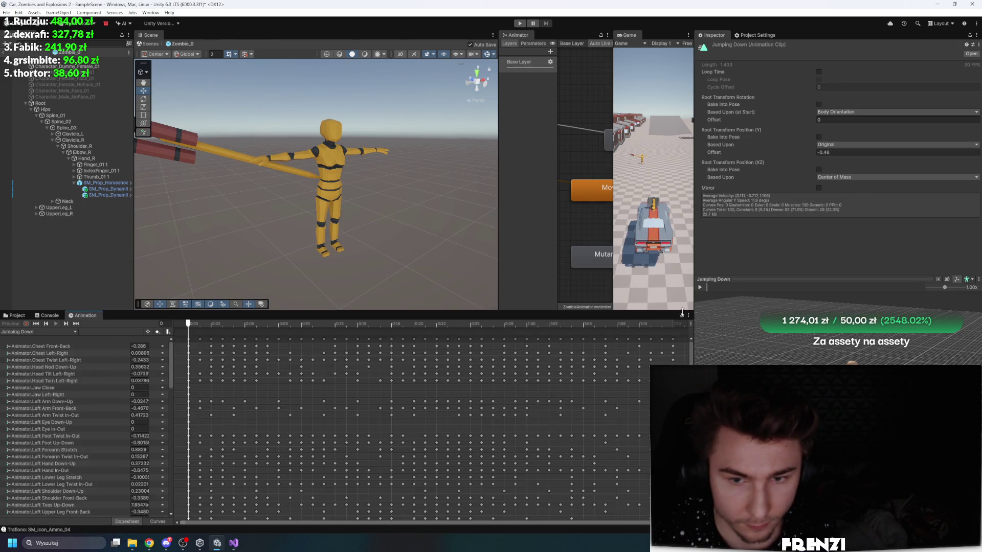
Step: Leave prefab mode, select Zombie_0 (72), and choose Jumping Down in the Animation window
left_click(112, 60)
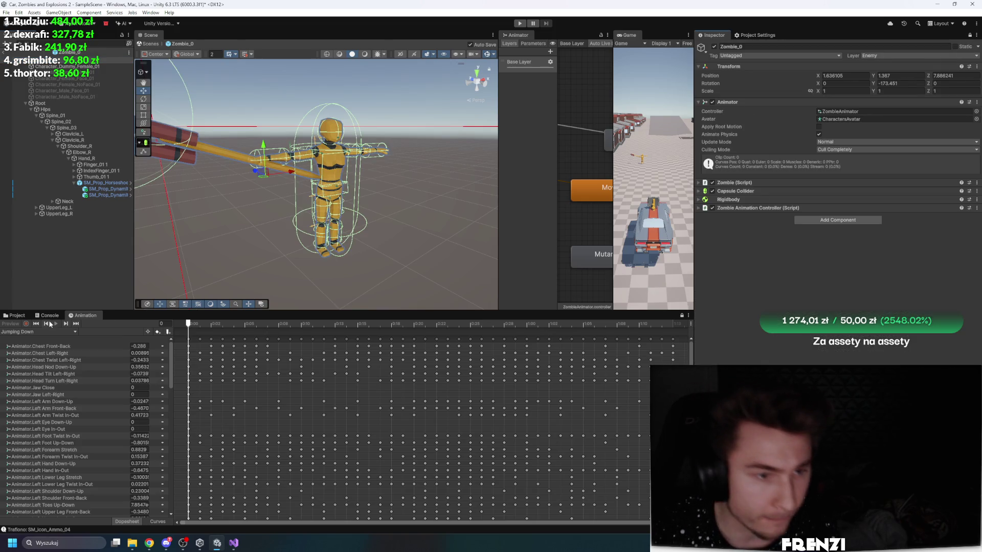
mouse_move(211, 325)
left_mouse_down()
mouse_move(358, 324)
mouse_move(196, 320)
left_mouse_up()
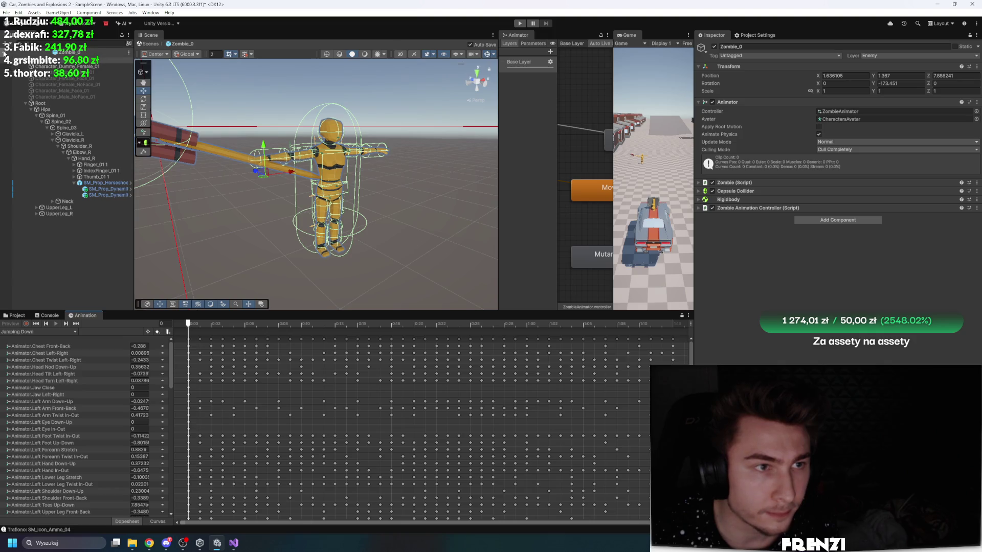
left_click(4, 54)
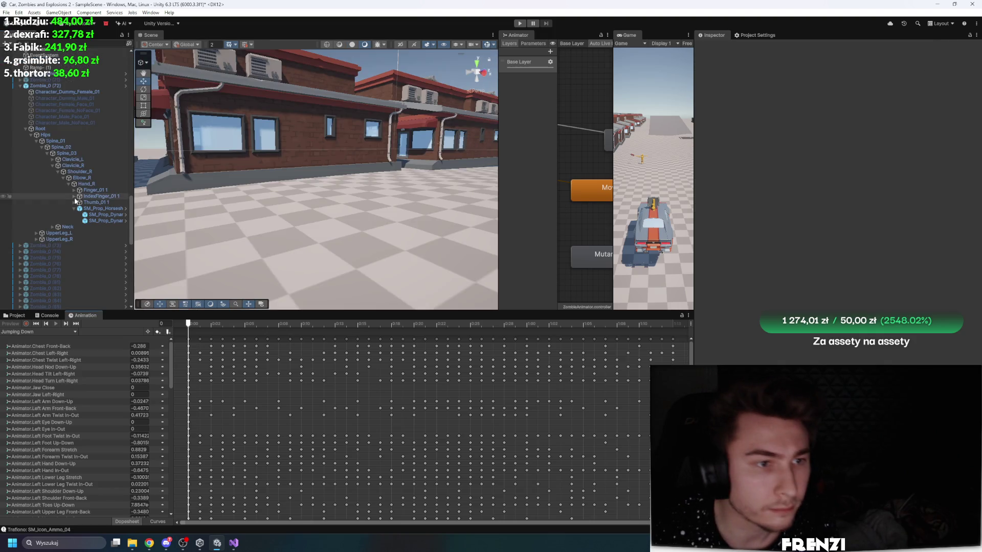
double_click(45, 85)
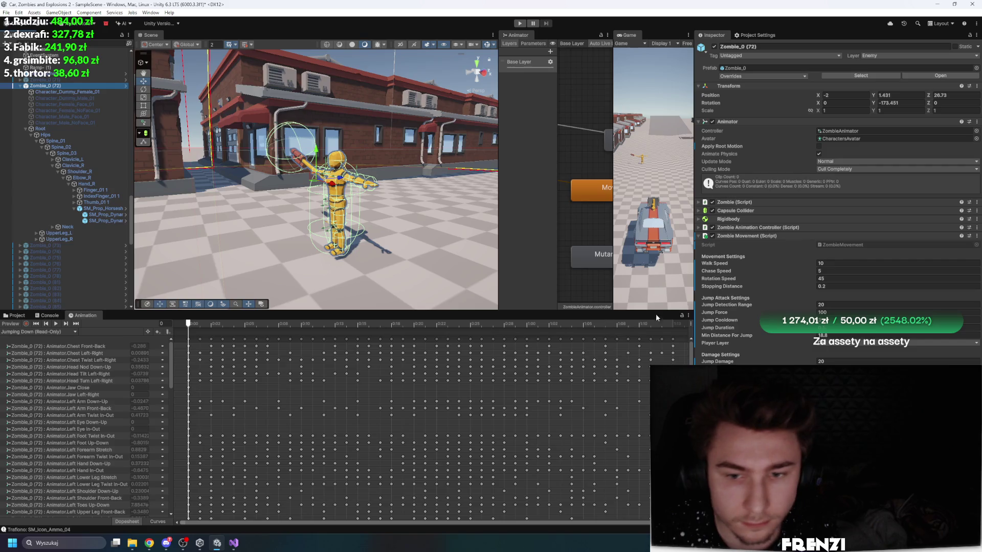
left_click(65, 333)
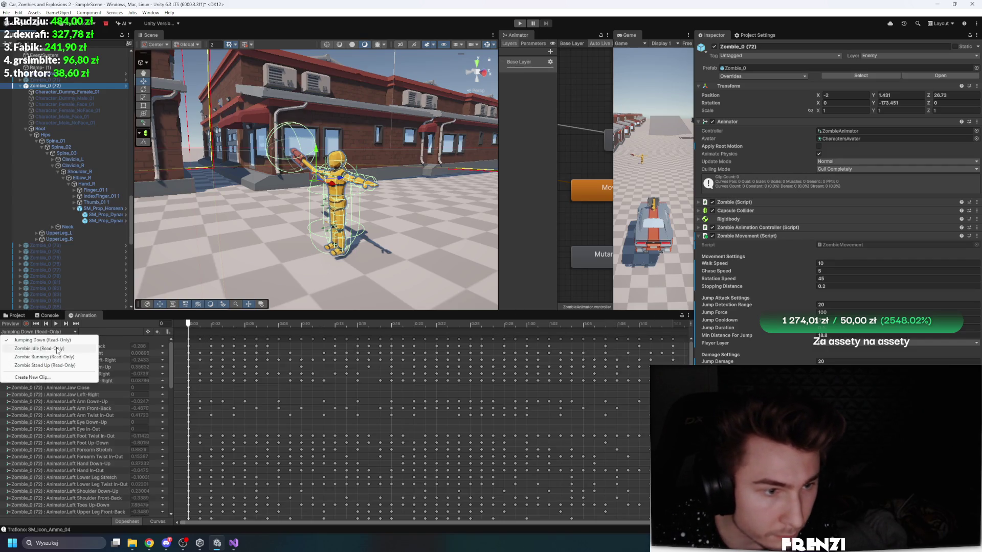
left_click(226, 342)
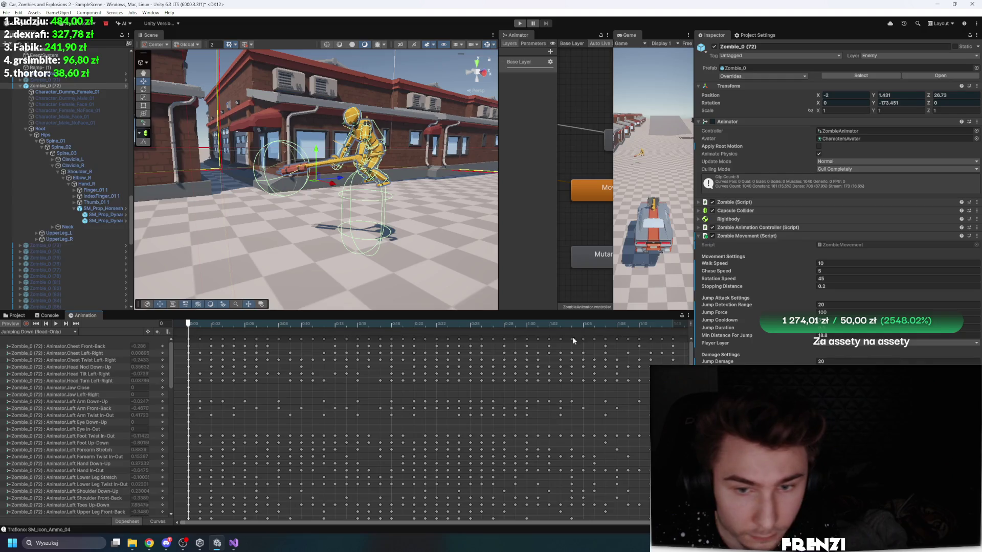
Step: Scrub the jump through frames 17, 14 and 41 from several angles, then locate the clip asset
mouse_move(200, 323)
left_mouse_down()
mouse_move(382, 350)
mouse_move(115, 328)
left_mouse_up()
mouse_move(190, 323)
left_mouse_down()
mouse_move(344, 310)
mouse_move(414, 322)
mouse_move(560, 322)
left_mouse_up()
key("shift+comma")
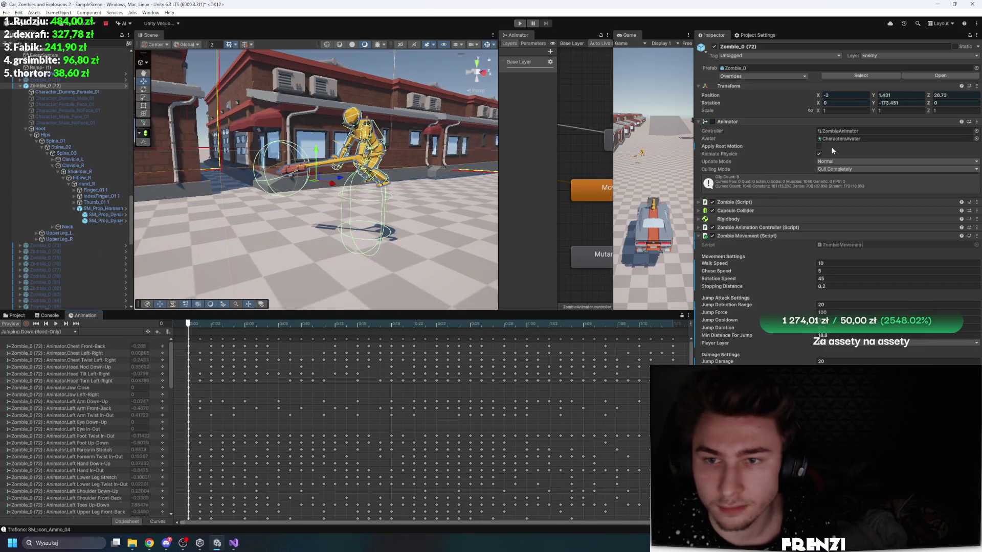
mouse_move(217, 324)
left_mouse_down()
mouse_move(591, 335)
mouse_move(202, 320)
mouse_move(255, 286)
mouse_move(338, 266)
left_mouse_up()
key("space")
mouse_move(358, 324)
left_mouse_down()
mouse_move(646, 334)
mouse_move(167, 313)
left_mouse_up()
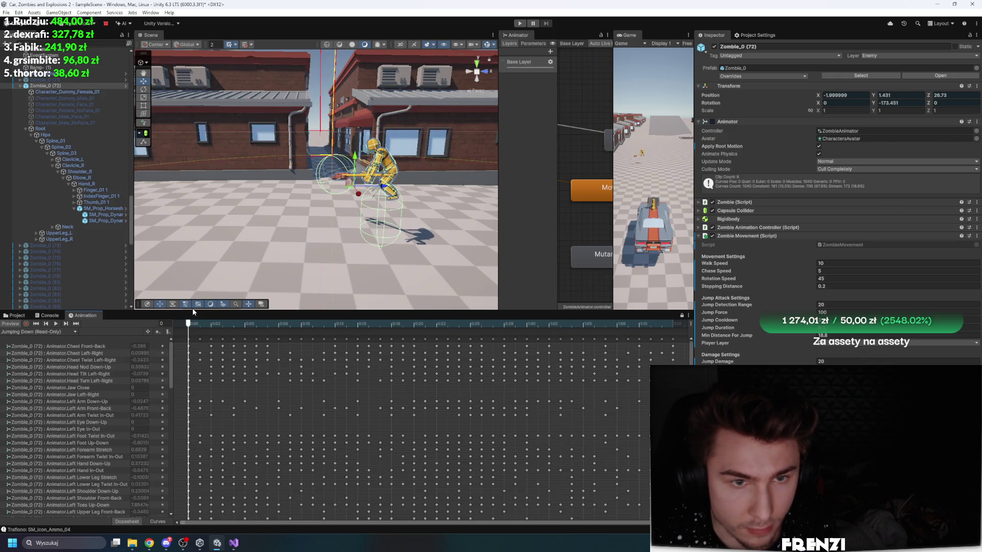
left_click(42, 332)
left_click(17, 316)
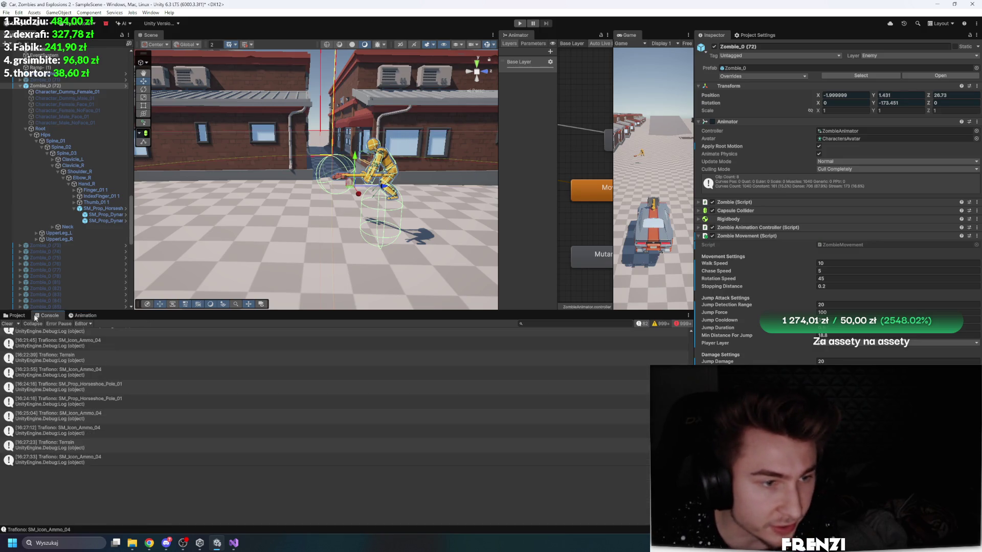
Step: Select the Mutant Jump Attack state and return its Speed to 1
left_click(17, 316)
left_click(102, 356)
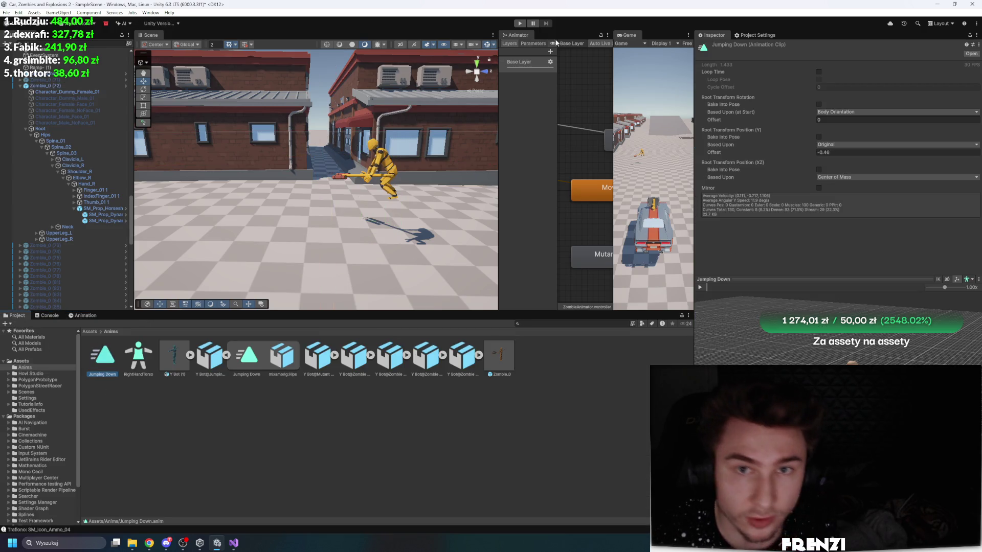
left_click_drag(499, 84, 305, 84)
left_click(159, 389)
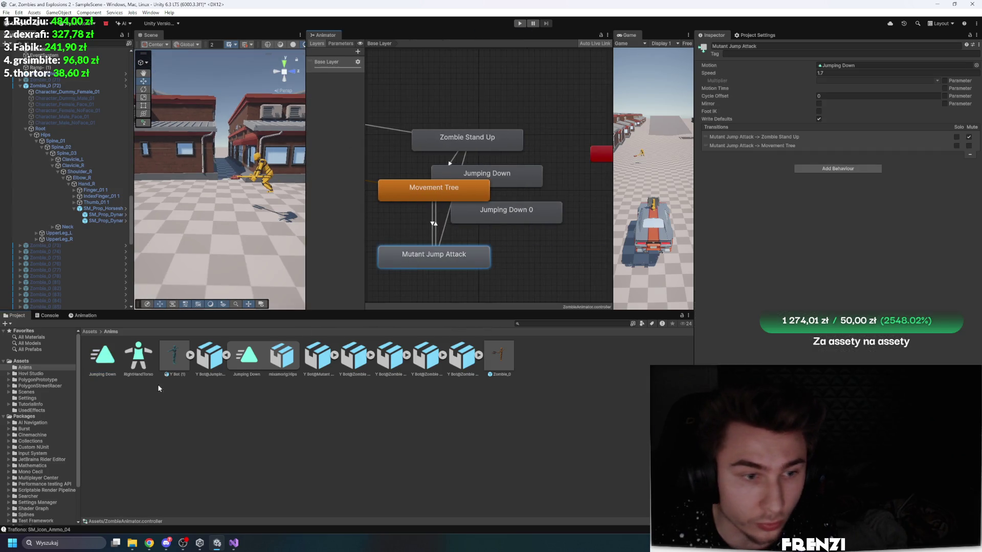
left_click_drag(794, 92, 717, 120)
key("ctrl+z")
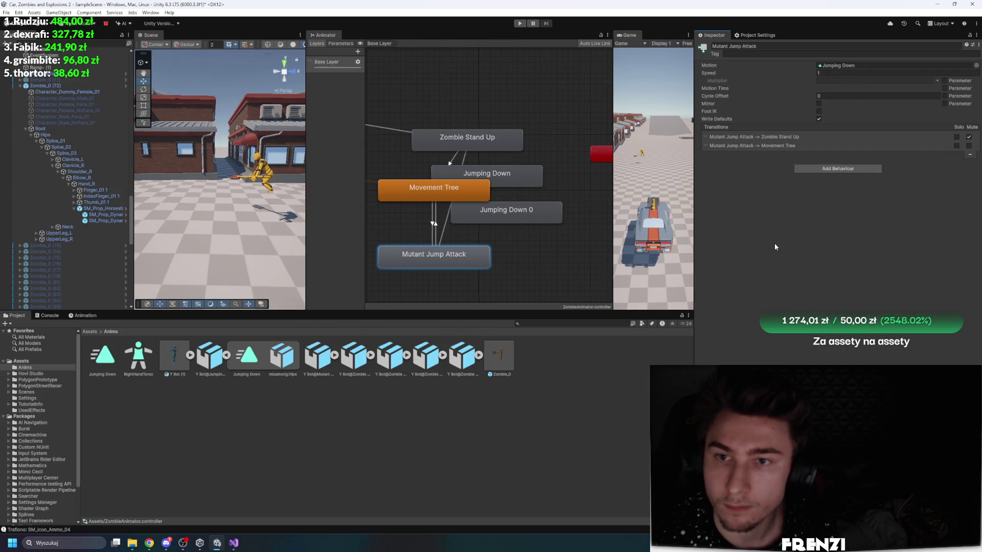
Step: Resize the panels, reselect Zombie_0 (72), and show its Animation timeline clips
left_click_drag(694, 209, 838, 210)
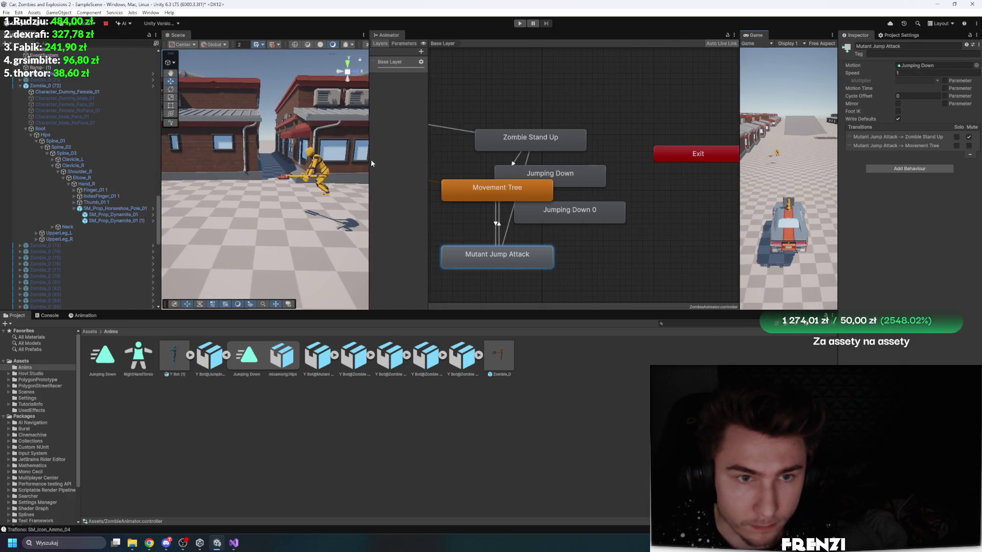
left_click_drag(370, 163, 498, 164)
left_click(398, 167)
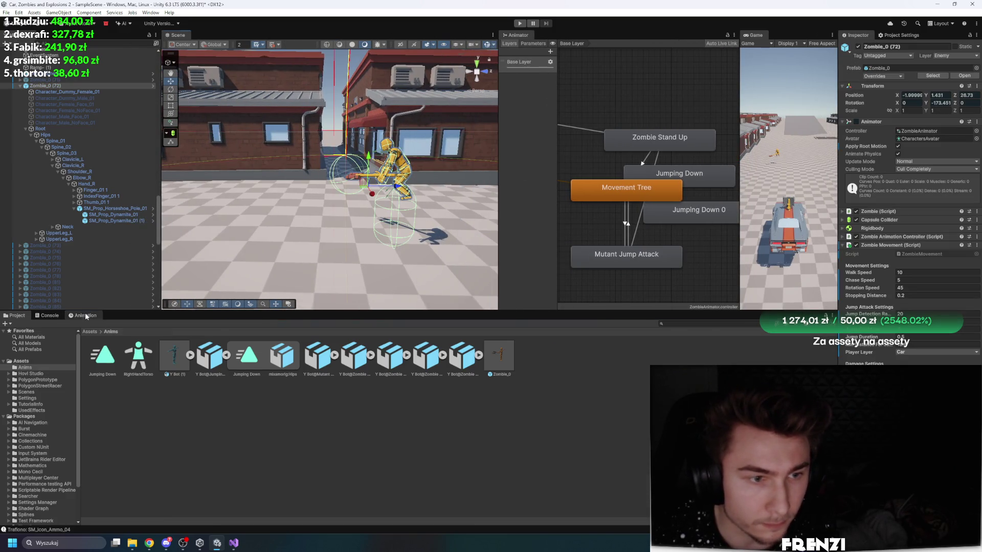
left_click(86, 315)
left_click(56, 332)
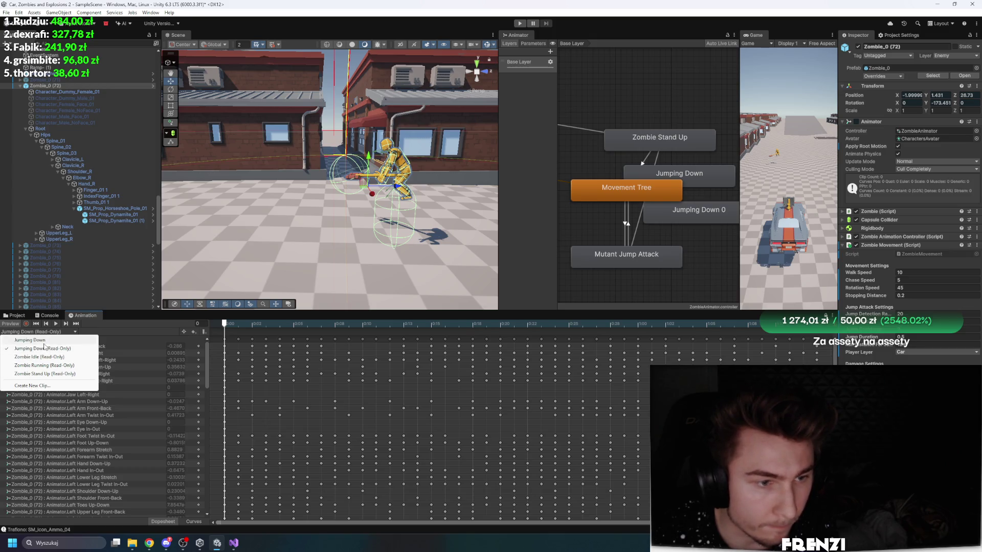
Step: Show the Jumping Down clip's Root T.y curve in Curves view, framed to fill the graph
left_click(44, 340)
left_click(252, 324)
mouse_move(256, 323)
left_mouse_down()
mouse_move(274, 323)
mouse_move(220, 323)
mouse_move(292, 323)
mouse_move(349, 309)
mouse_move(224, 311)
left_mouse_up()
scroll(122, 360, "down", 15)
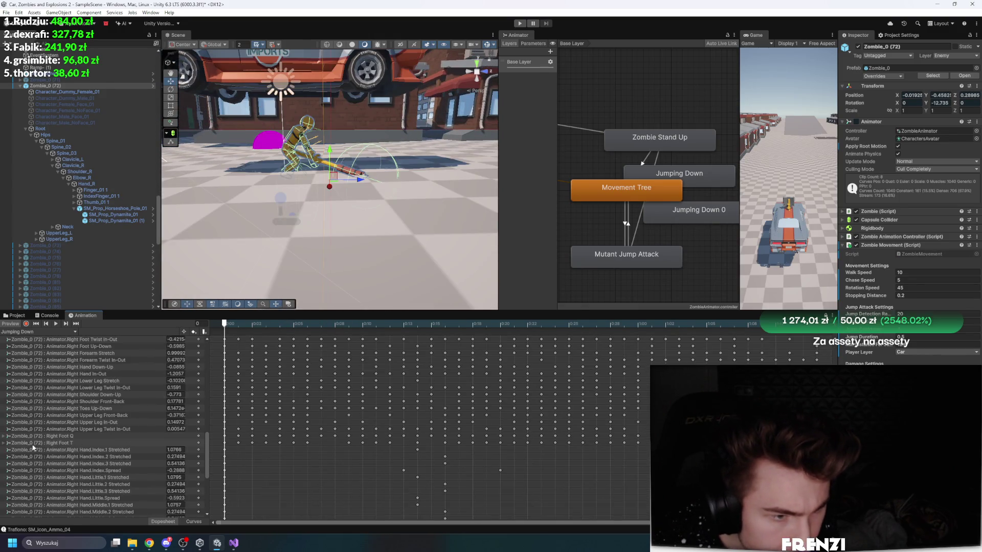
scroll(63, 442, "down", 10)
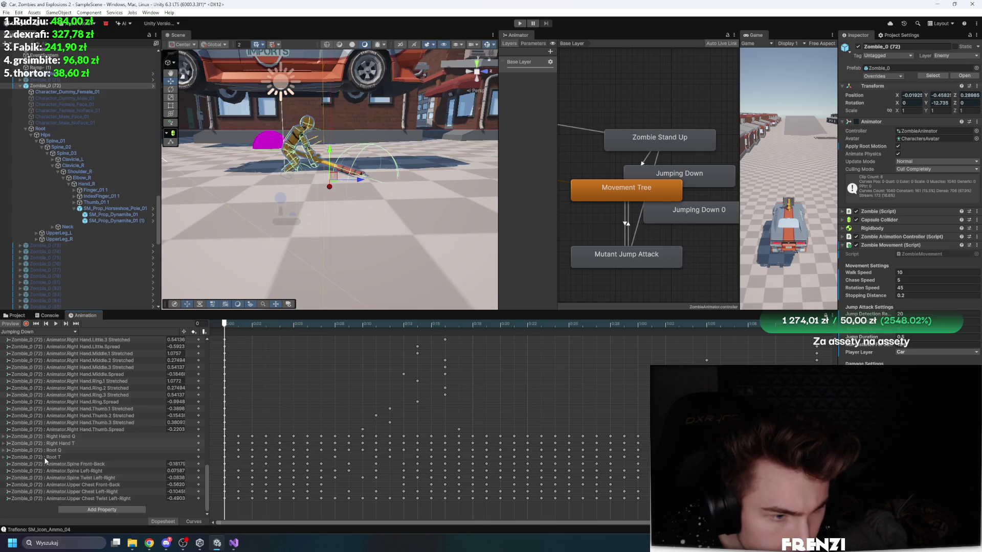
left_click(3, 457)
left_click(26, 471)
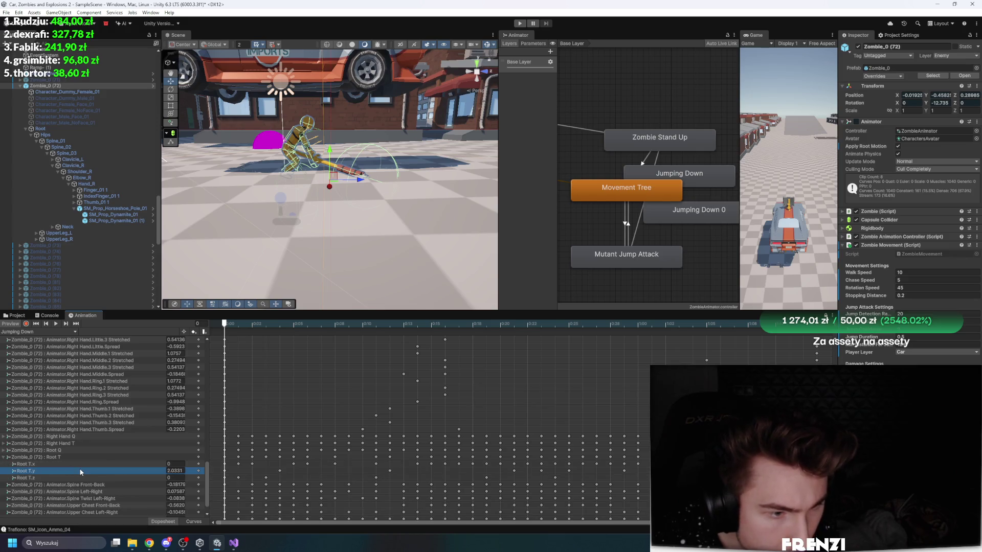
left_click(183, 524)
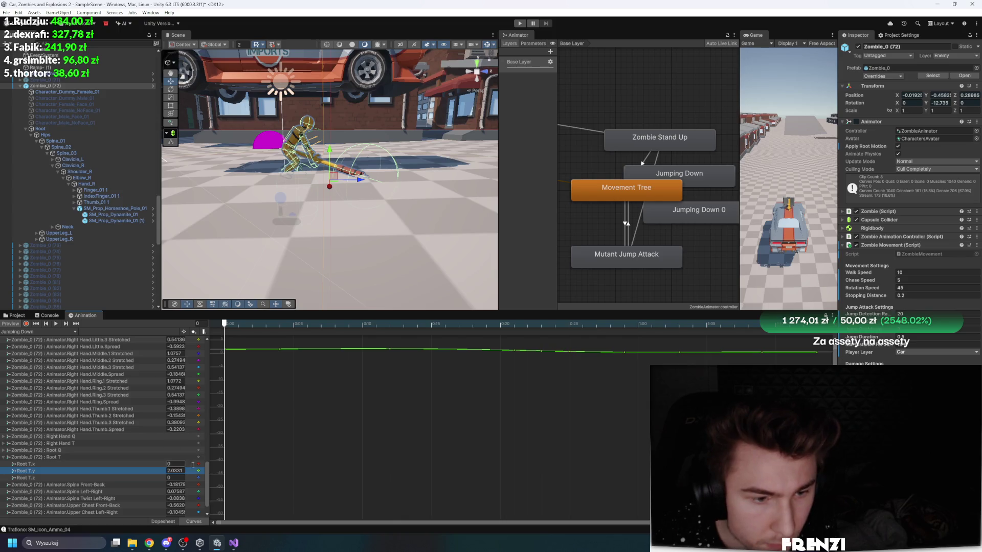
key("f")
Step: Raise the first Root T.y key to 2.1918 and lift the 0:04 key to 2.004 for a higher peak
left_click_drag(258, 320, 230, 320)
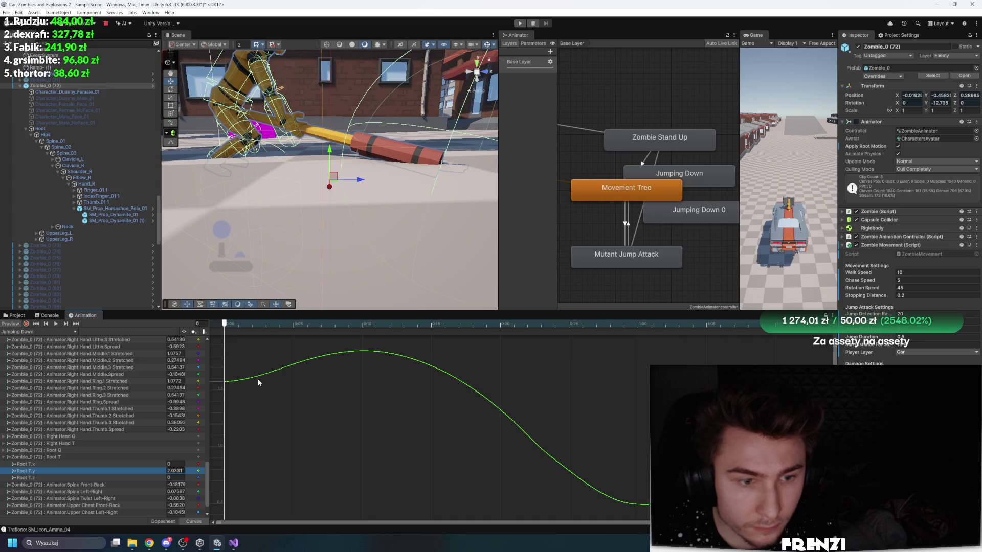
left_click_drag(225, 383, 225, 364)
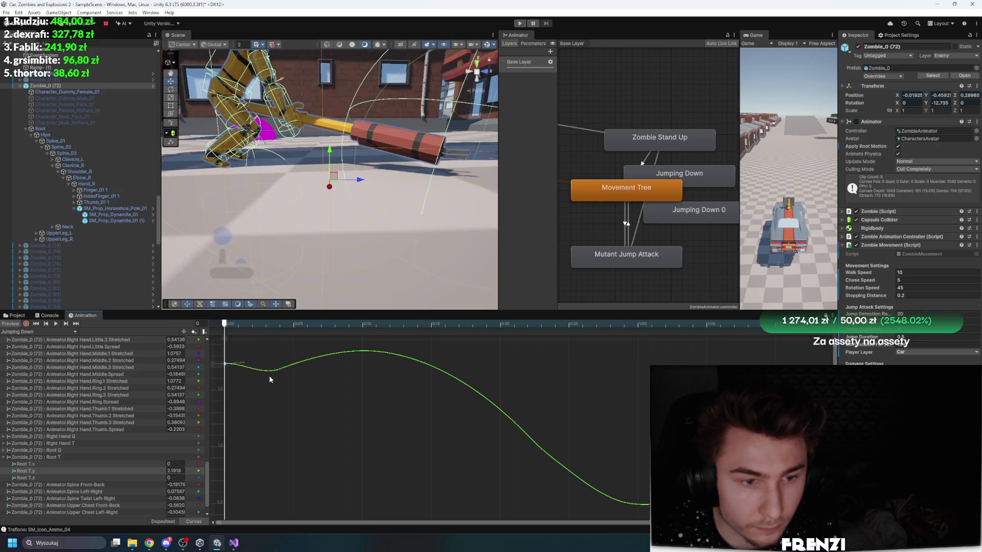
left_click_drag(241, 332, 279, 327)
scroll(379, 416, "down", 3)
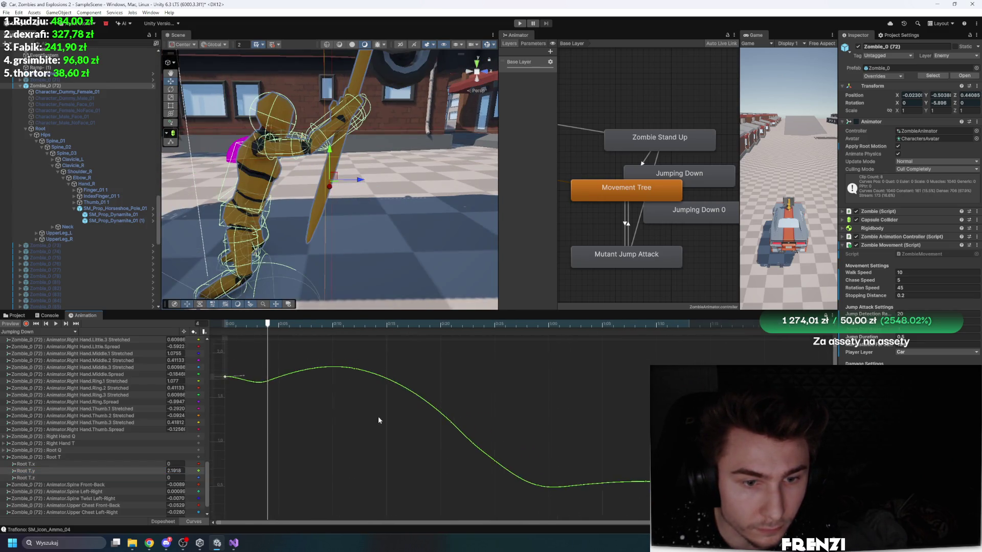
scroll(324, 230, "down", 5)
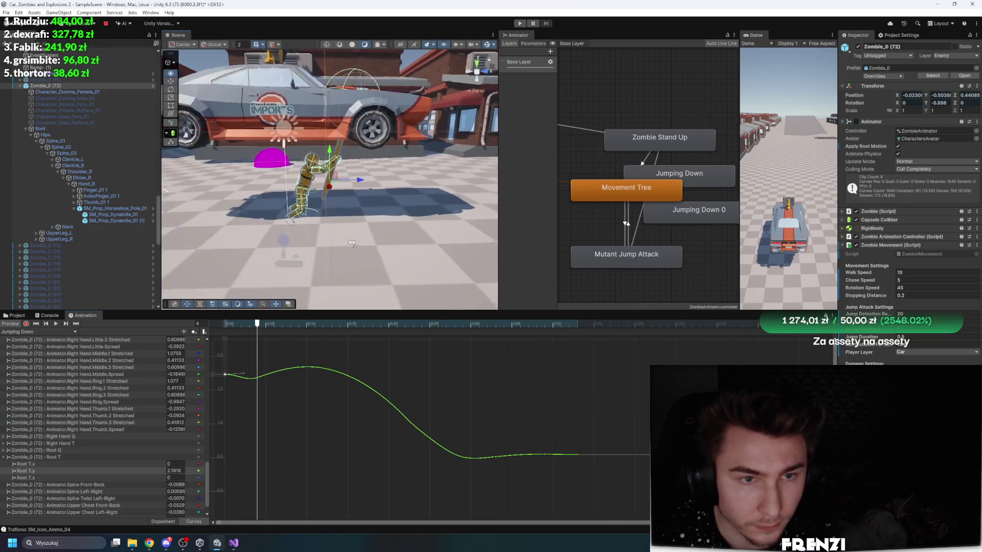
mouse_move(259, 325)
left_mouse_down()
mouse_move(247, 325)
mouse_move(274, 324)
left_mouse_up()
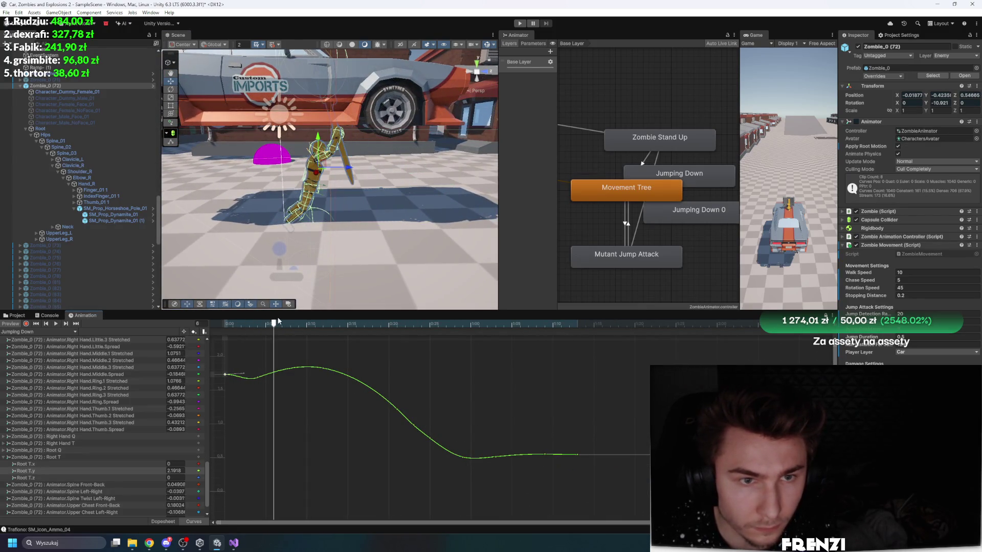
left_click(260, 377)
mouse_move(261, 377)
left_mouse_down()
mouse_move(259, 325)
mouse_move(281, 325)
left_mouse_up()
mouse_move(324, 367)
left_mouse_down()
mouse_move(350, 479)
mouse_move(278, 344)
mouse_move(273, 367)
mouse_move(295, 410)
mouse_move(285, 360)
left_mouse_up()
Step: Raise the key near 0:06 to about 2.5 and rework the falling keys, undoing the sharp dip
left_click_drag(243, 412, 256, 379)
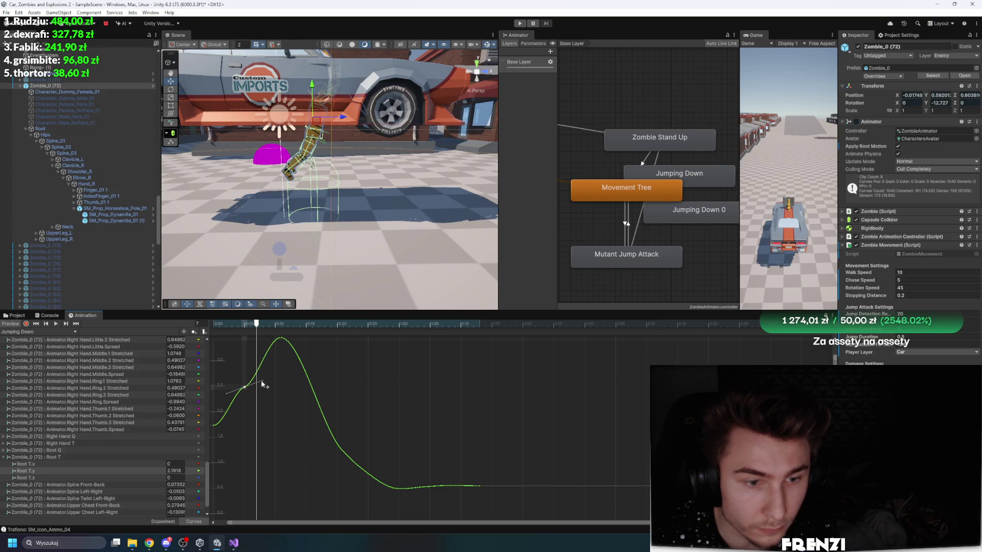
mouse_move(251, 323)
left_mouse_down()
mouse_move(311, 321)
mouse_move(303, 341)
mouse_move(315, 341)
left_mouse_up()
left_click(324, 324)
left_click_drag(344, 455, 352, 458)
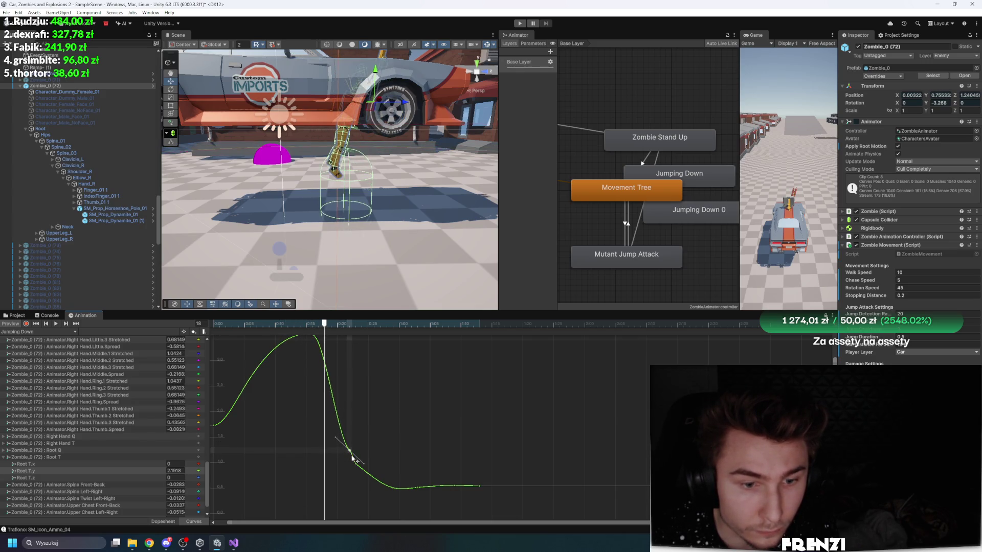
mouse_move(385, 495)
left_mouse_down()
mouse_move(346, 451)
mouse_move(357, 451)
left_mouse_up()
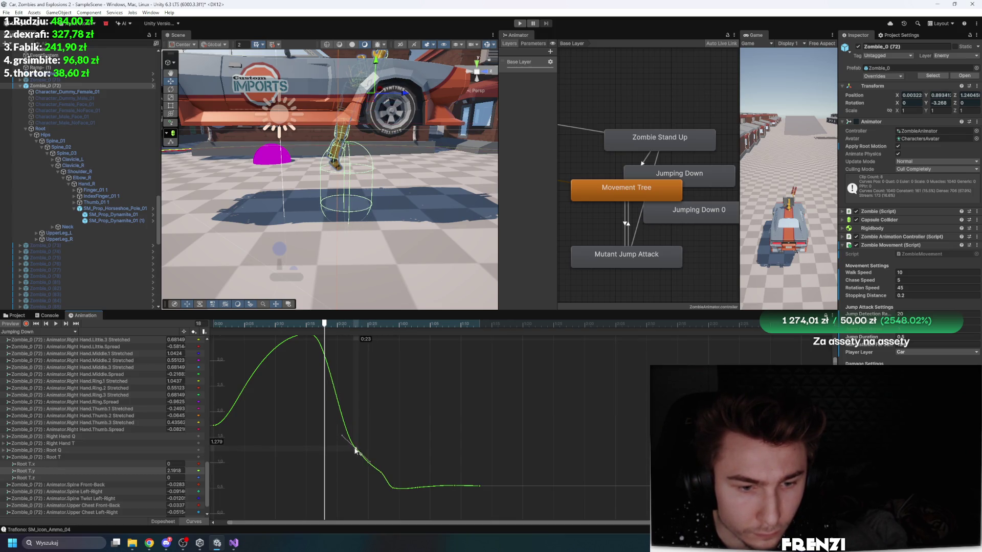
mouse_move(338, 325)
left_mouse_down()
mouse_move(228, 324)
mouse_move(370, 320)
left_mouse_up()
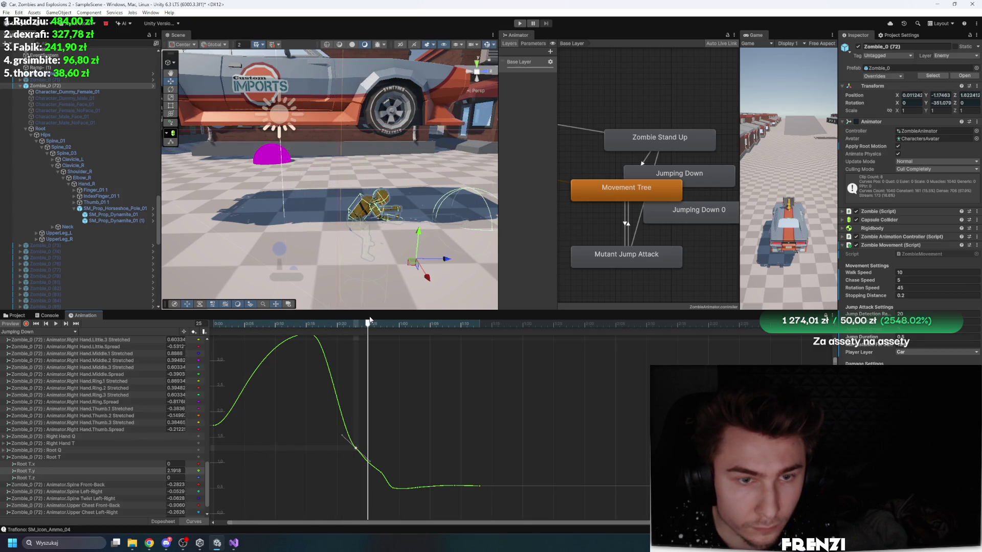
mouse_move(330, 430)
left_mouse_down()
mouse_move(394, 479)
mouse_move(394, 464)
left_mouse_up()
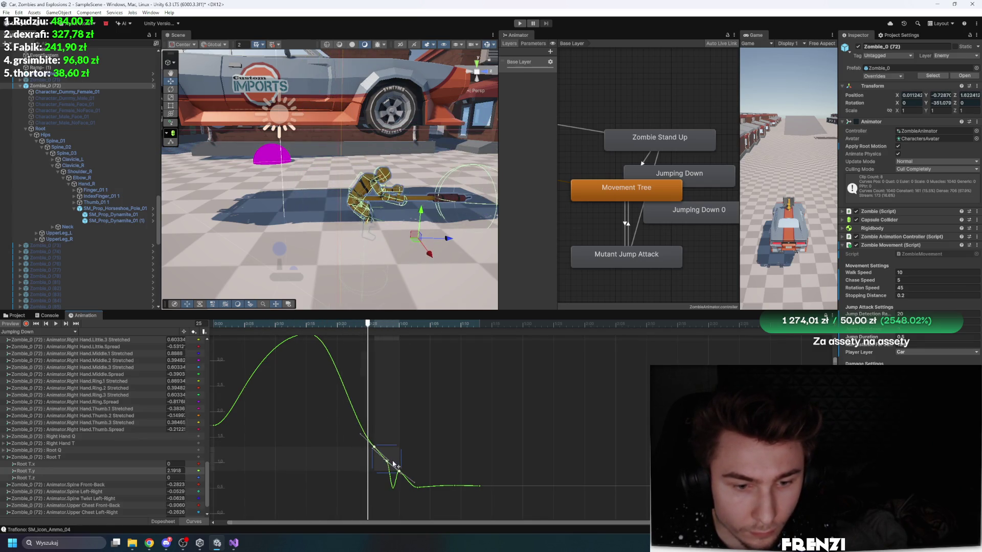
key("ctrl+z")
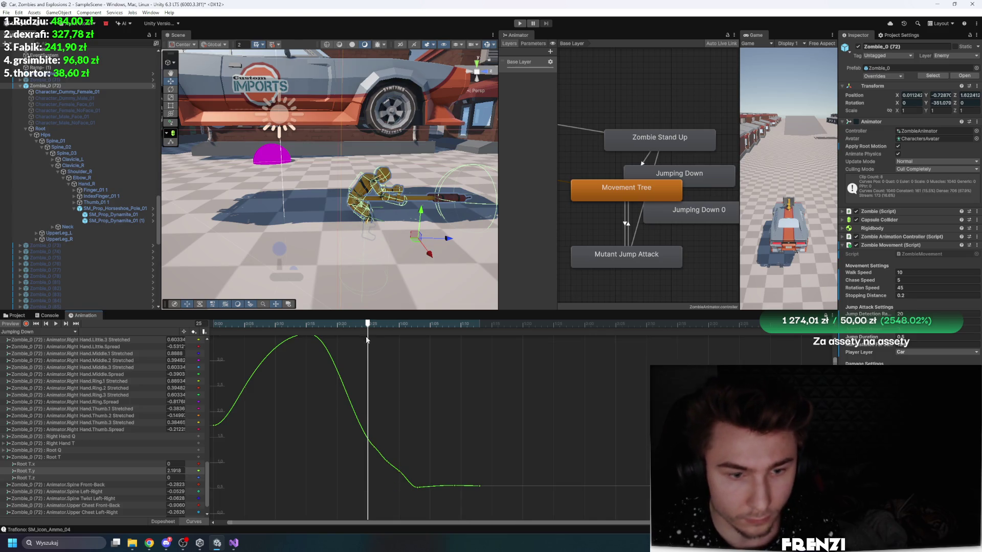
Step: Set the falling keys' tangents to Auto and raise the bottom of the curve
left_click_drag(350, 421, 409, 492)
right_click(387, 462)
left_click(417, 405)
left_click(376, 344)
mouse_move(368, 324)
left_mouse_down()
mouse_move(307, 325)
mouse_move(386, 333)
mouse_move(370, 337)
left_mouse_up()
left_click_drag(330, 447, 509, 511)
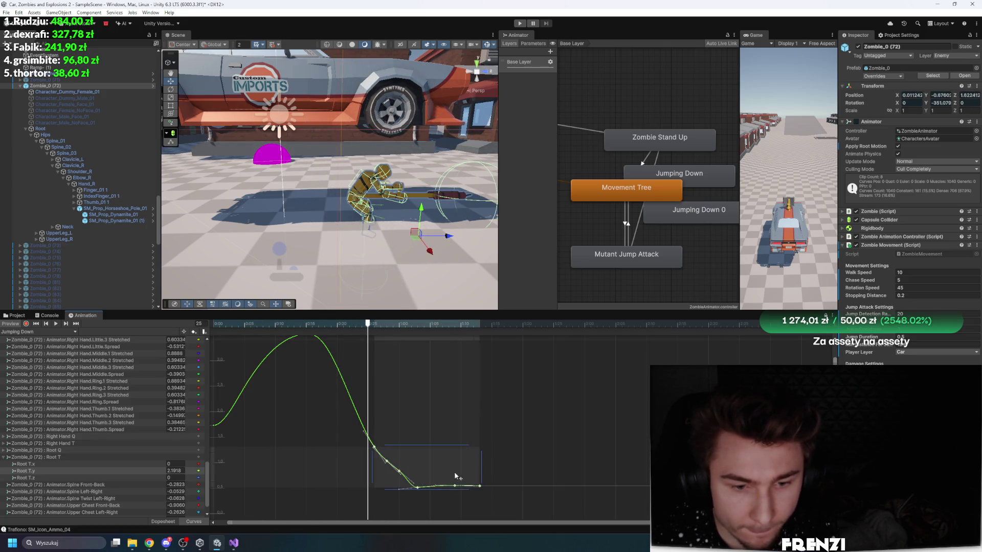
left_click_drag(455, 472, 475, 415)
left_click(575, 430)
Step: Frame the whole Root T.y curve and play the preview from frame 8 to check the landing
key("a")
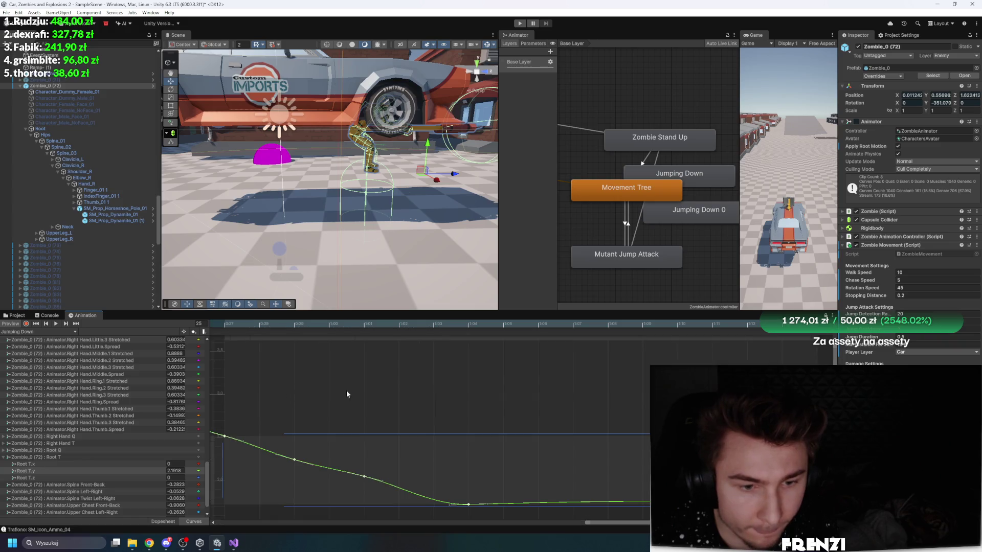
scroll(482, 377, "down", 2)
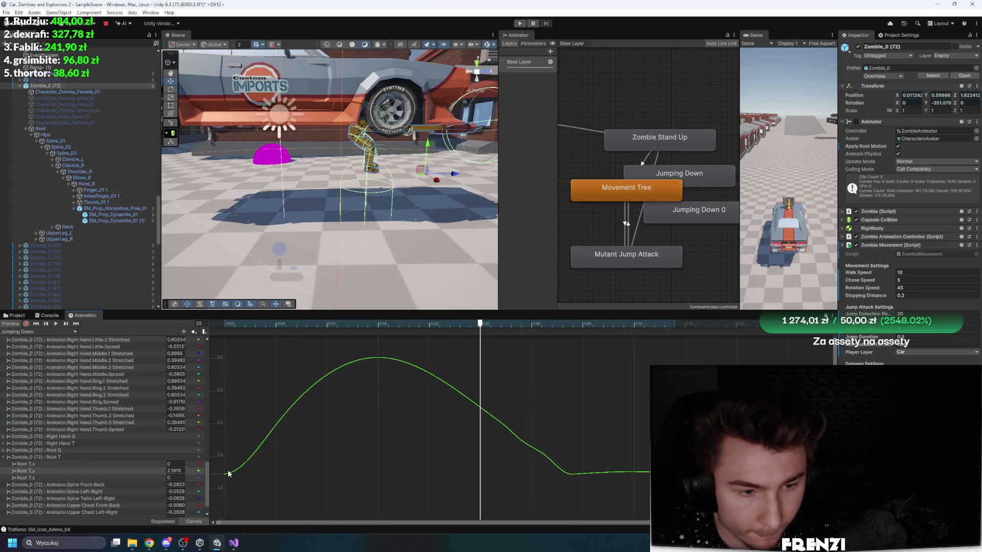
left_click_drag(647, 443, 526, 489)
mouse_move(456, 325)
left_mouse_down()
mouse_move(220, 325)
mouse_move(522, 333)
mouse_move(274, 325)
mouse_move(326, 326)
mouse_move(373, 292)
mouse_move(411, 286)
mouse_move(548, 309)
mouse_move(224, 307)
mouse_move(502, 305)
mouse_move(648, 331)
mouse_move(309, 320)
mouse_move(457, 311)
mouse_move(511, 322)
mouse_move(534, 341)
mouse_move(634, 351)
mouse_move(130, 311)
left_mouse_up()
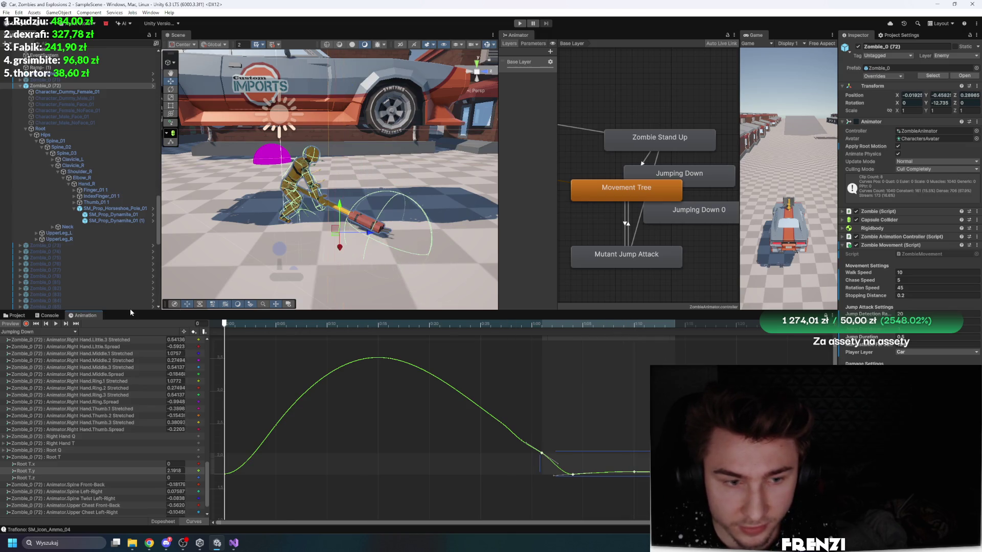
left_click(498, 357)
left_click_drag(267, 325, 306, 324)
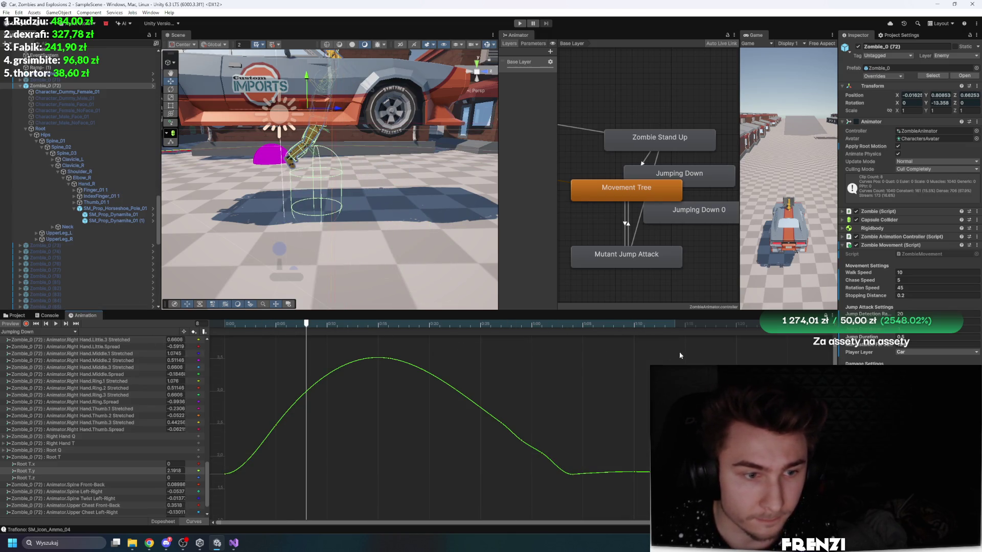
key("space")
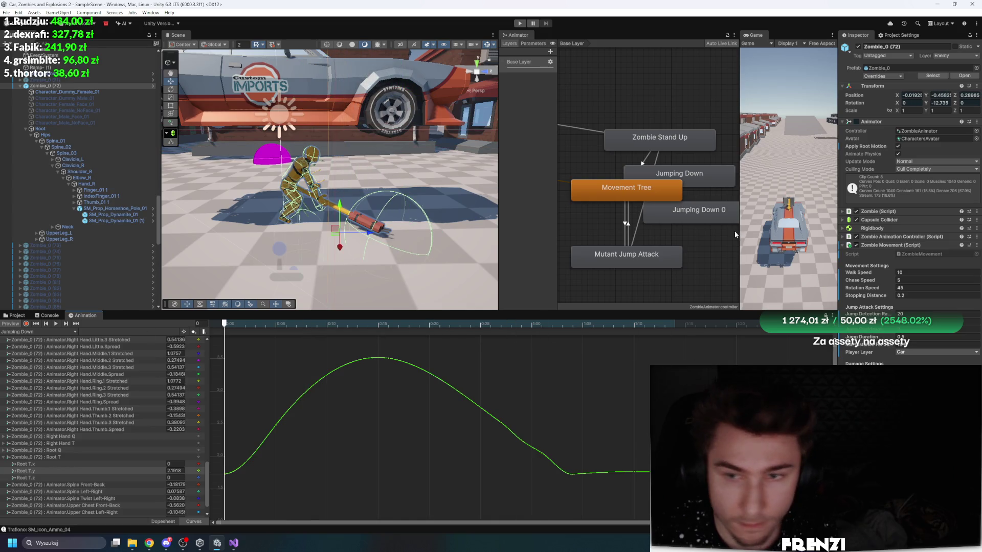
Step: Inspect the Mutant Jump Attack to Zombie Stand Up transition in the Animator graph
scroll(701, 268, "down", 5)
mouse_move(683, 208)
left_mouse_down()
mouse_move(668, 255)
mouse_move(625, 252)
left_mouse_up()
left_click(634, 276)
scroll(685, 302, "up", 2)
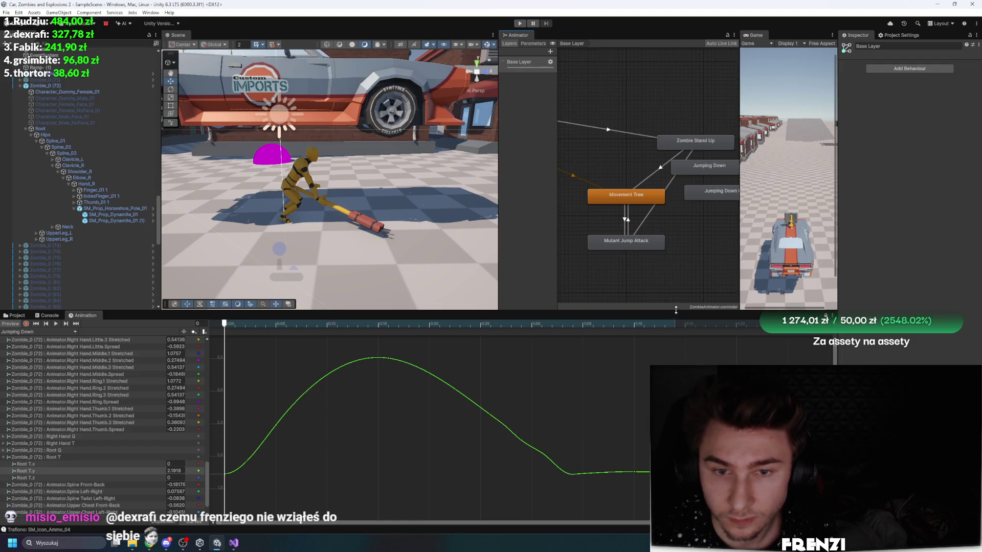
left_click(647, 222)
Step: Play the game, frame the zombie's Root and Zombie_0 in the scene, then stop and restart Play mode
left_click(519, 23)
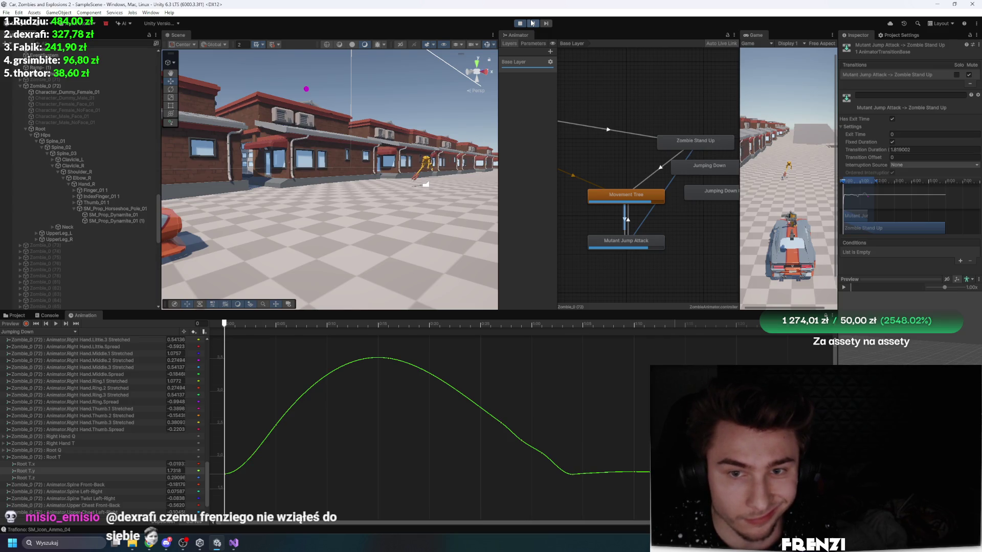
left_click(624, 232)
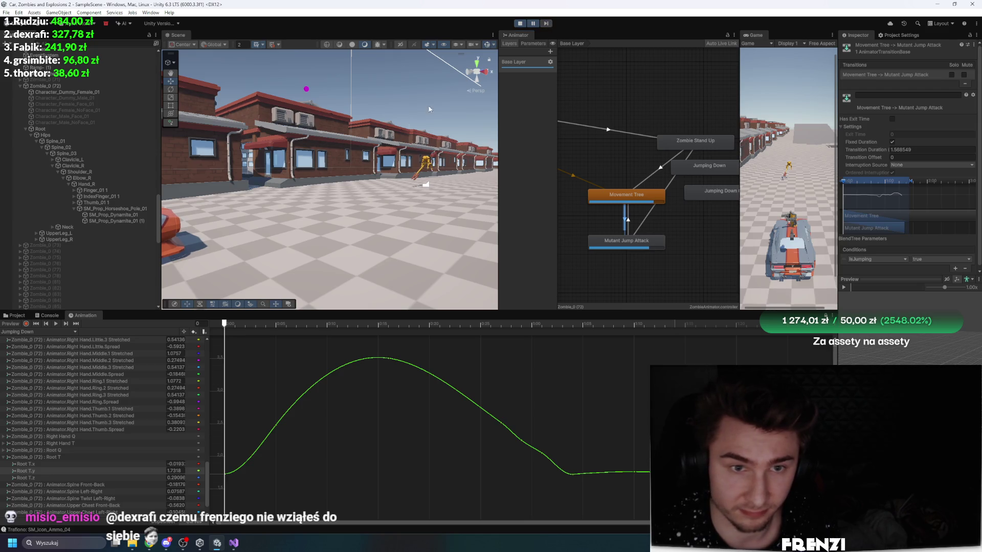
double_click(83, 130)
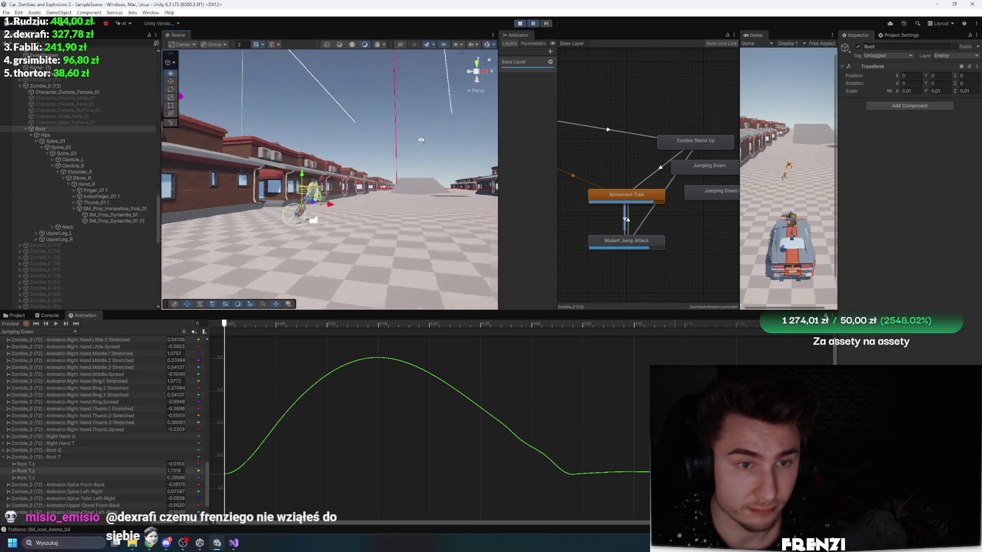
double_click(55, 87)
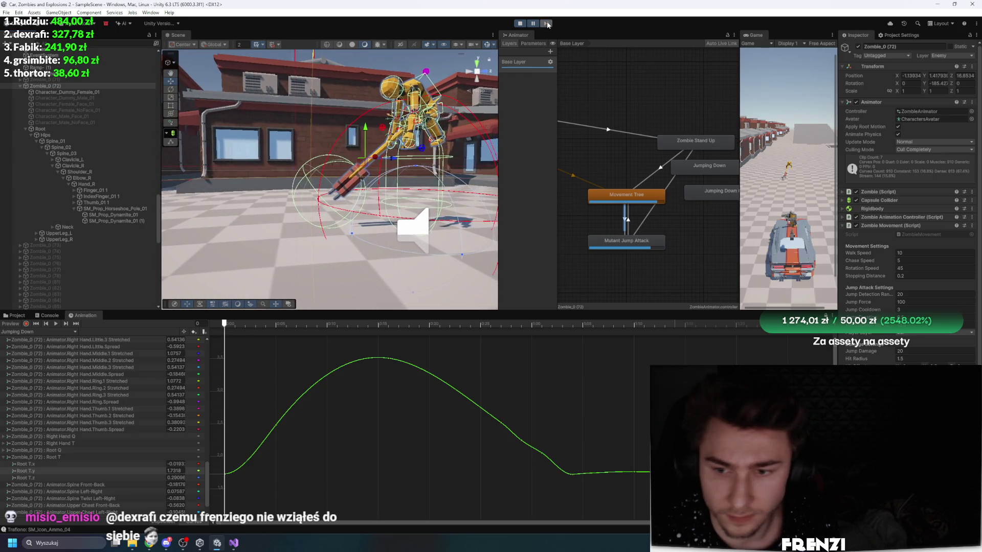
left_click(522, 24)
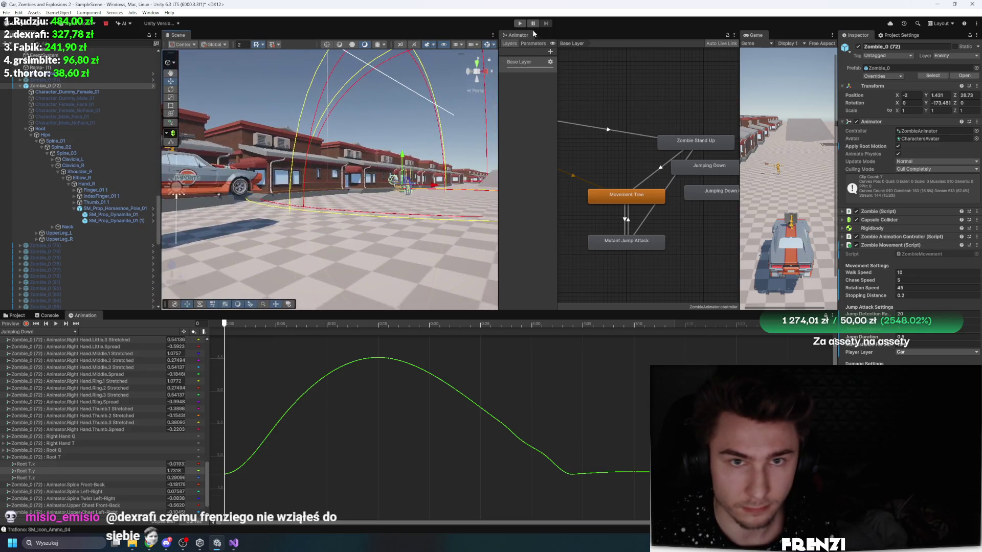
left_click(519, 24)
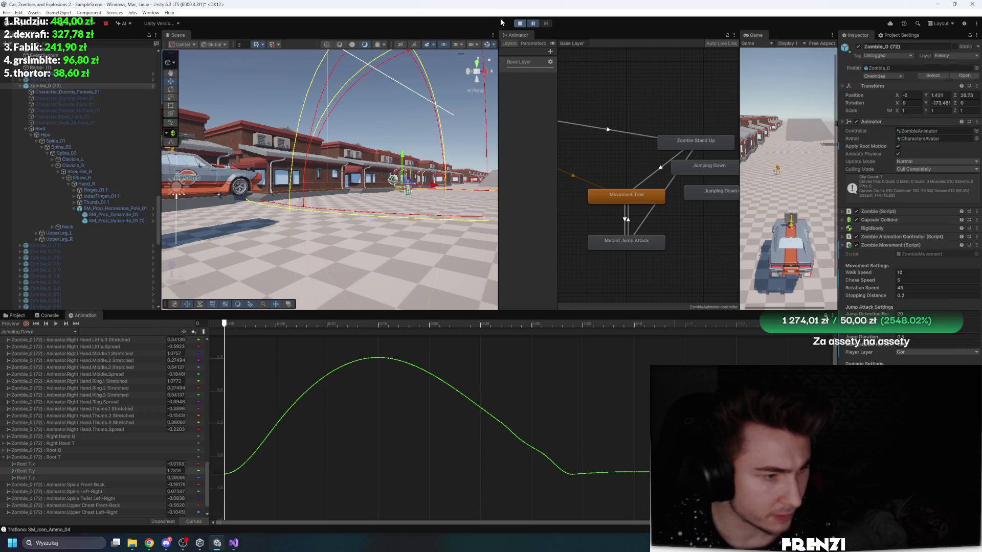
Step: Pause, step one frame and resume while orbiting the zombie, then select the Mutant Jump Attack → Movement Tree transition
mouse_move(439, 69)
left_mouse_down()
mouse_move(342, 121)
mouse_move(562, 11)
left_mouse_up()
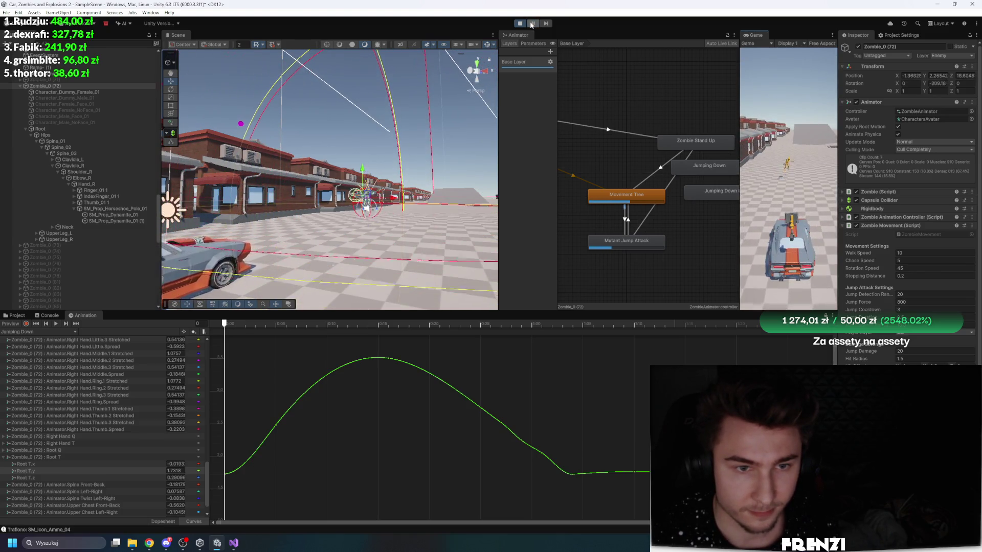
left_click(532, 24)
mouse_move(327, 163)
left_mouse_down()
mouse_move(298, 173)
mouse_move(540, 26)
left_mouse_up()
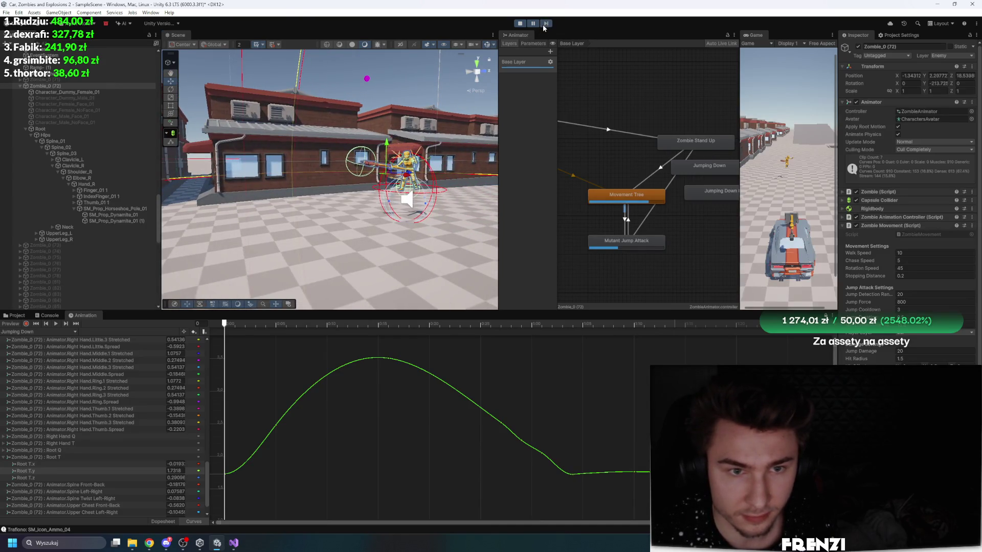
left_click(545, 24)
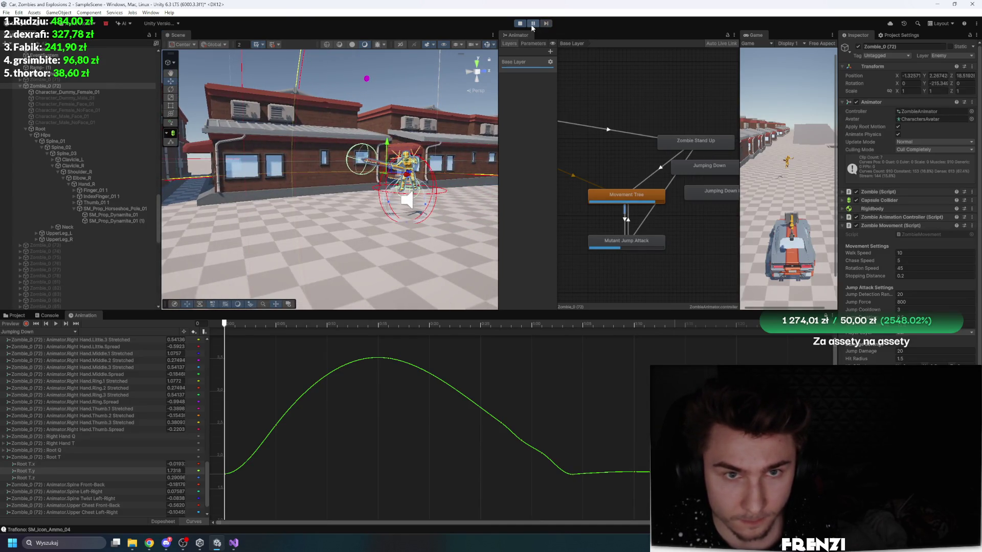
left_click(532, 23)
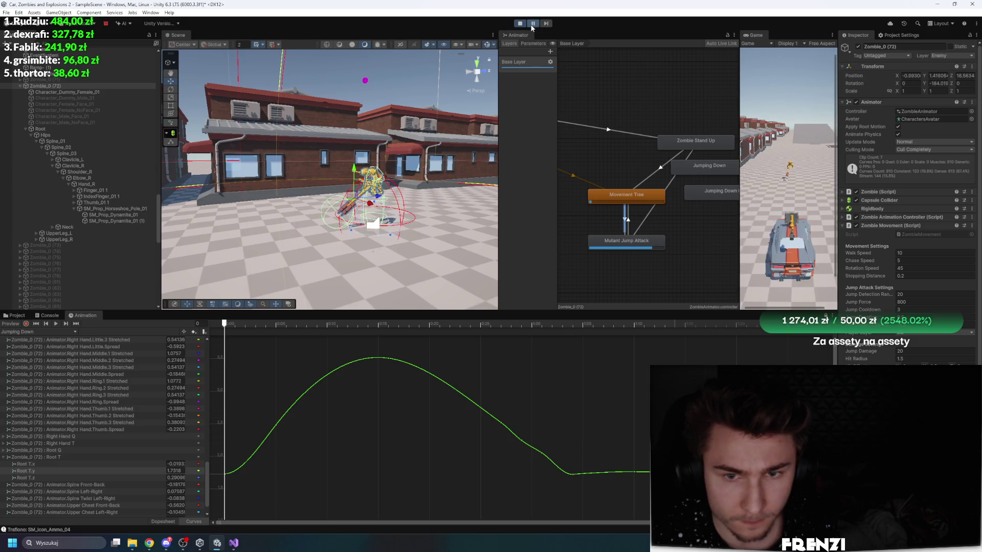
left_click(627, 221)
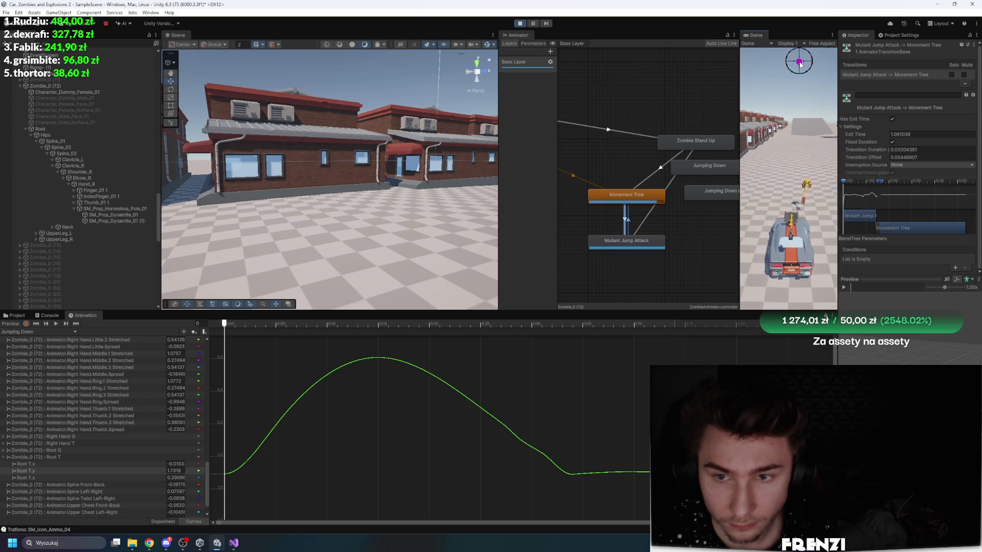
Step: On Zombie_0 (72), change Jump Force from 8000 to 3000 and widen the Game view
left_click(46, 86)
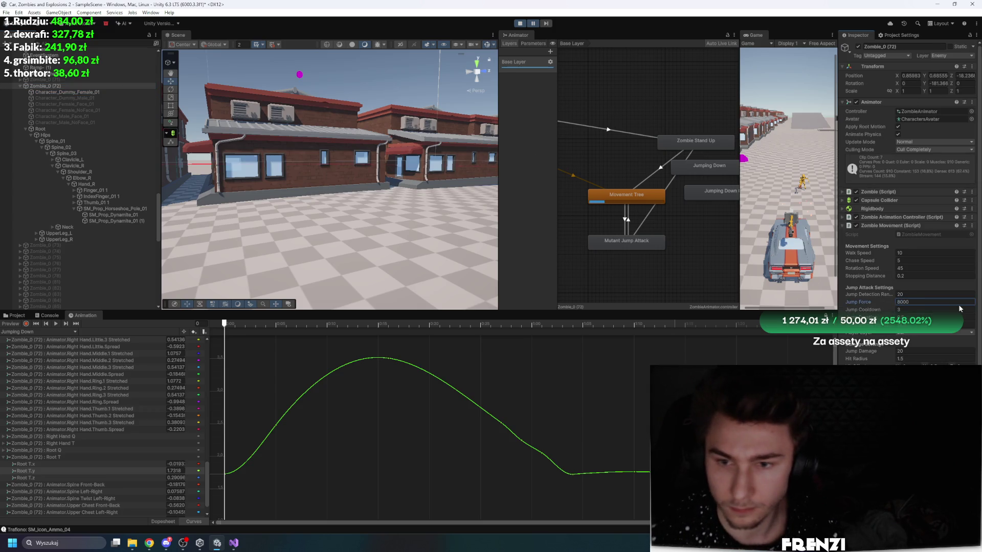
left_click(759, 86)
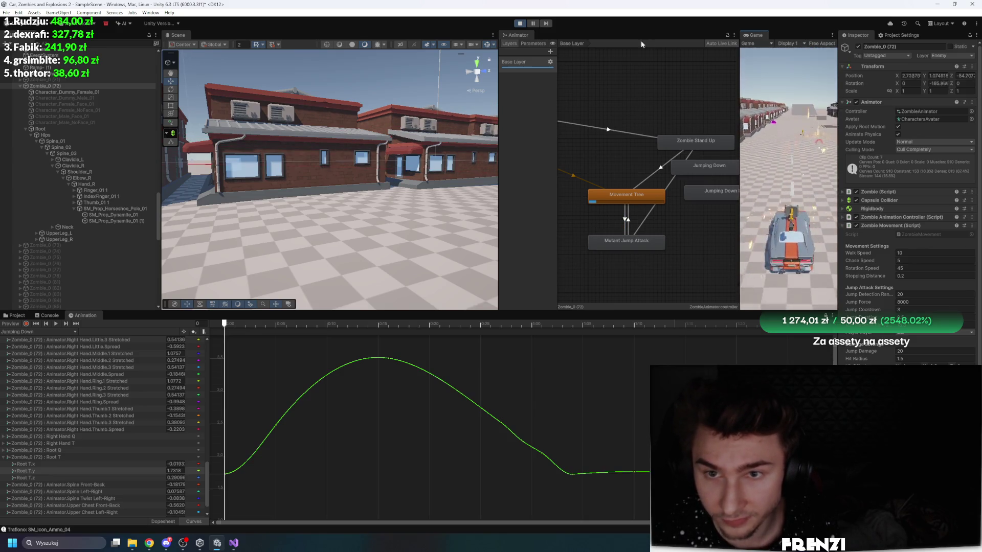
left_click(918, 303)
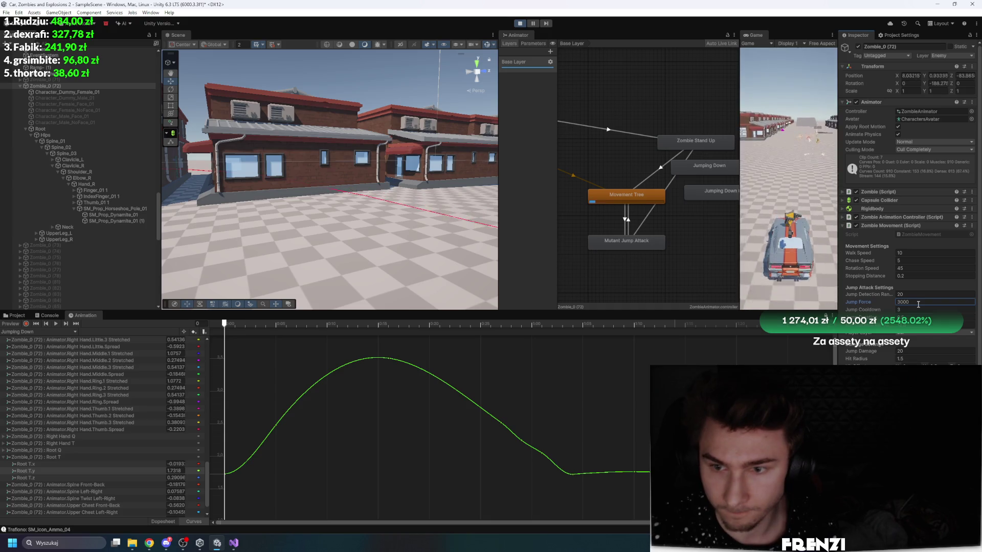
left_click_drag(738, 112, 581, 112)
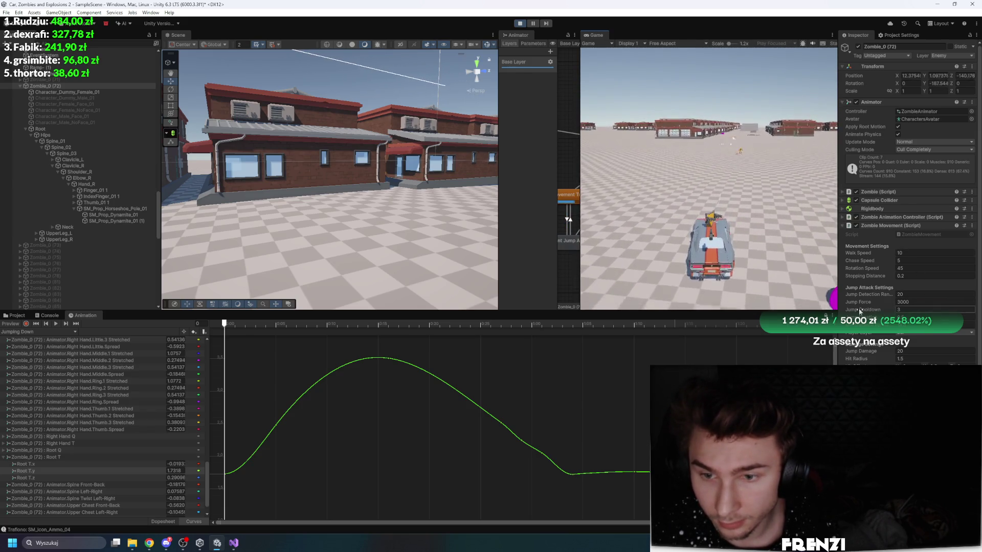
Step: Set Jump Detection Range to 14.27 during play and enlarge the Animator state graph area
left_click_drag(866, 295, 833, 292)
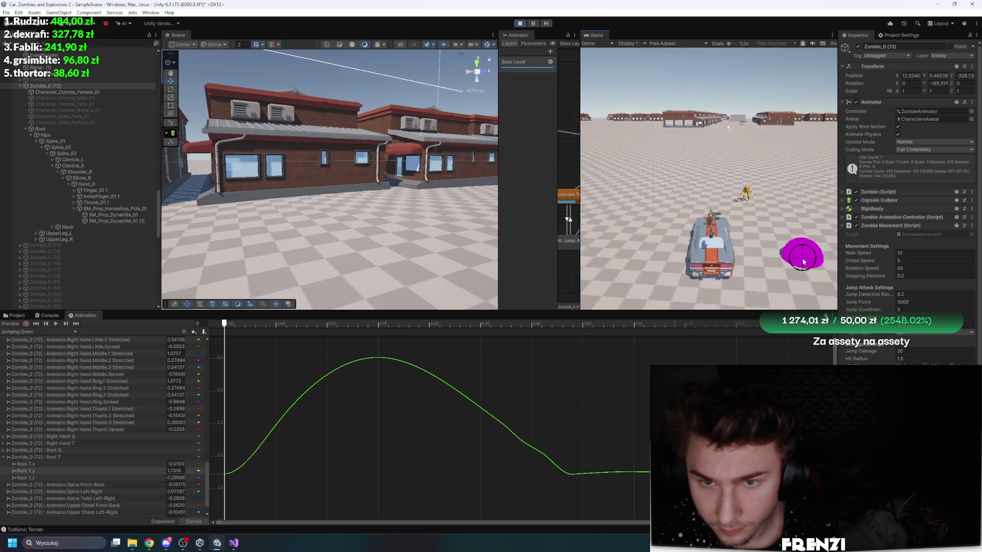
left_click_drag(864, 292, 877, 282)
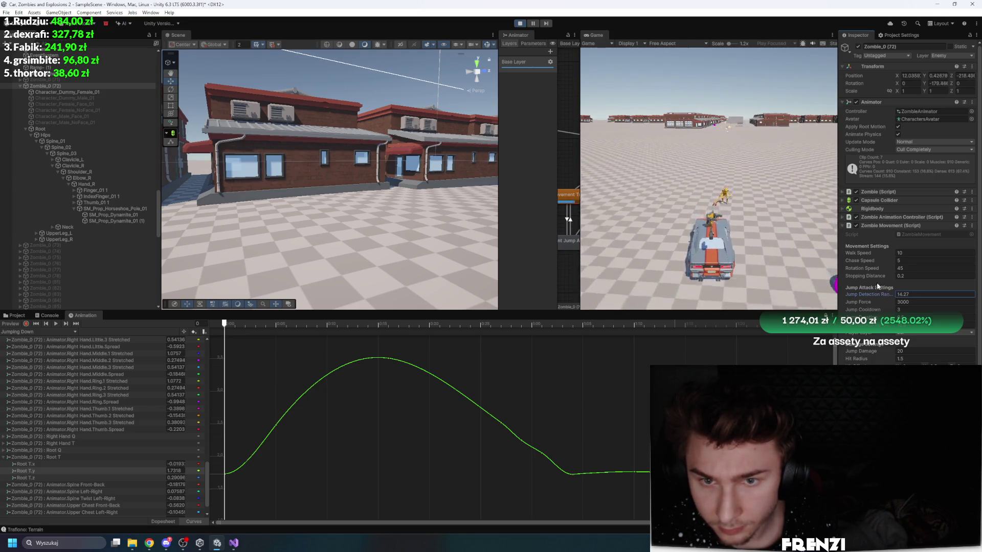
left_click(766, 89)
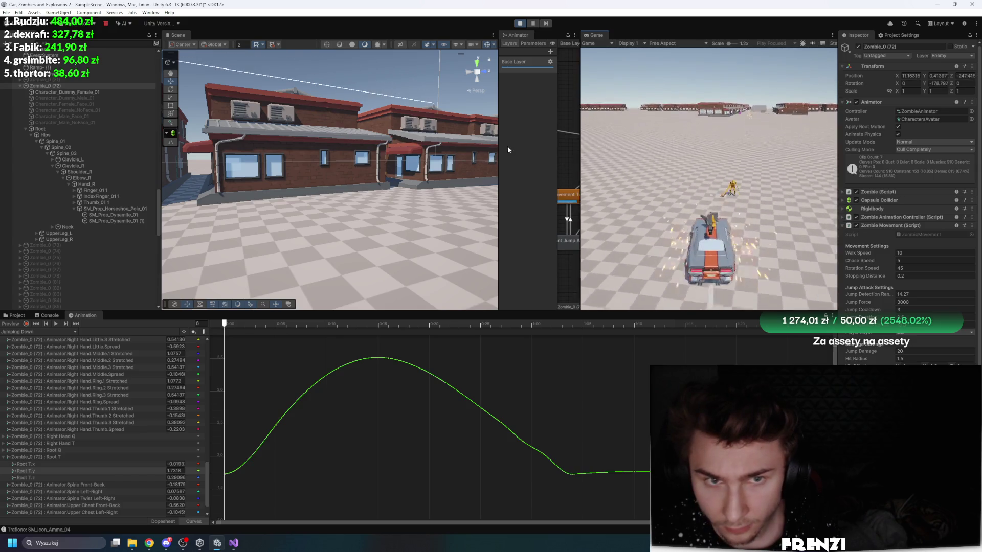
left_click_drag(497, 139, 266, 138)
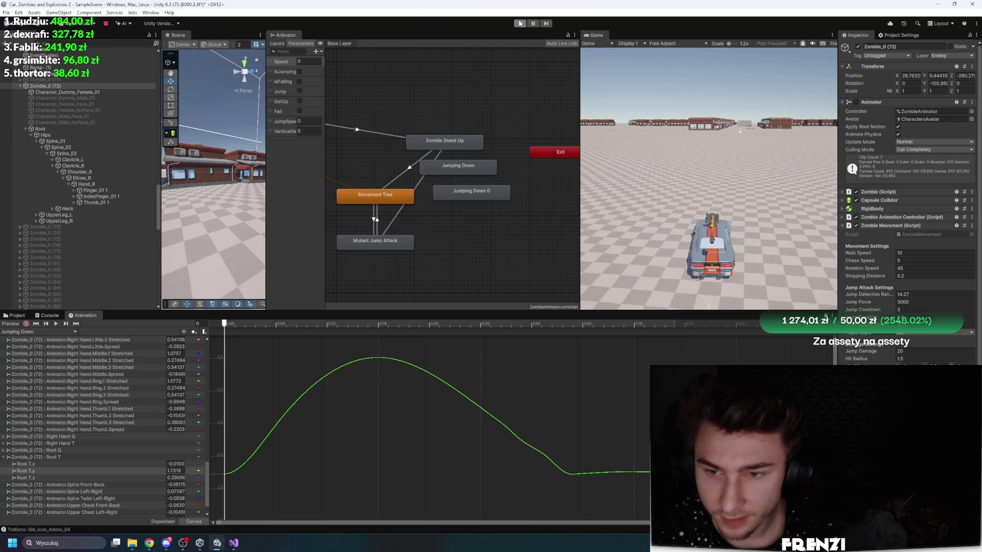
Step: Restart Play mode, pause and stop, then play again and drive the car toward the zombie
left_click(520, 23)
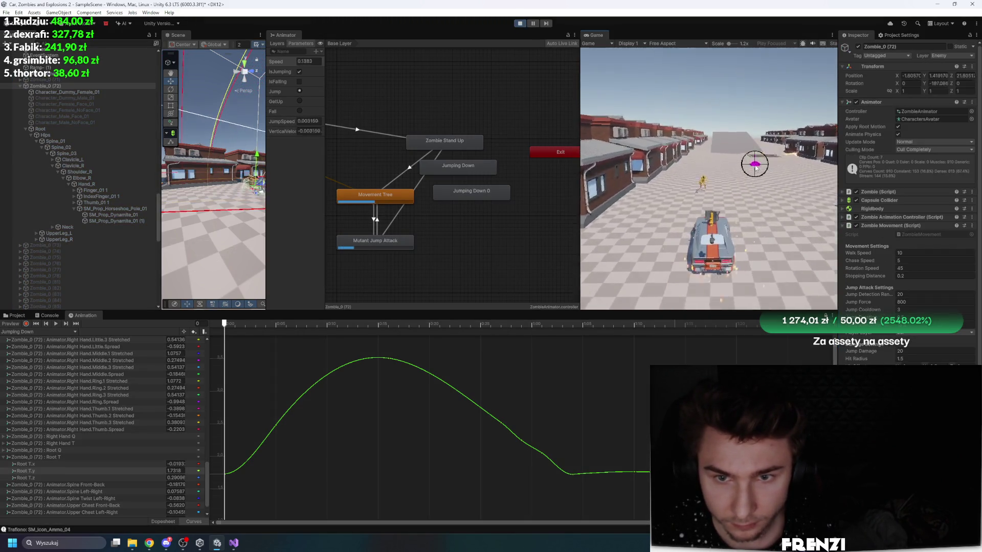
key("ctrl+shift+p")
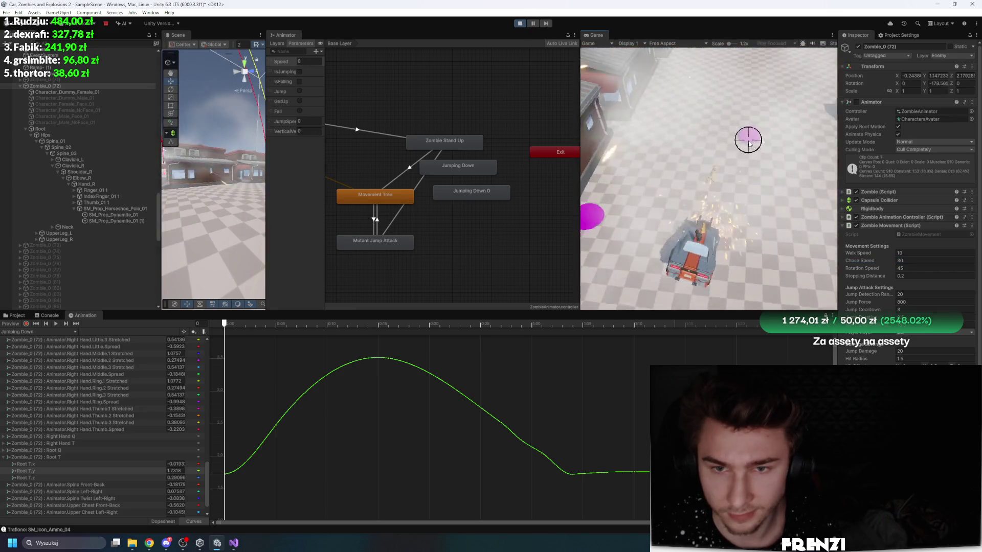
left_click(521, 23)
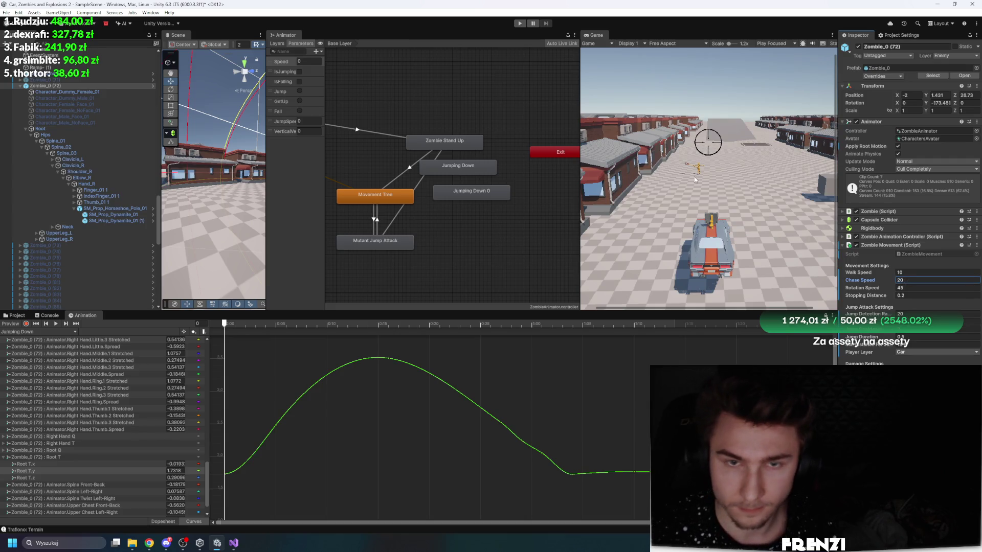
left_click(520, 23)
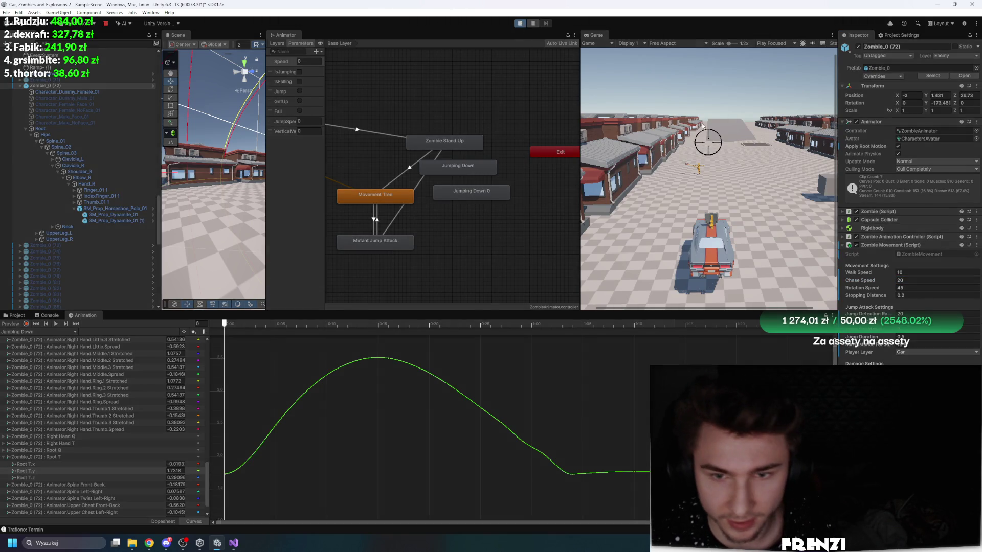
left_click(769, 119)
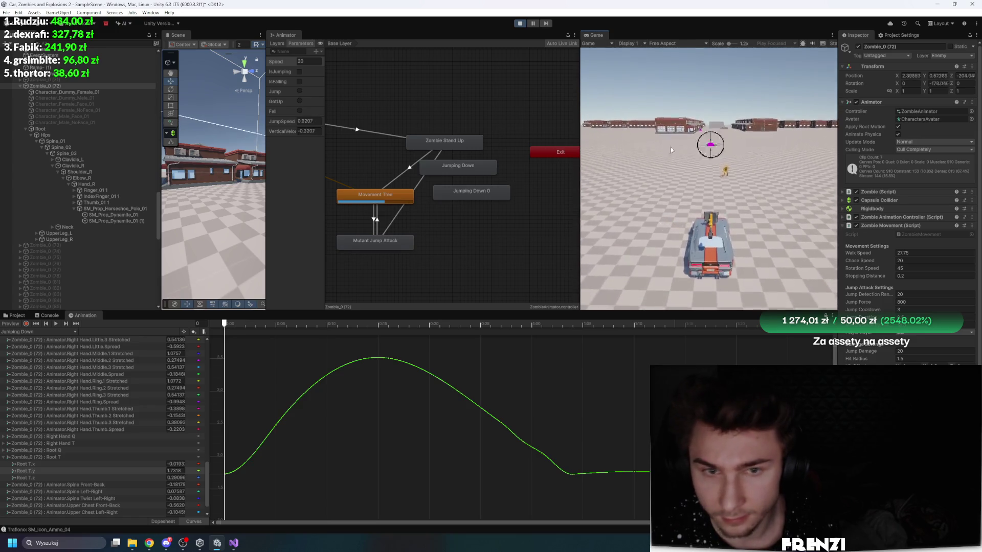
Step: Frame Zombie_0 (72) in an enlarged Scene view to watch the attack, then show the Anims folder
left_click_drag(265, 169, 503, 169)
double_click(56, 84)
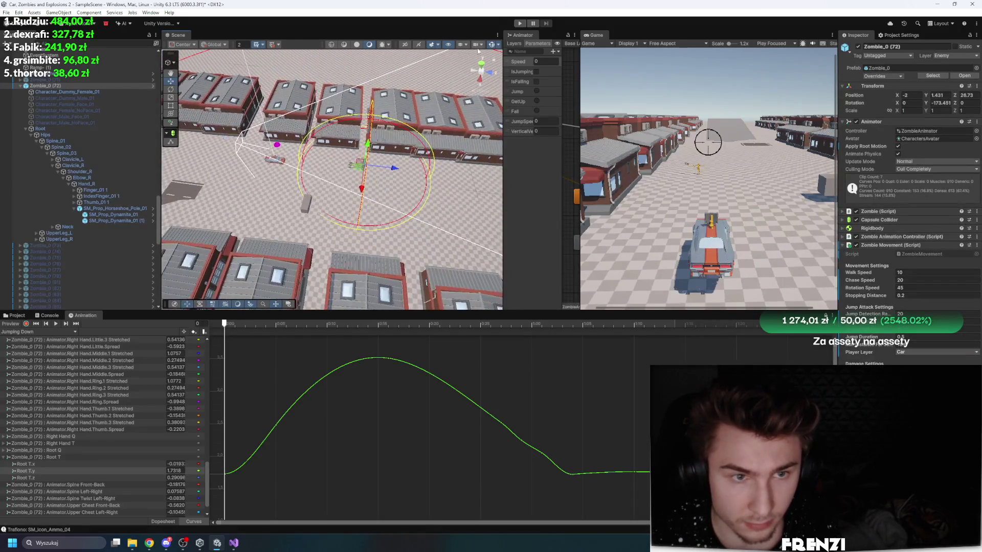
left_click(519, 24)
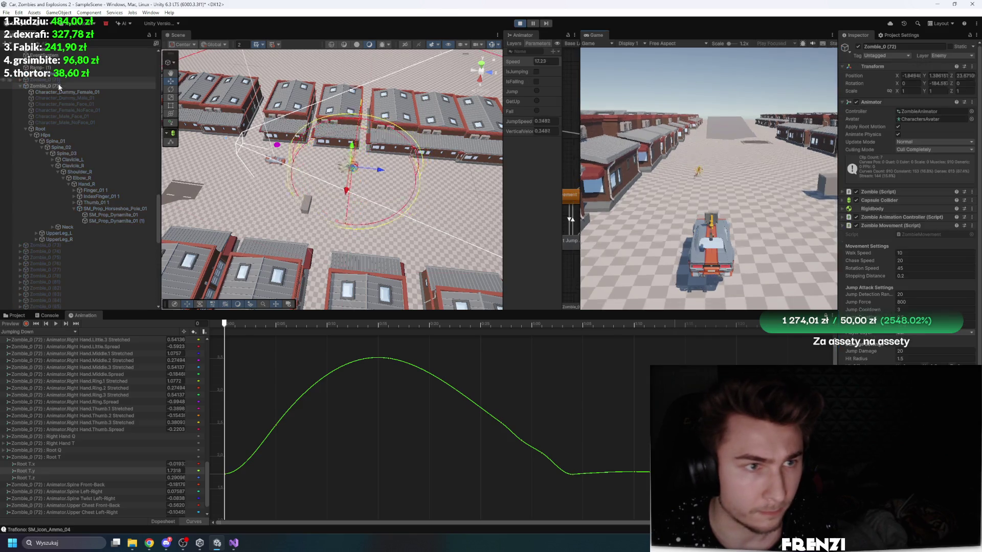
double_click(54, 86)
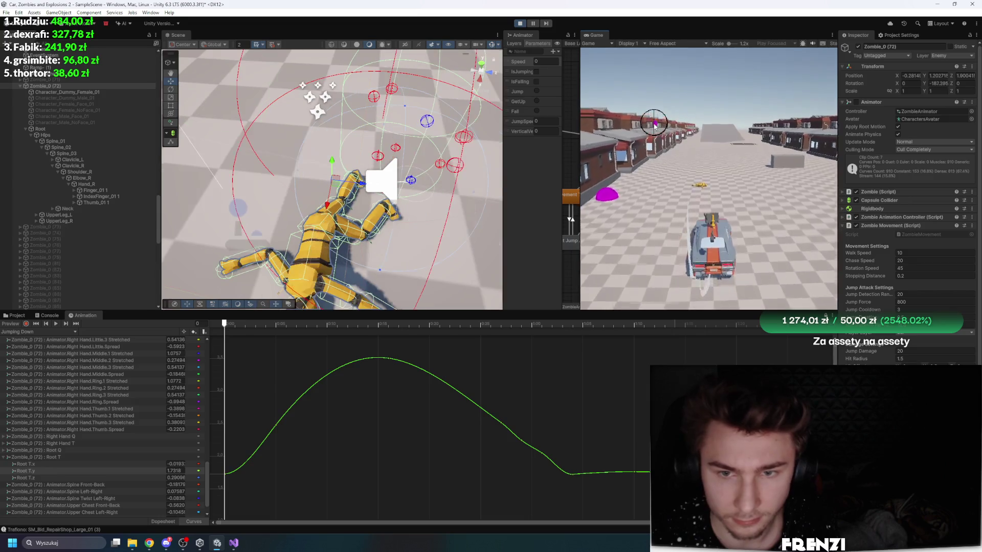
left_click(520, 24)
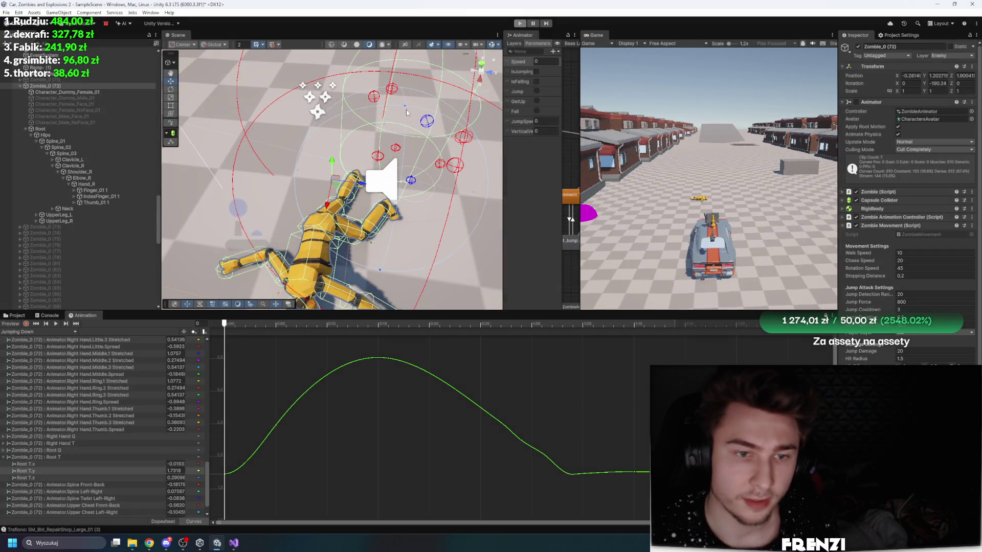
left_click(17, 316)
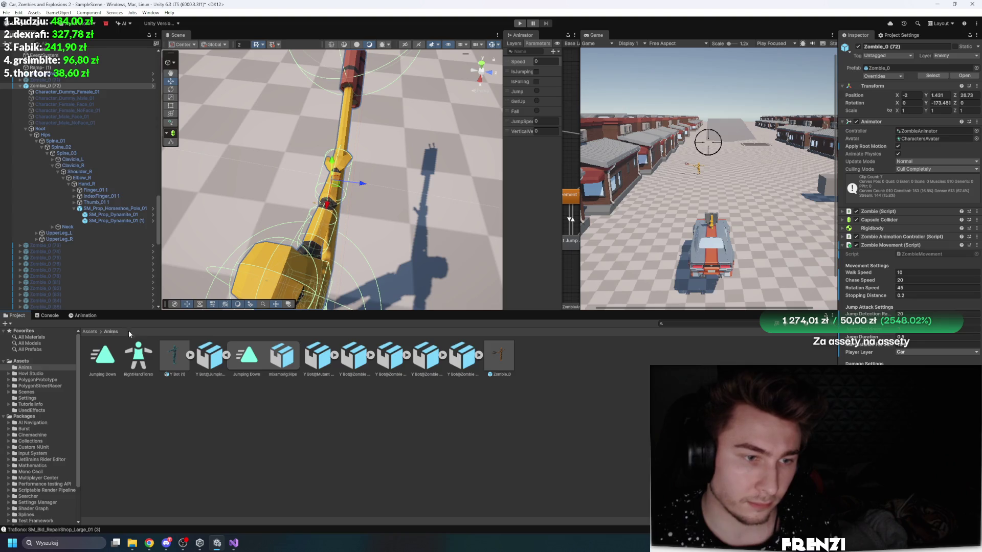
Step: Switch to Visual Studio and bring up the ZombieMovement.cs script
left_click(236, 547)
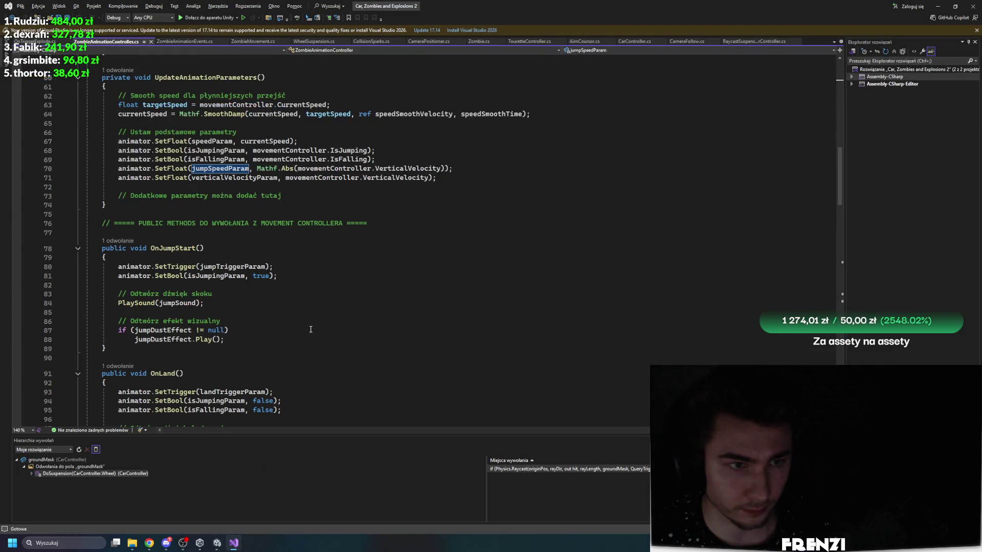
scroll(314, 336, "down", 20)
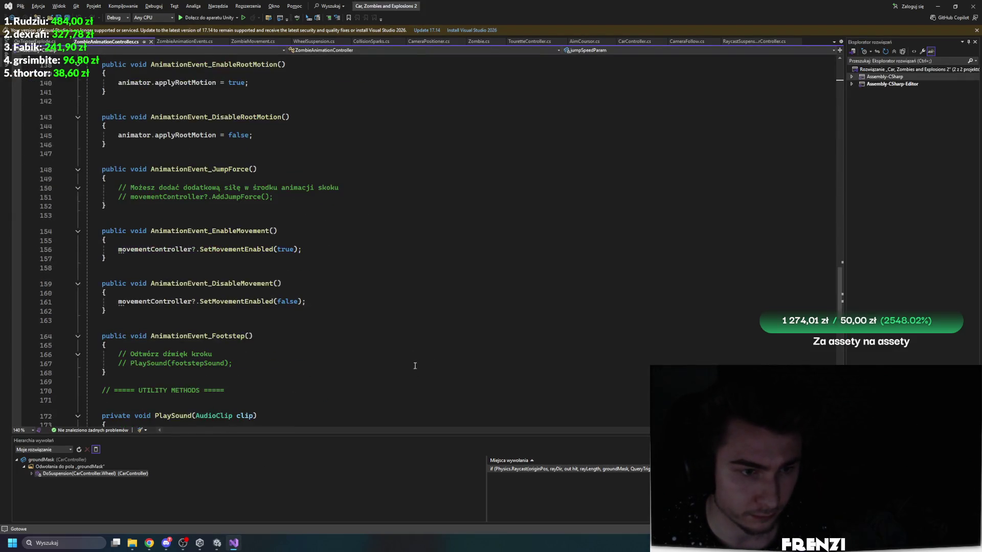
scroll(318, 296, "up", 2, "ctrl")
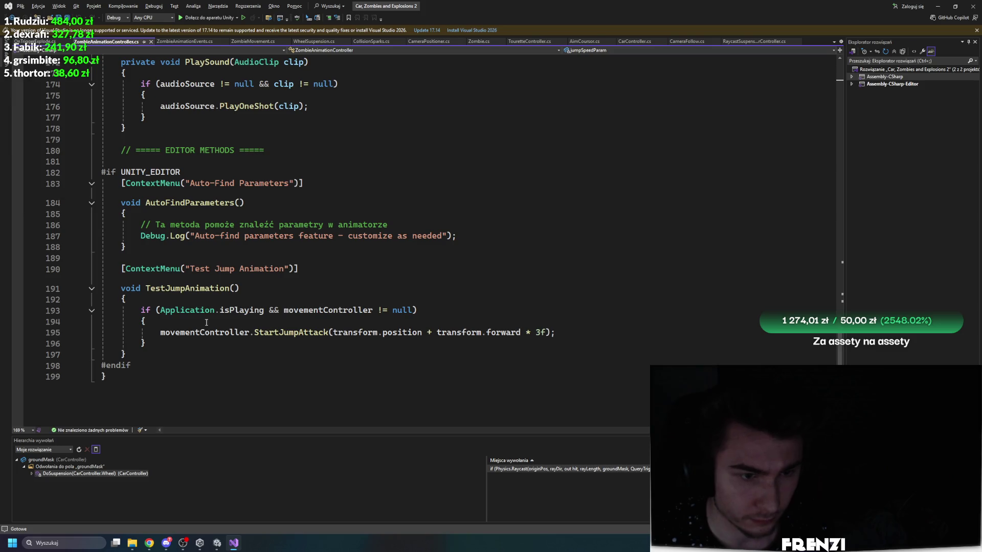
scroll(207, 323, "up", 10)
left_click(51, 42)
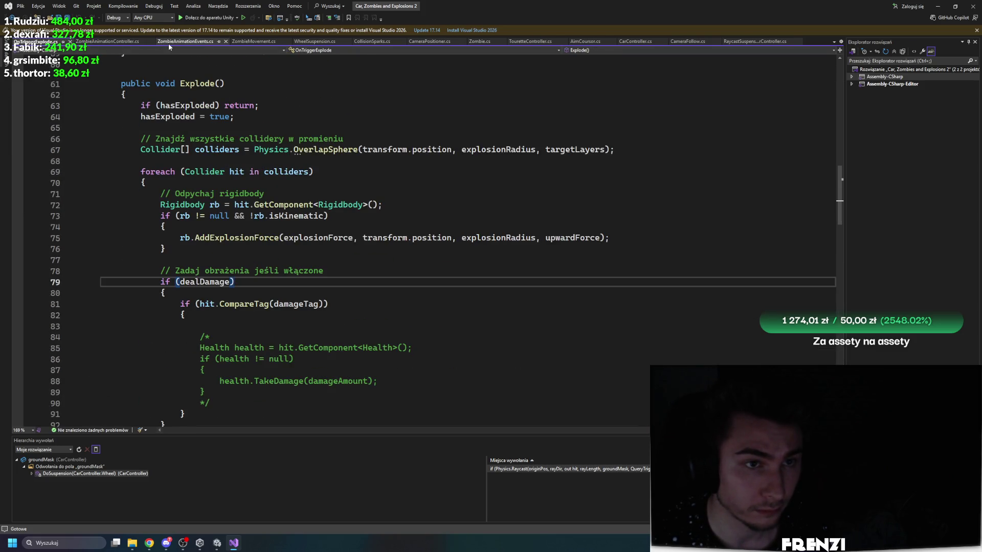
left_click(253, 41)
scroll(353, 344, "down", 2, "ctrl")
scroll(342, 307, "down", 20)
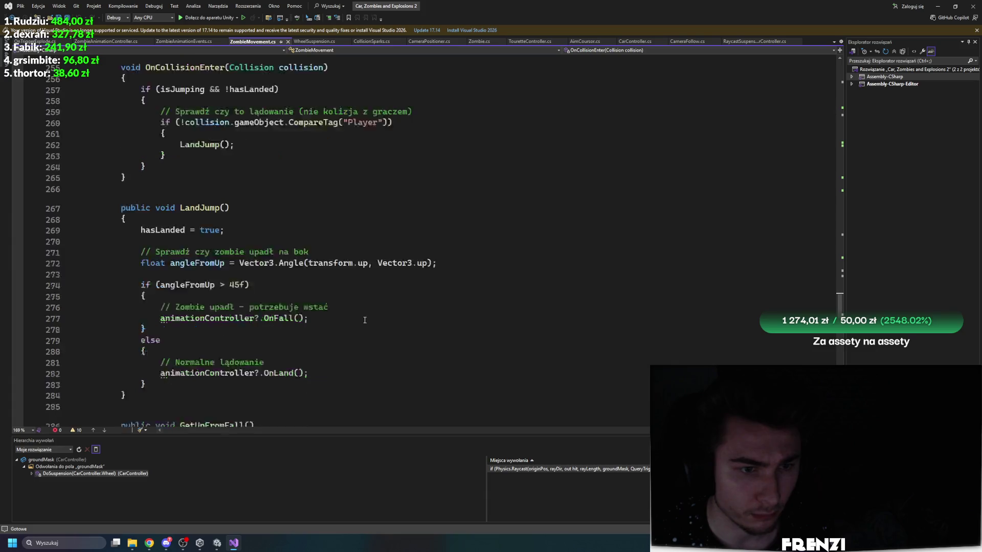
scroll(337, 278, "up", 2, "ctrl")
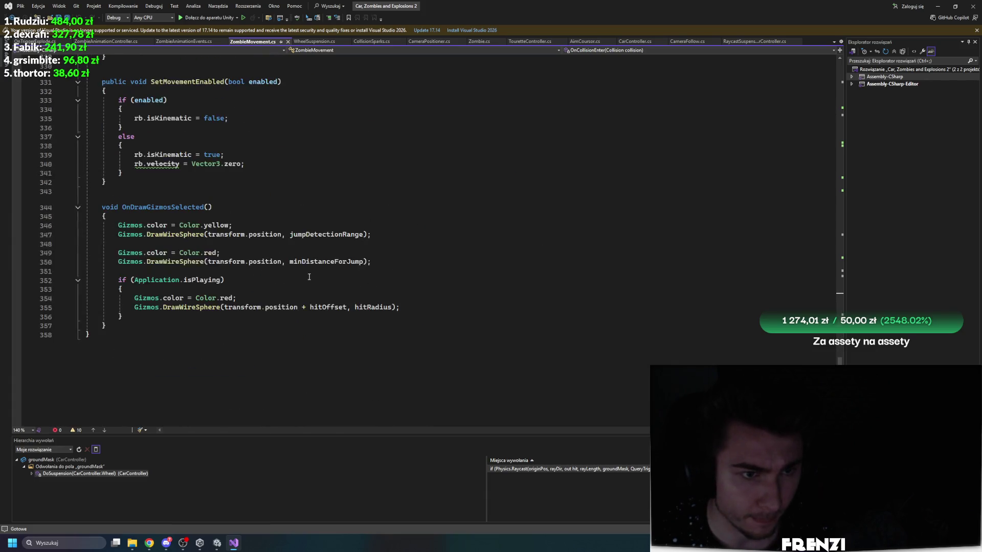
Step: Review the jump-range and hit-offset gizmo code, then go to hitRadius's declaration (1.5f)
left_click(400, 265)
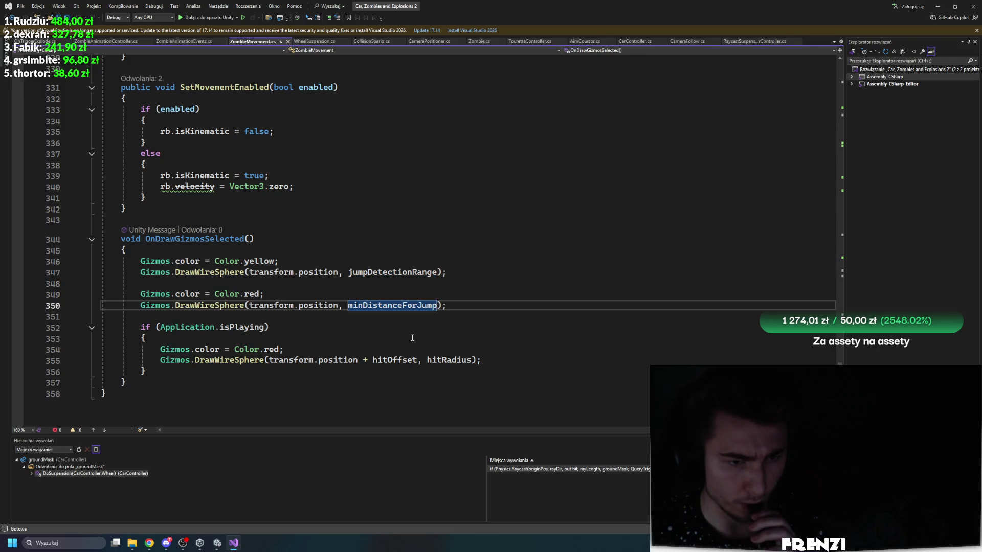
left_click(294, 360)
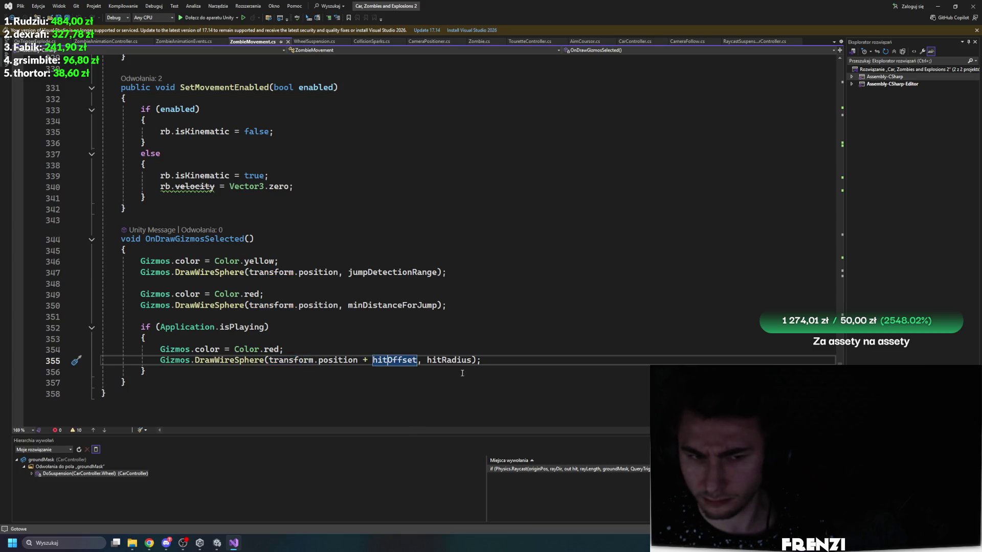
scroll(348, 397, "up", 3)
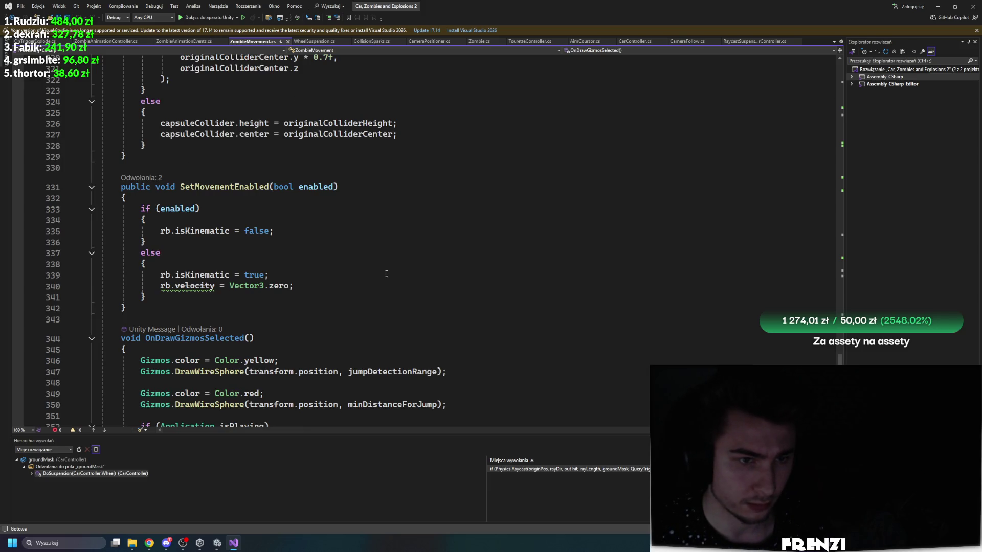
scroll(389, 277, "down", 7)
scroll(640, 301, "up", 5)
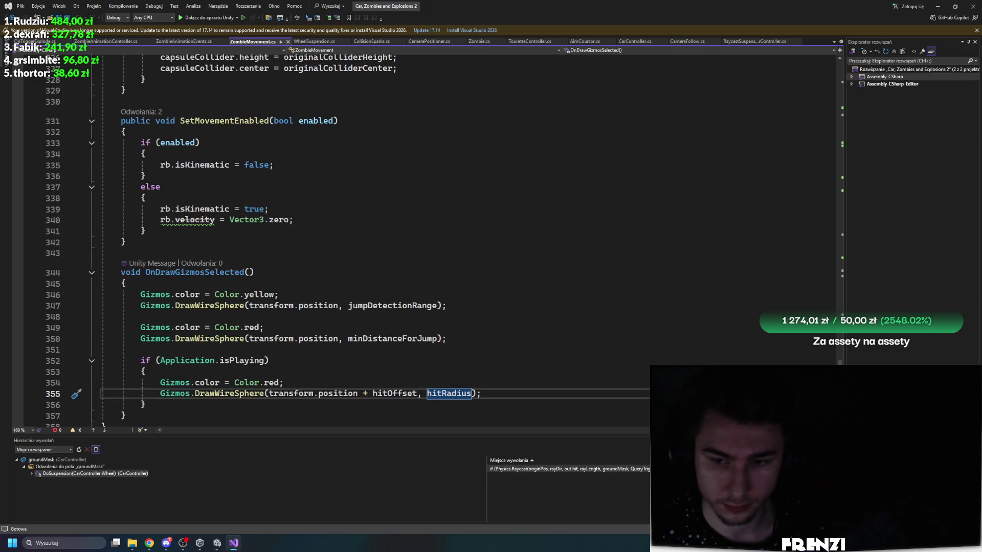
key("F12")
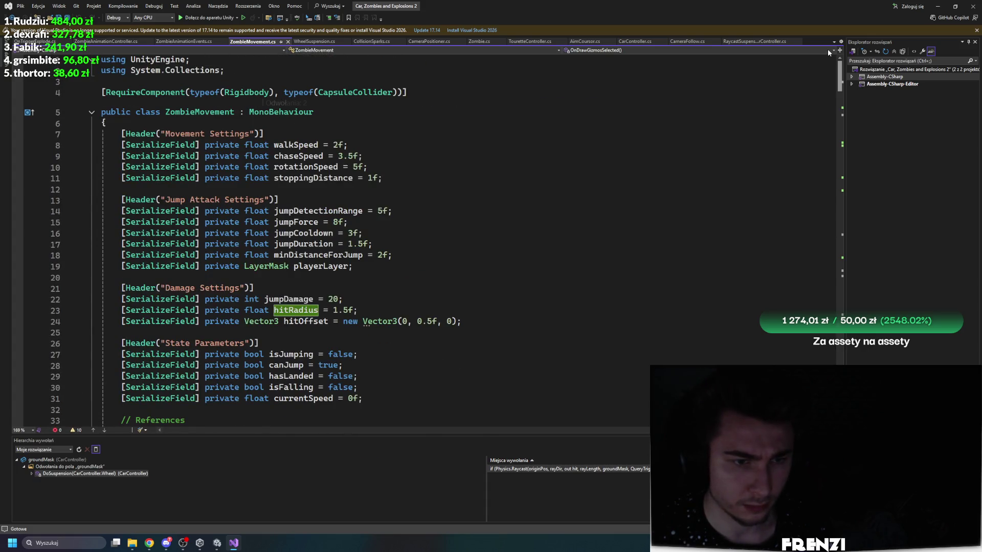
scroll(813, 82, "down", 3)
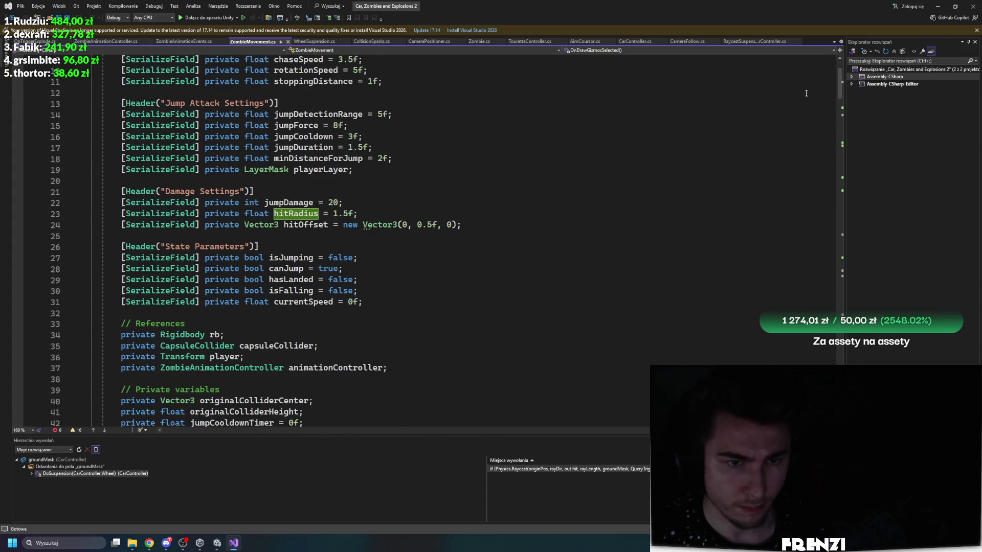